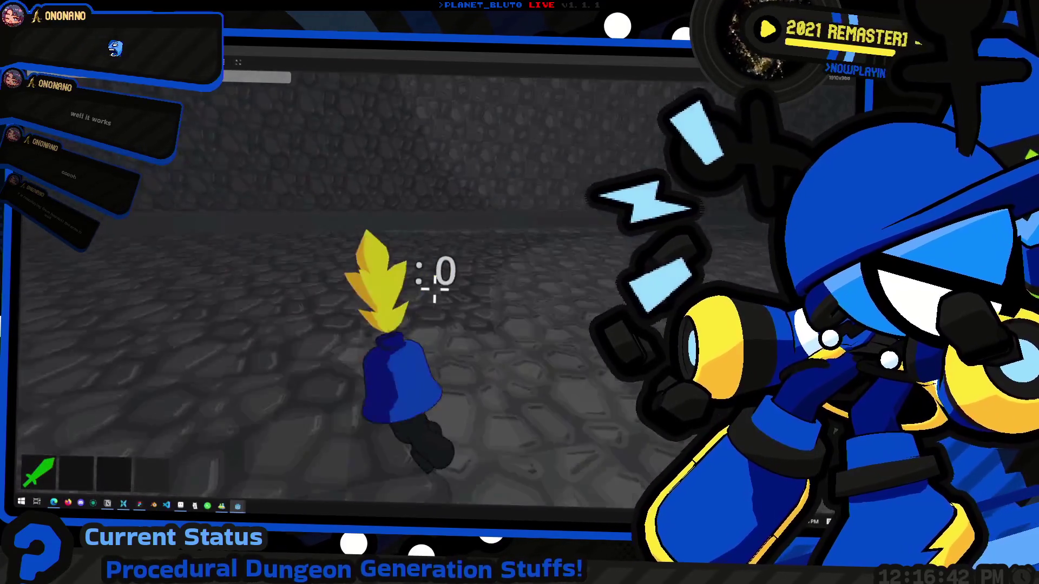
# Step: Run the character with WASD through the stone corridors and dark rooms of the dungeon
pyautogui.press('d')
pyautogui.press('w')
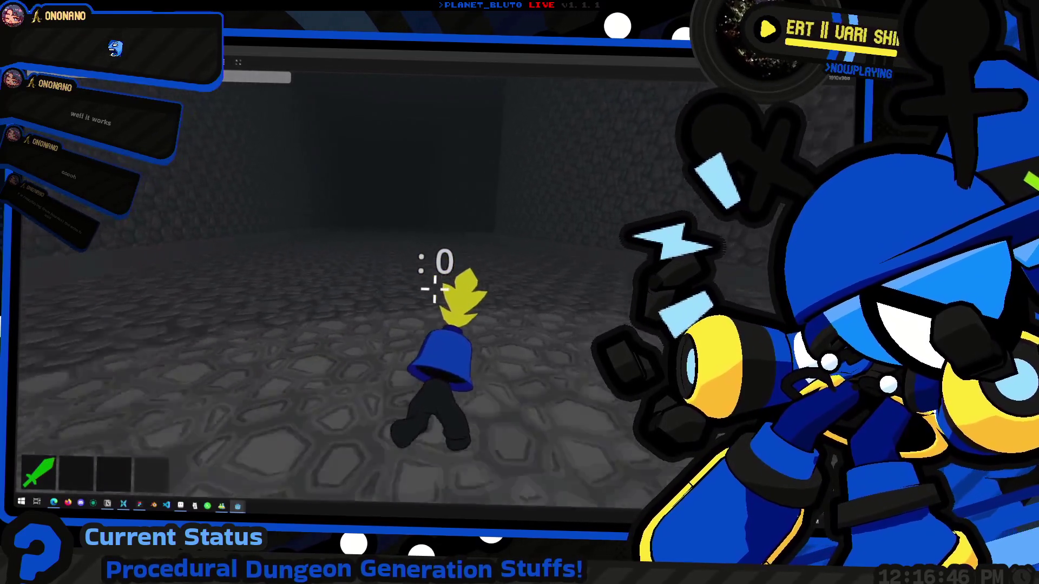
pyautogui.press('w')
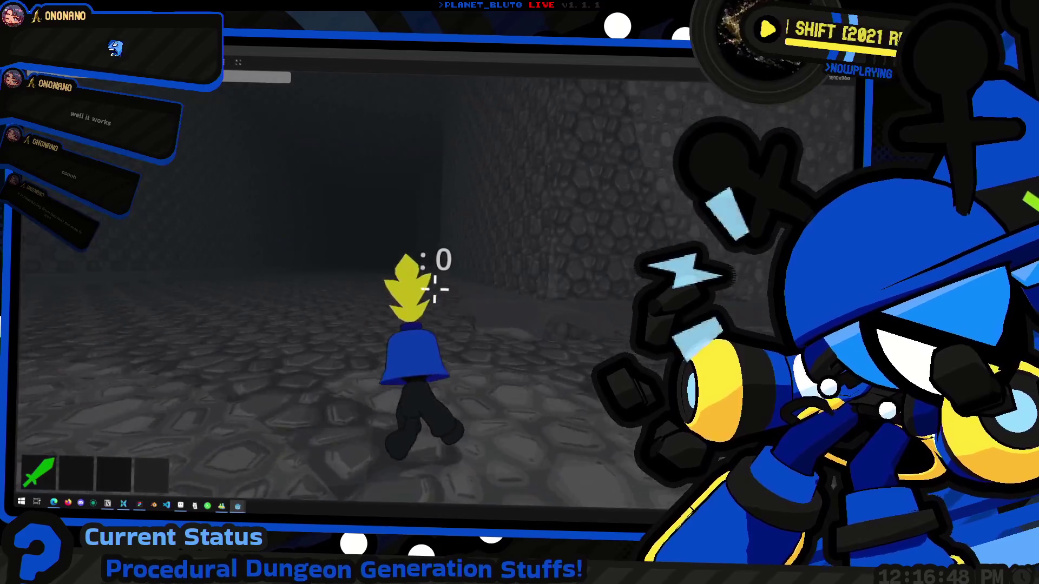
pyautogui.press('d')
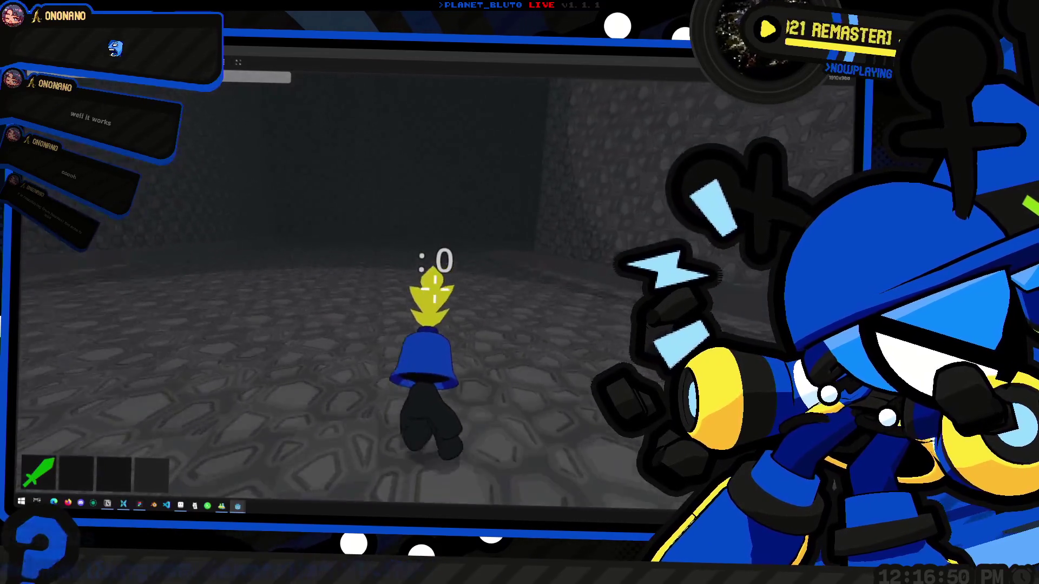
pyautogui.press('w')
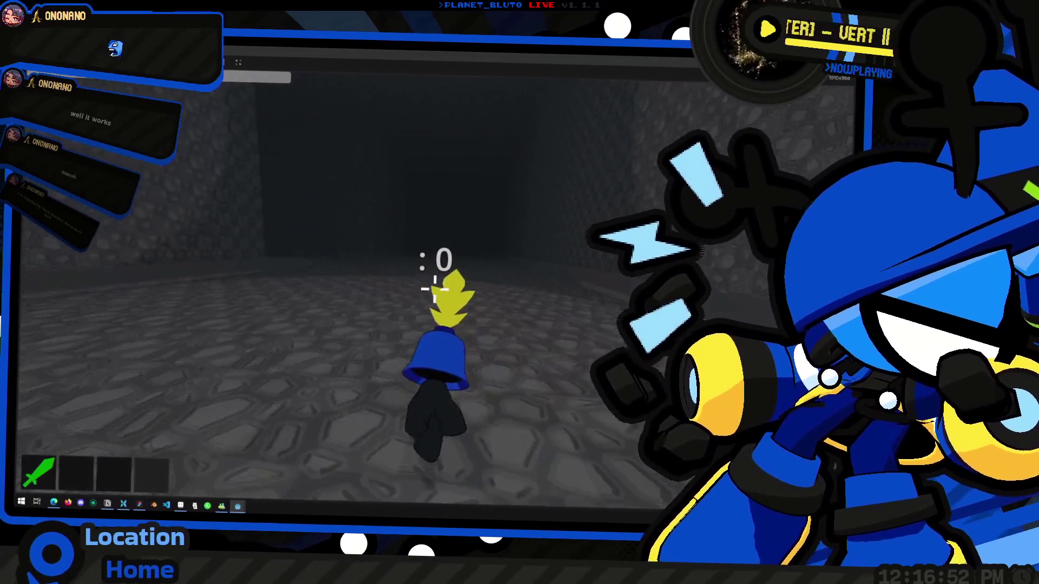
pyautogui.press('d')
pyautogui.press('w')
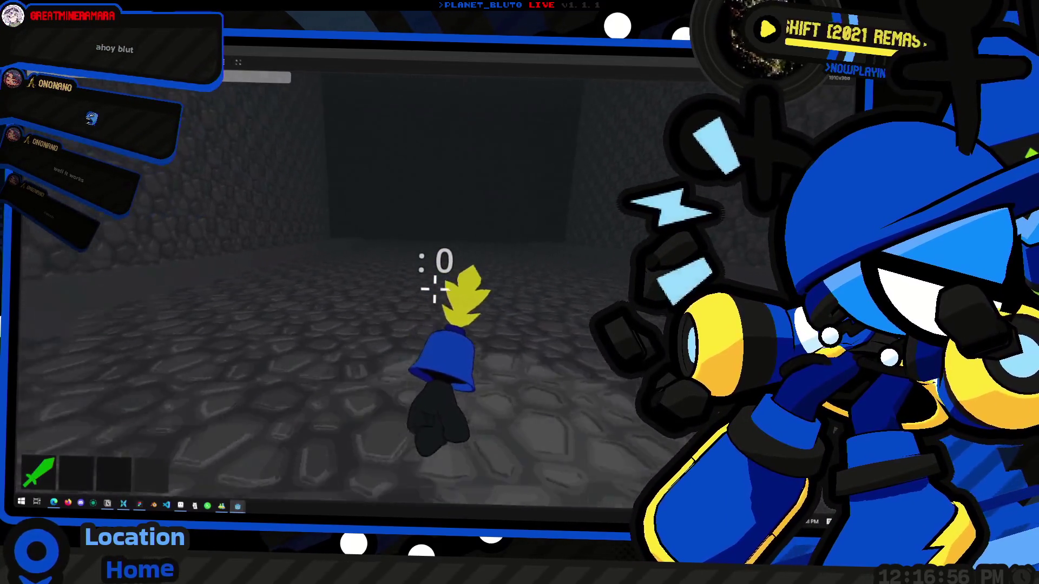
pyautogui.press('d')
pyautogui.press('w')
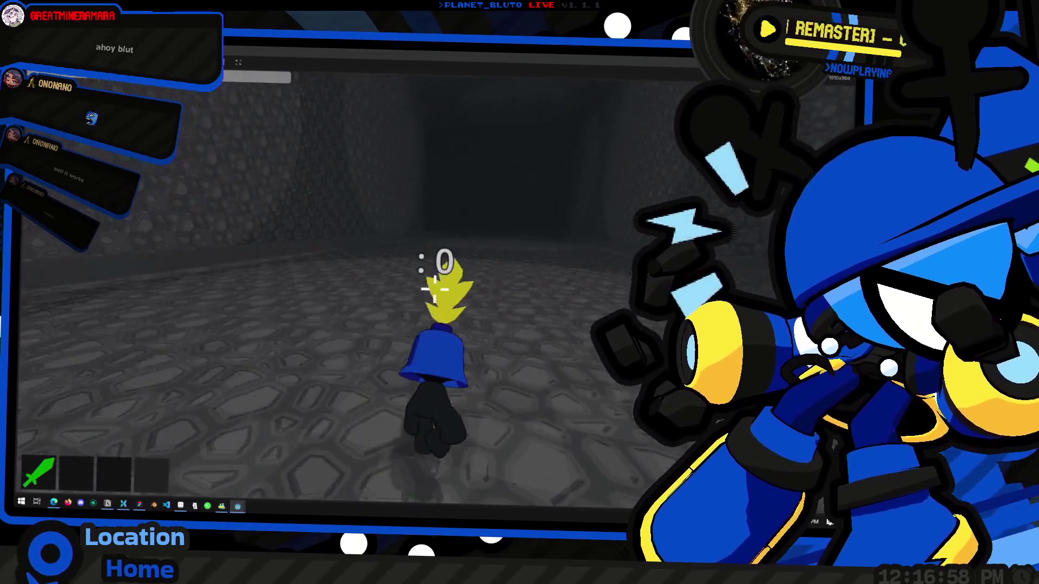
pyautogui.press('w')
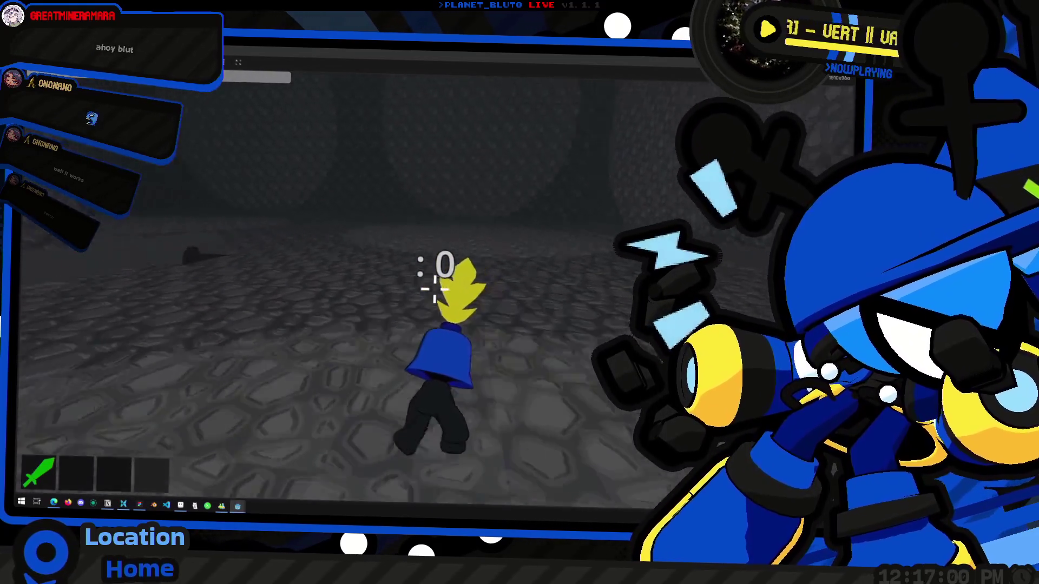
pyautogui.press('w')
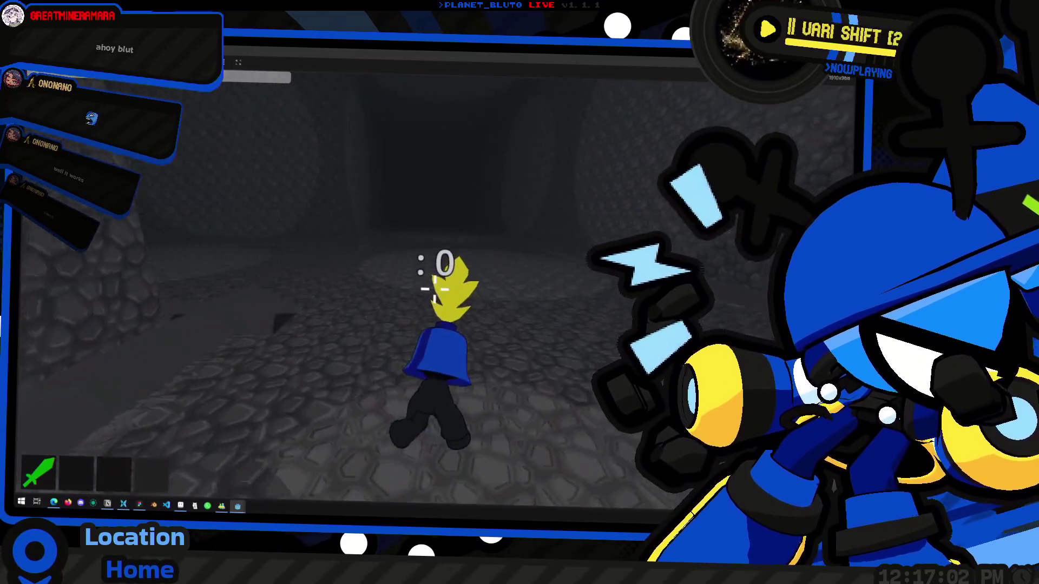
pyautogui.press('w')
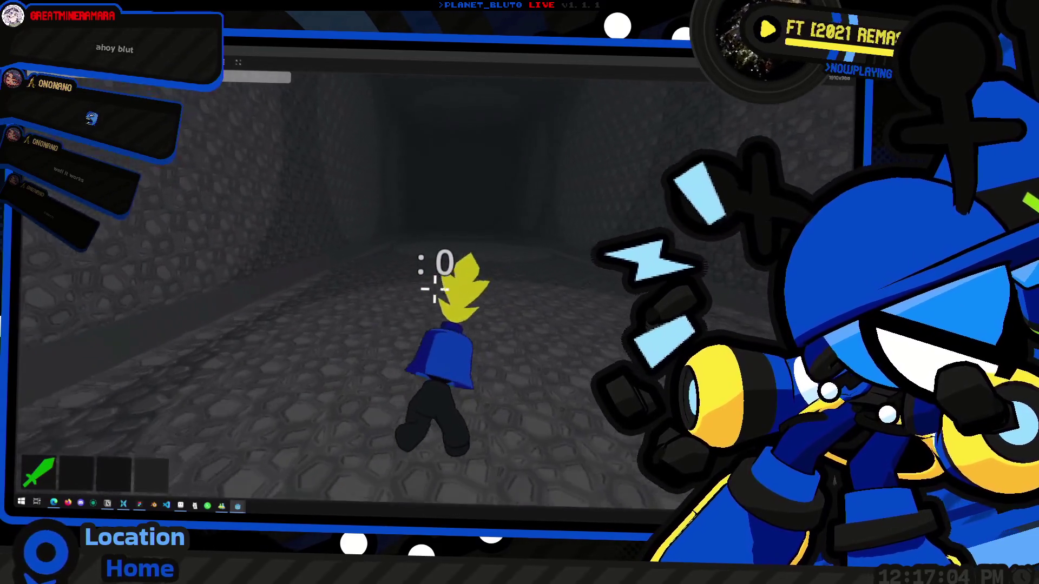
# Step: Free and recapture the mouse, glance at the editor, then fly up to an overhead maze view
pyautogui.press('Escape')
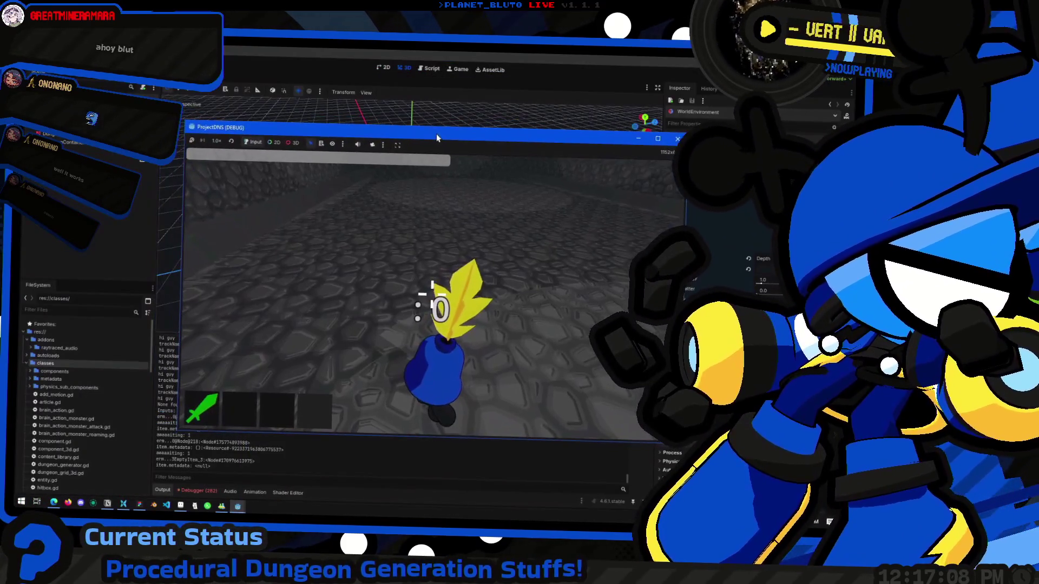
pyautogui.doubleClick(436, 134)
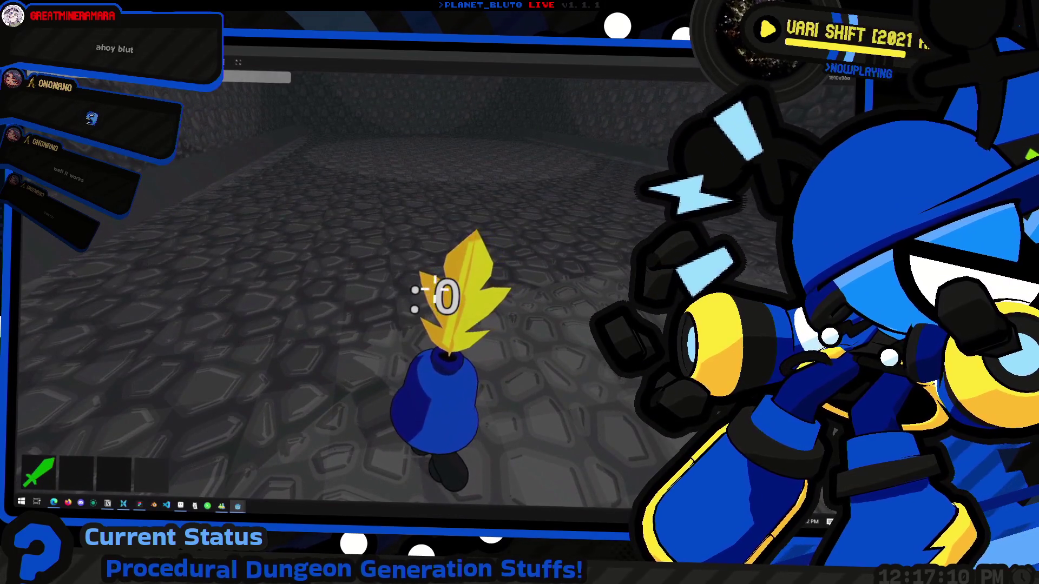
pyautogui.hotkey('alt', 'Tab')
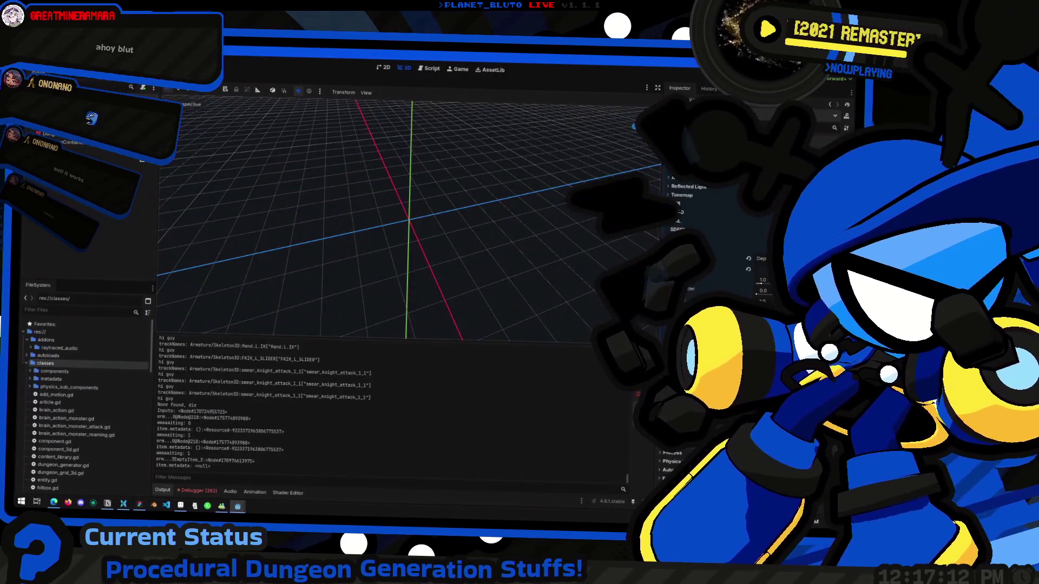
pyautogui.hotkey('alt', 'Tab')
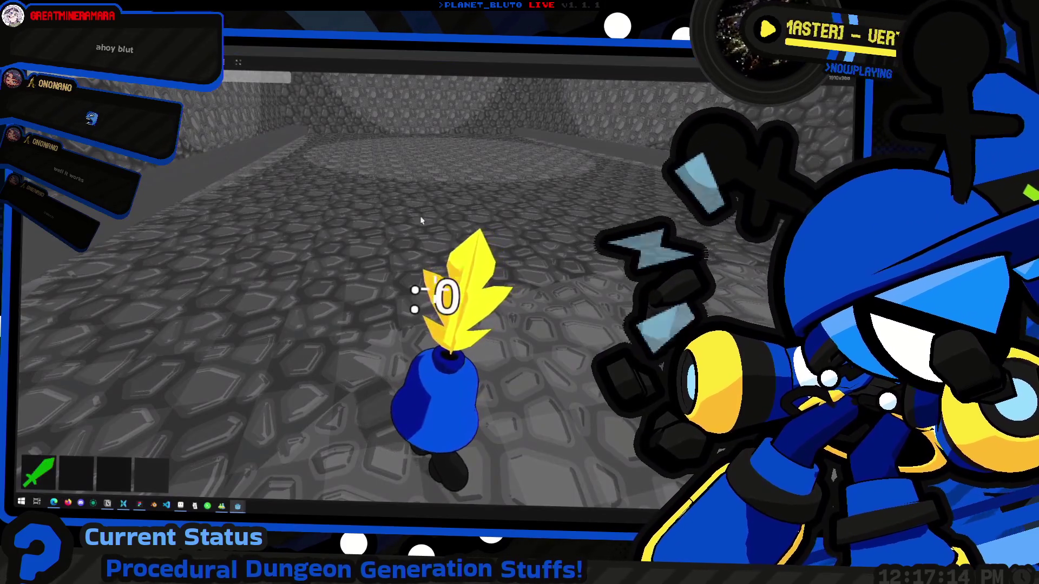
pyautogui.press('w')
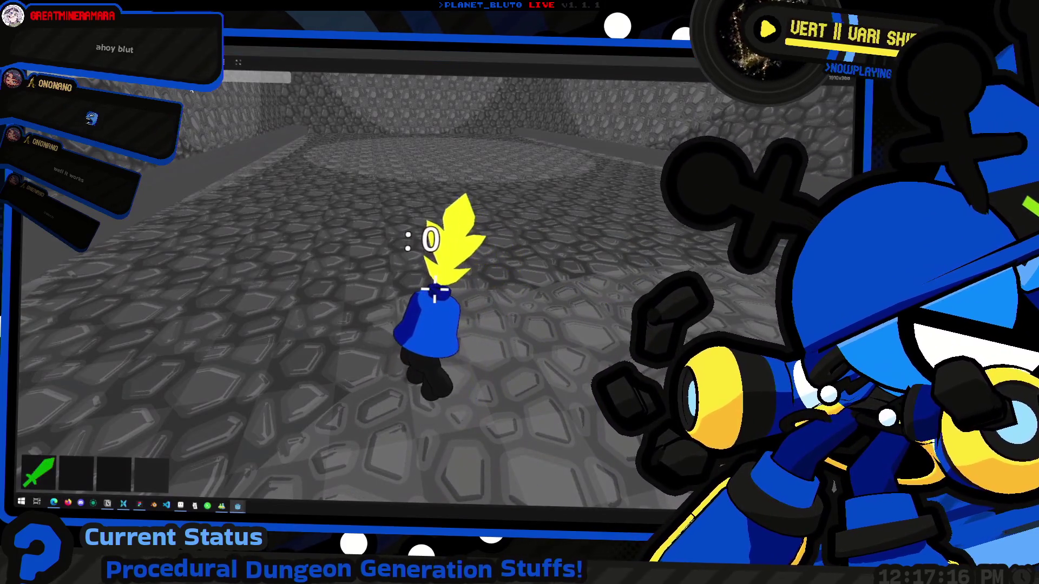
pyautogui.press('space')
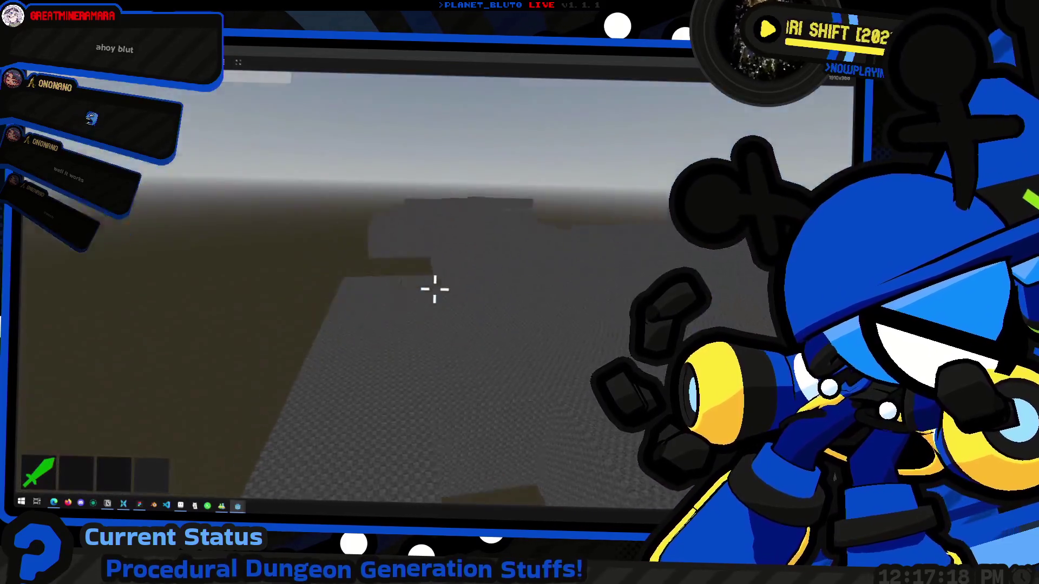
# Step: Pull back from the overhead maze and bring up the path-generation script around lines 178–212
pyautogui.press('space')
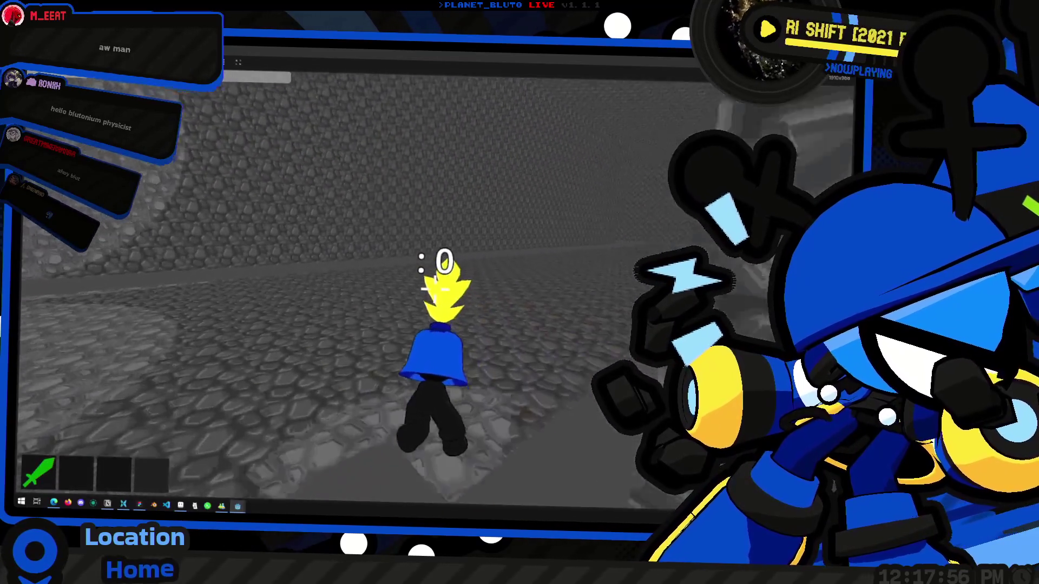
pyautogui.hotkey('alt', 'Tab')
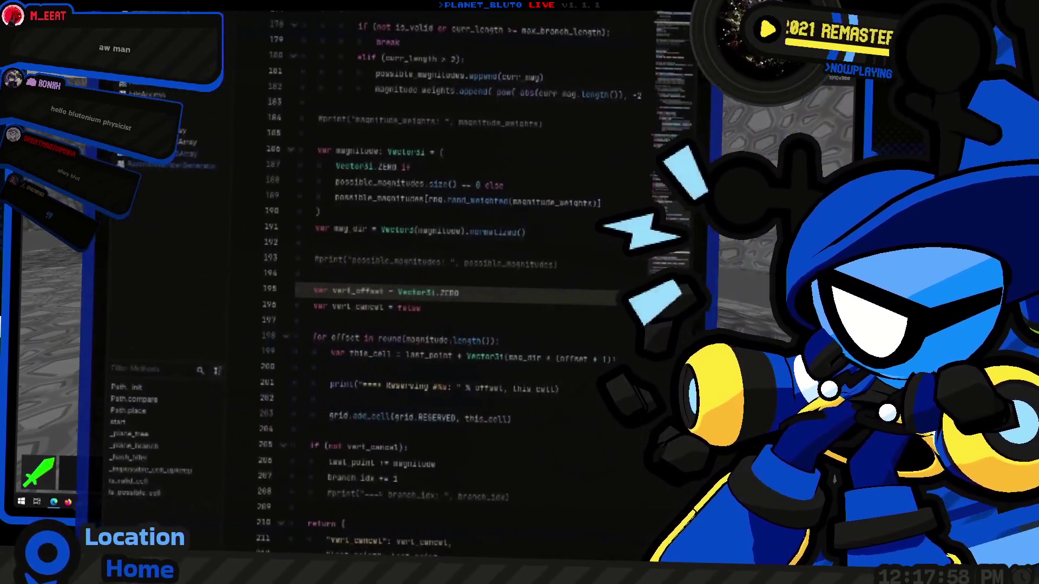
# Step: Return to the running game and walk the character across the dungeon room along the back wall
pyautogui.scroll(-5, 411, 281)
pyautogui.hotkey('alt', 'Tab')
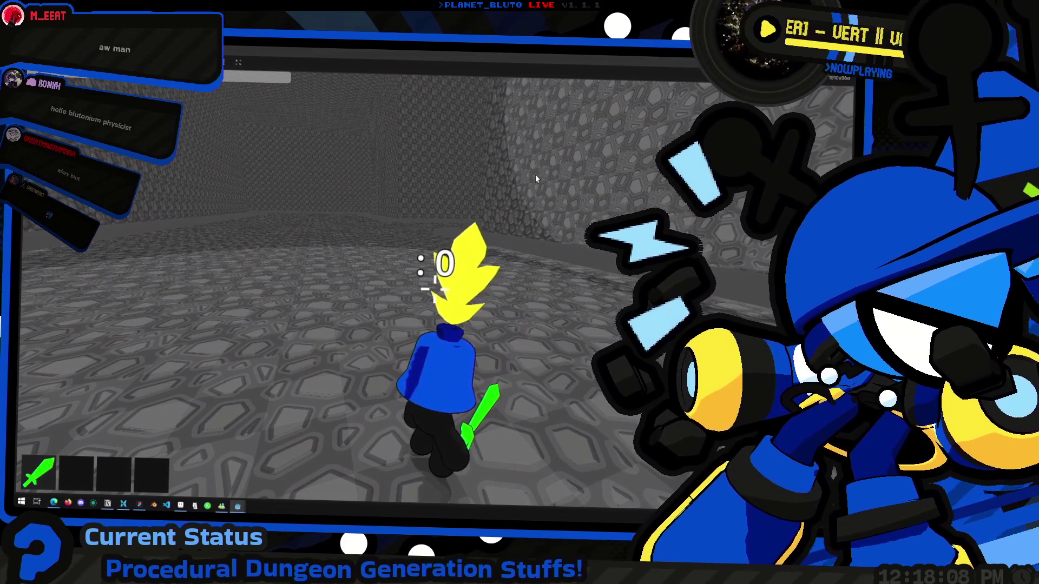
pyautogui.press('w')
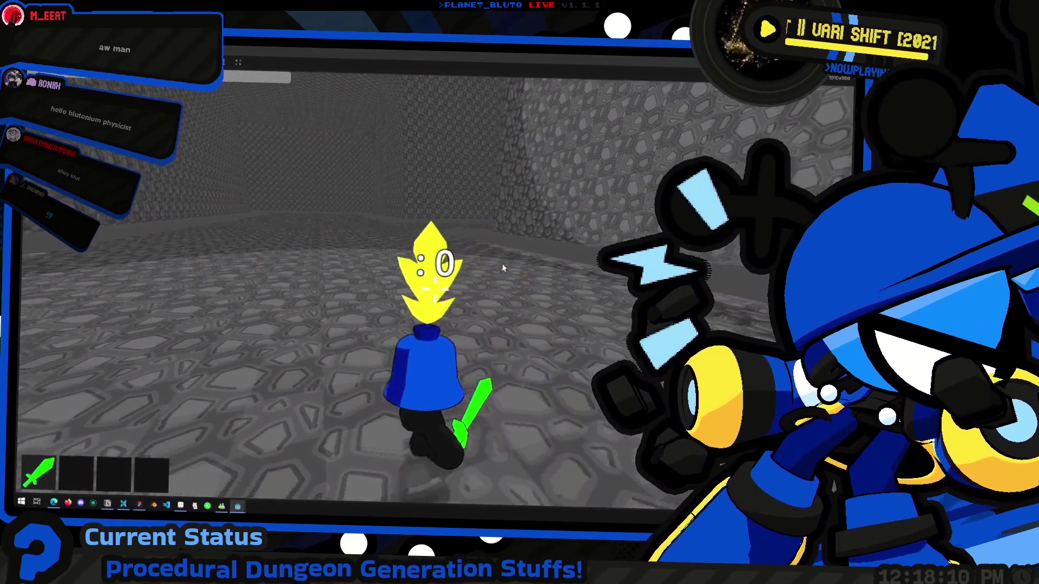
pyautogui.press('w')
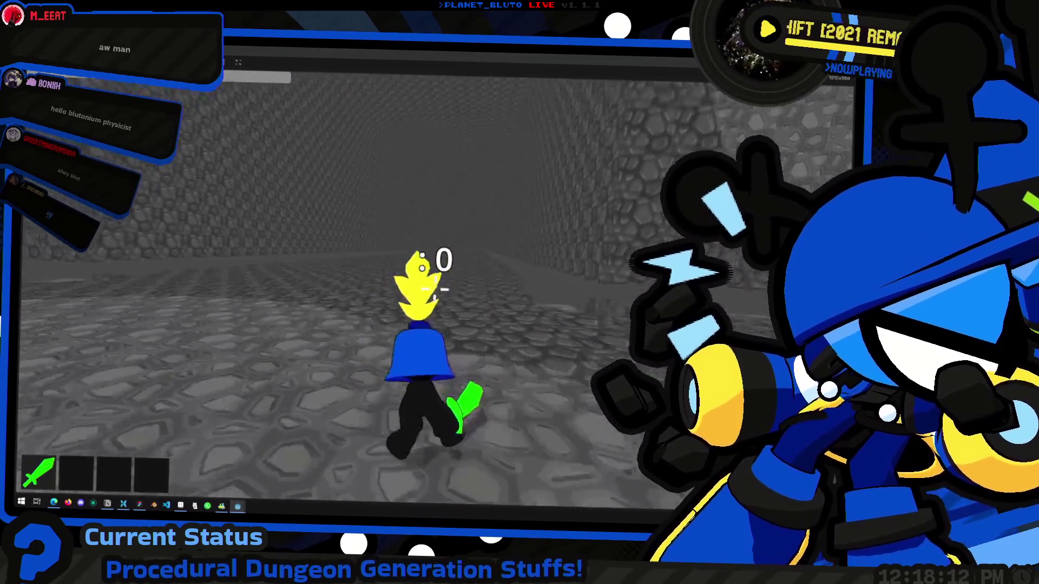
pyautogui.press('w')
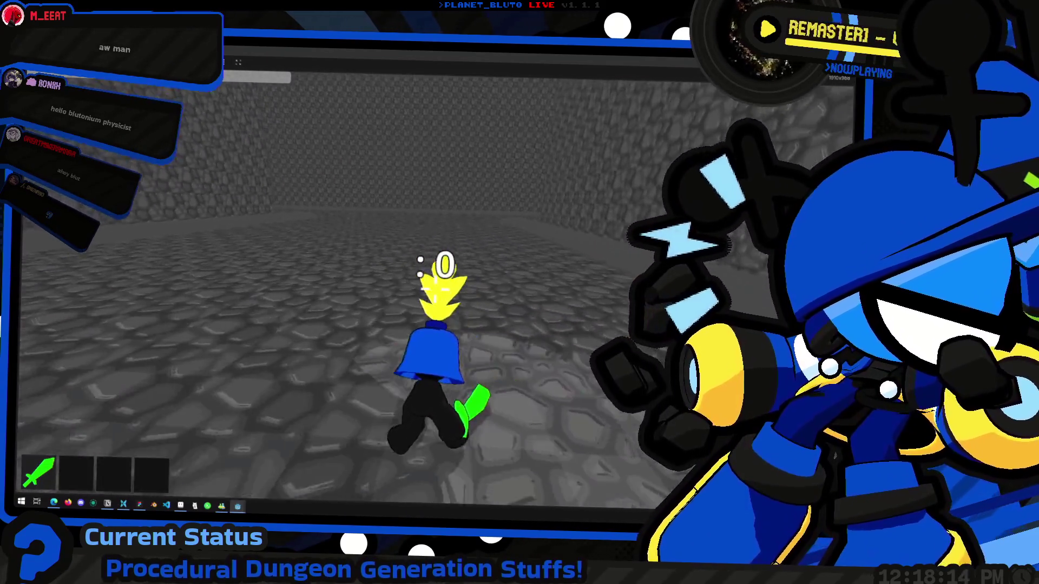
pyautogui.press('w')
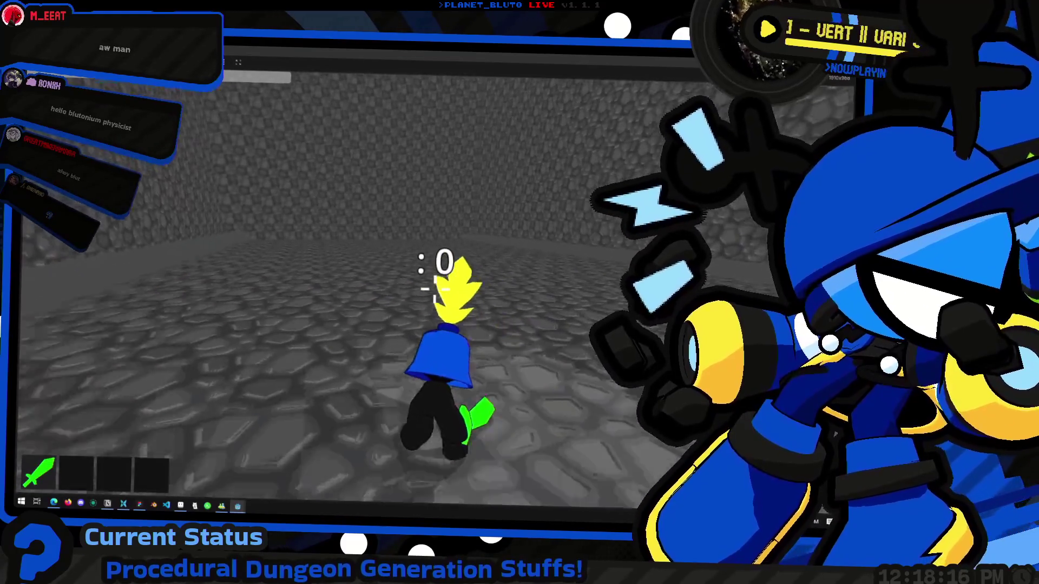
# Step: Turn the character down the long corridor, then start a Windows search typing 'm'
pyautogui.press('w')
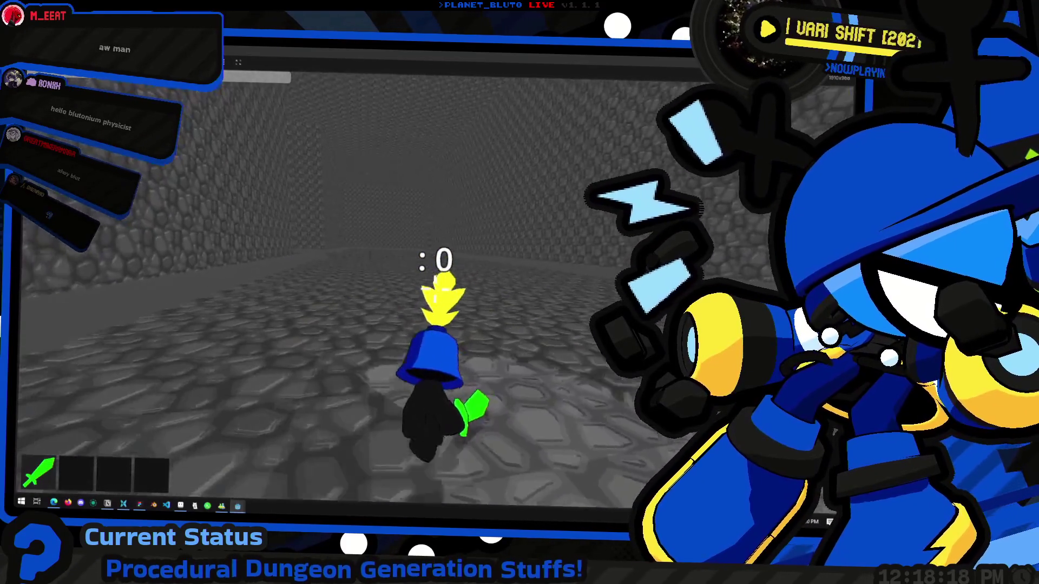
pyautogui.press('w')
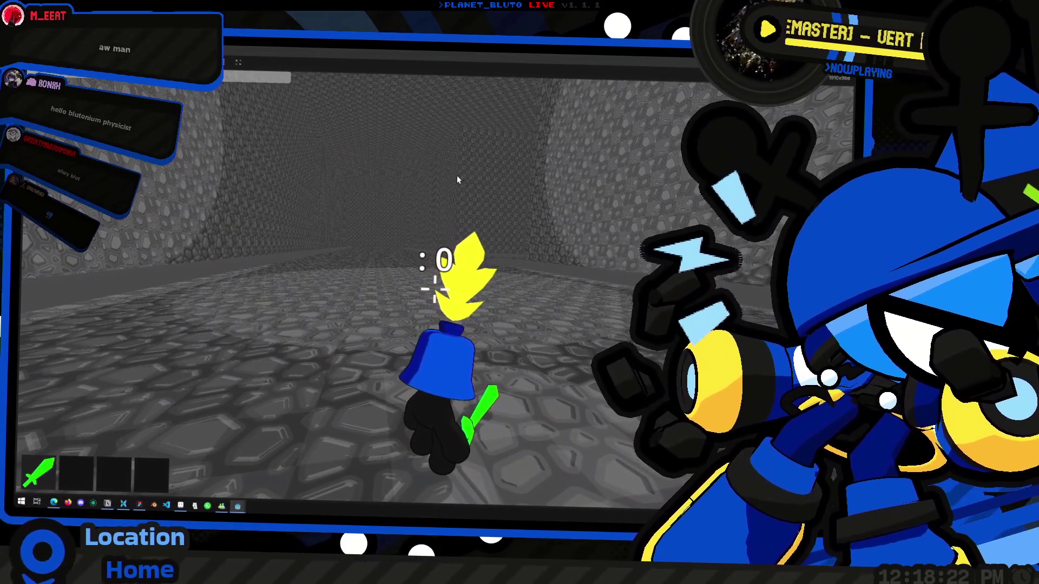
pyautogui.press('super')
pyautogui.write('modr')
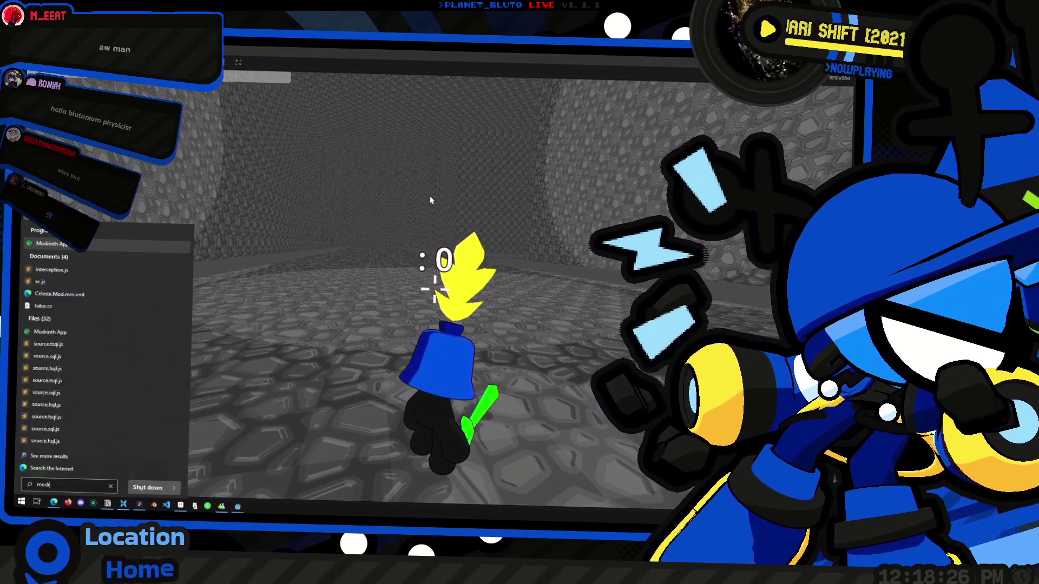
# Step: Launch Modrinth App from the search results, then bring the Godot dungeon.tscn editor forward
pyautogui.press('Return')
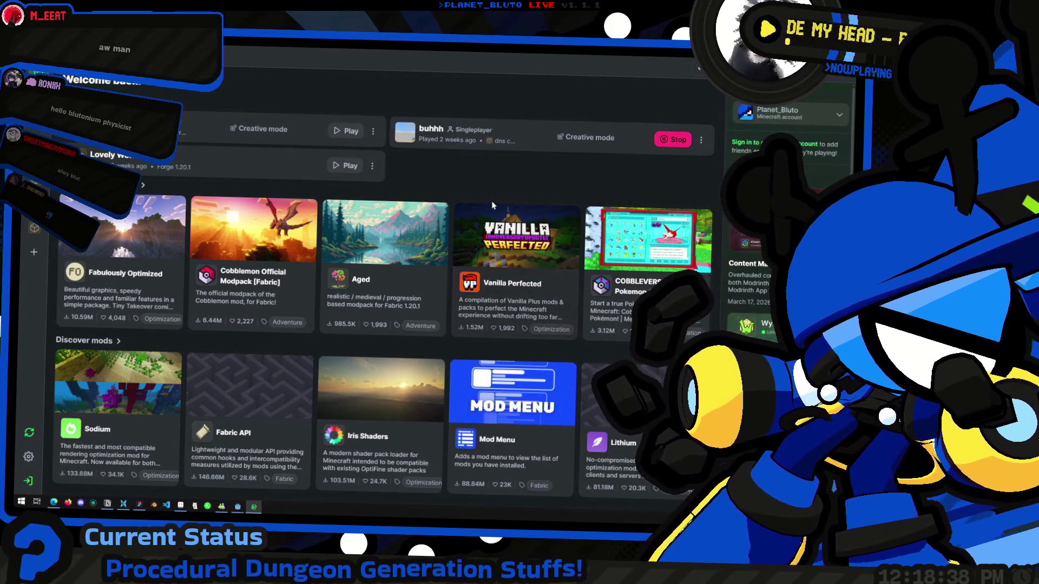
pyautogui.hotkey('alt', 'Tab')
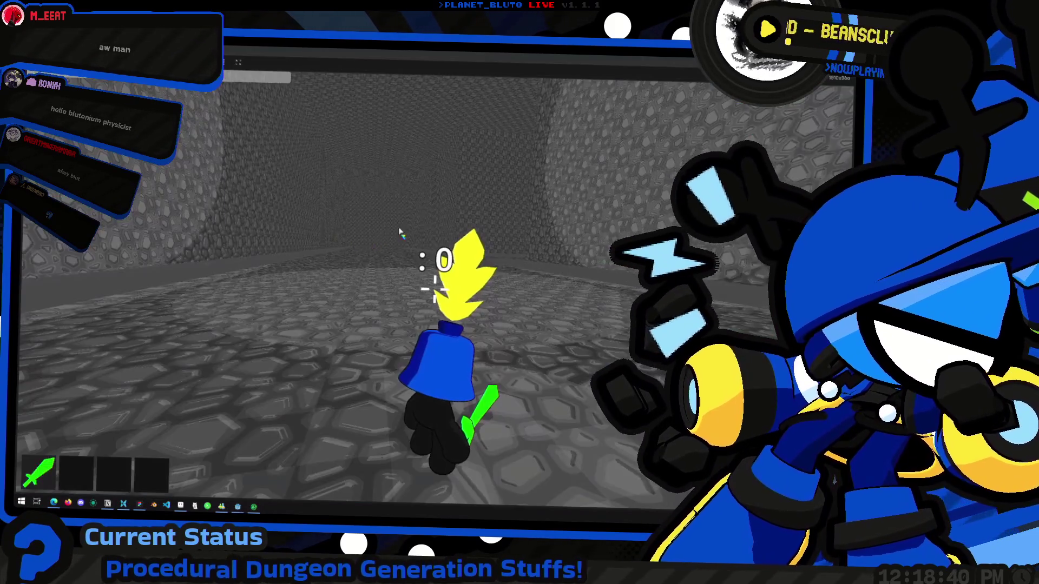
pyautogui.hotkey('alt', 'Tab')
pyautogui.click(415, 229)
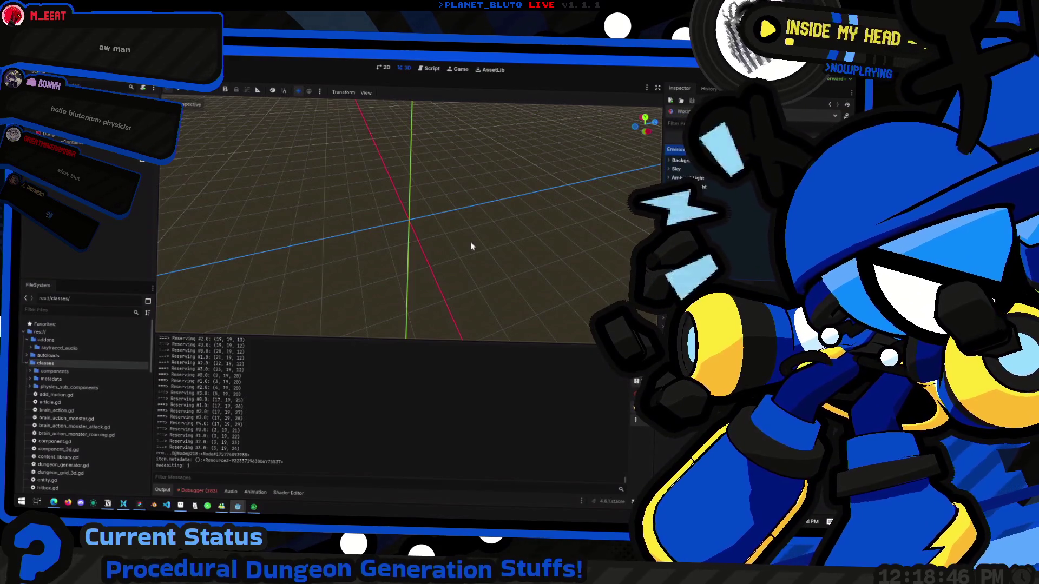
# Step: Switch back to the running game and toggle the overhead fly camera with Tab
pyautogui.hotkey('alt', 'Tab')
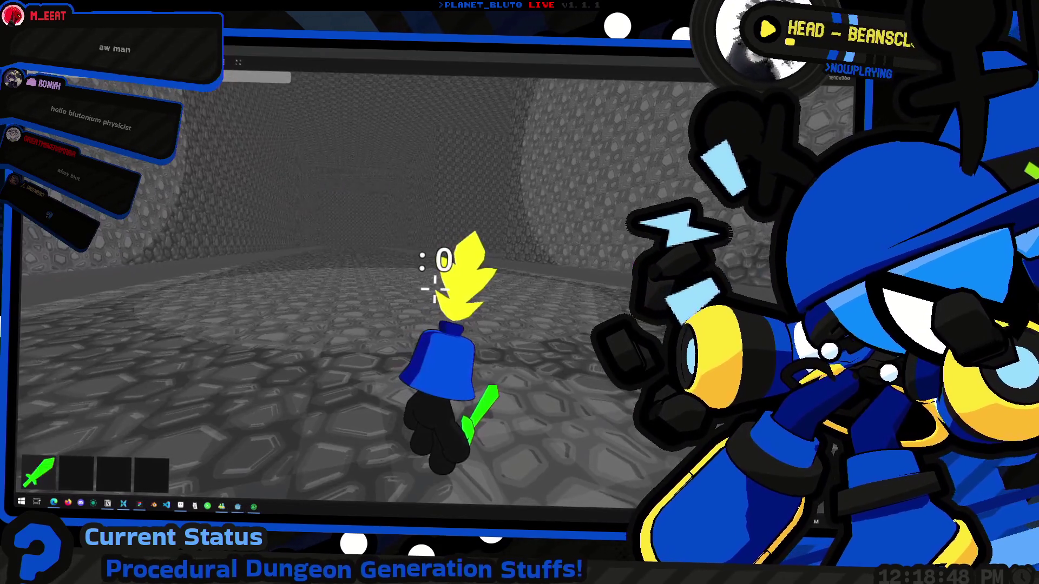
pyautogui.press('Tab')
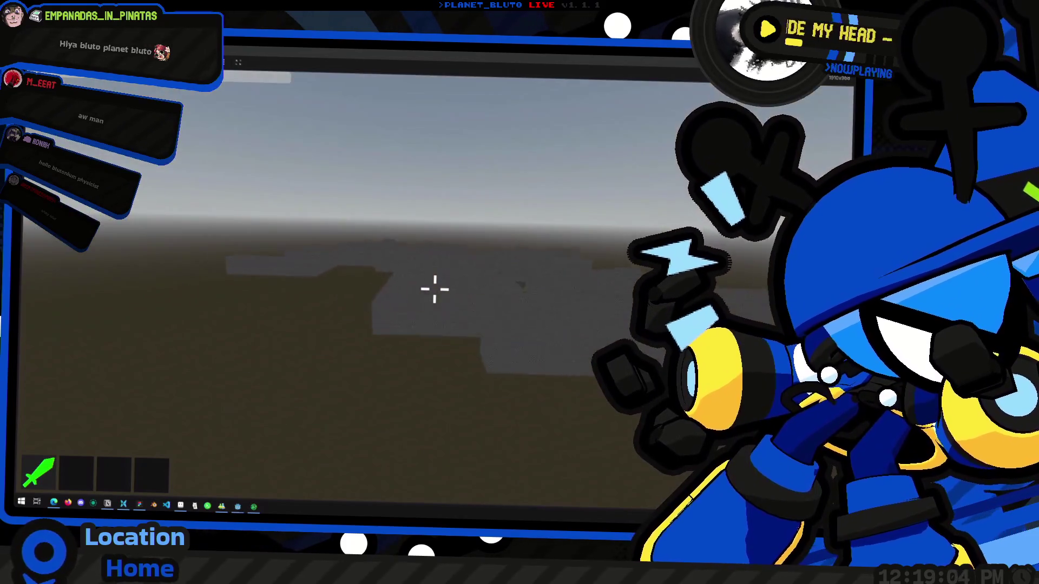
# Step: Fly near a maze wall, back off and rise high above the maze, then bring up the browser
pyautogui.press('w')
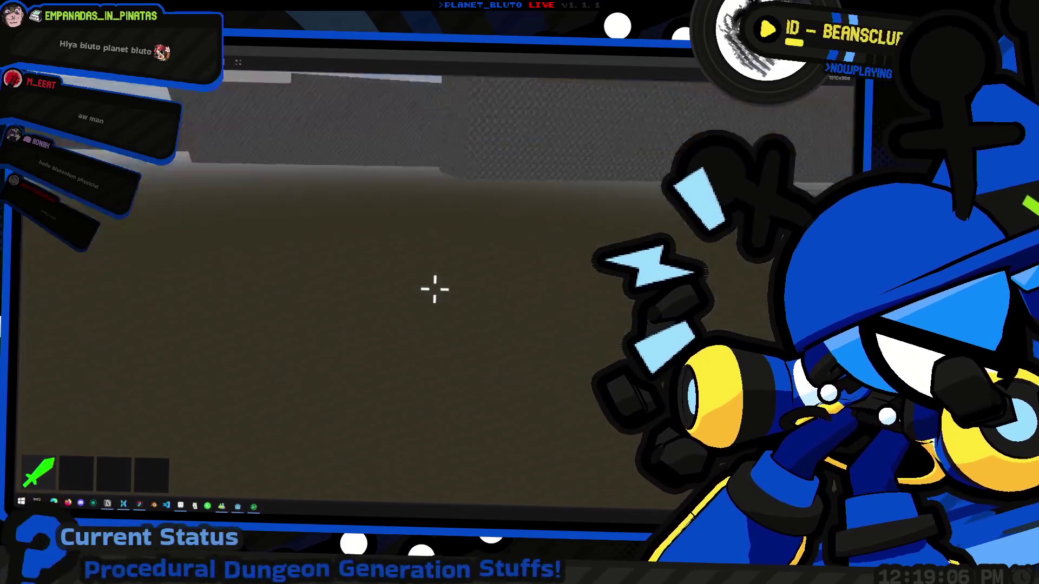
pyautogui.press('s')
pyautogui.press('s')
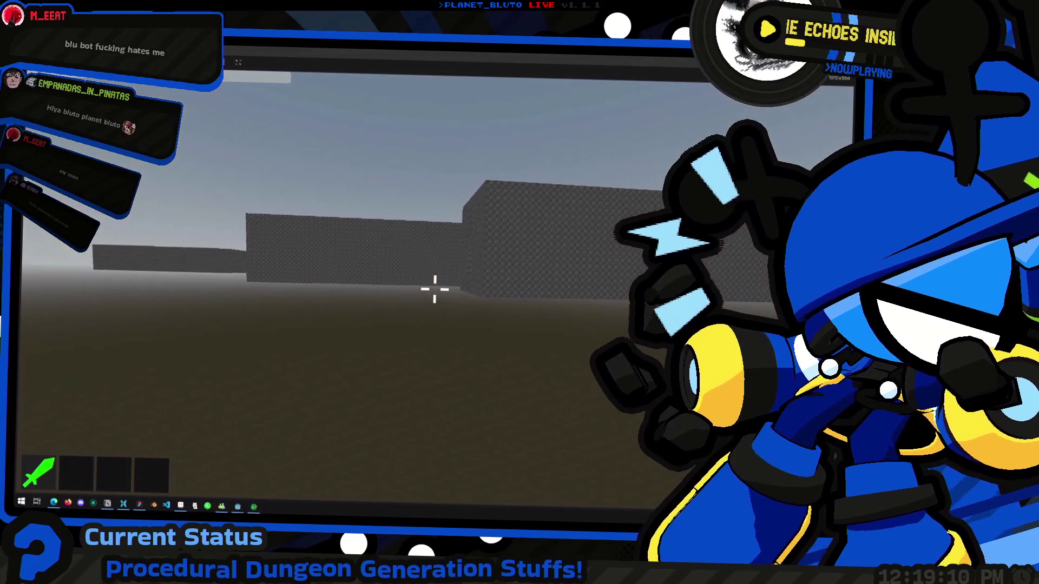
pyautogui.press('space')
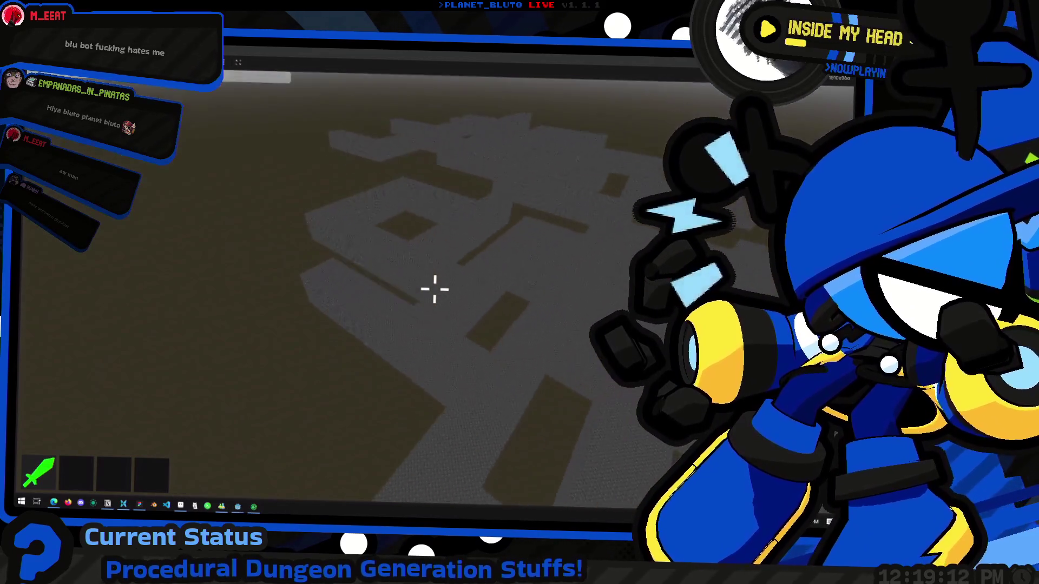
pyautogui.moveTo(369, 140)
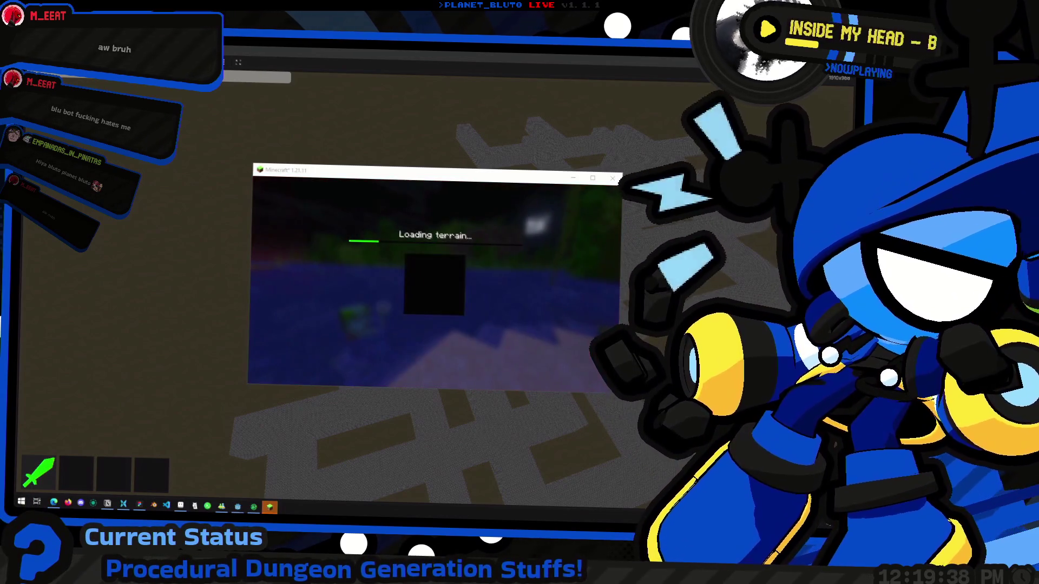
pyautogui.click(56, 503)
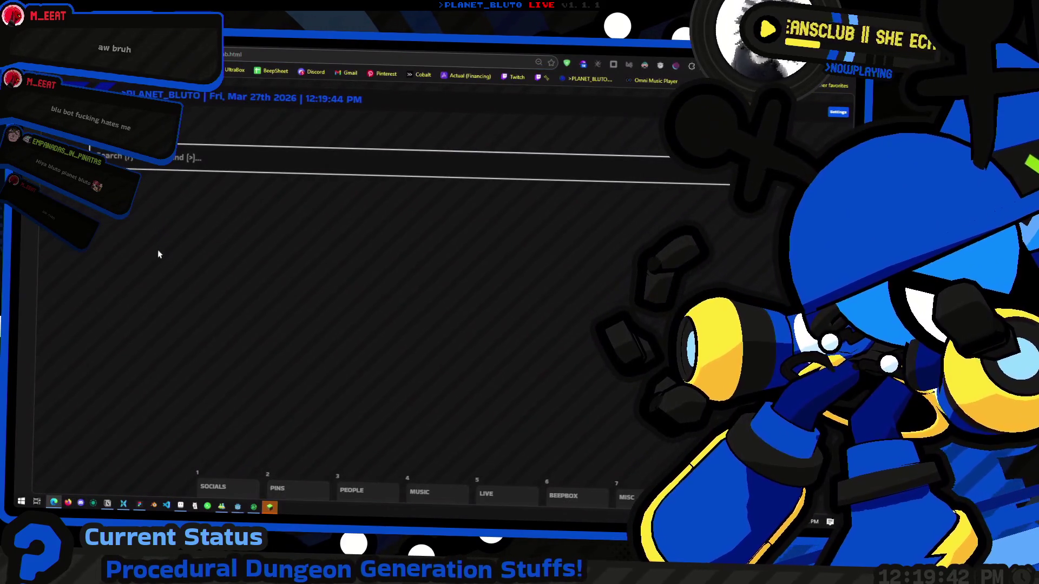
# Step: Open the pasted SoundCloud track link, copy its address, open a new tab, and return to the game
pyautogui.hotkey('ctrl', 'v')
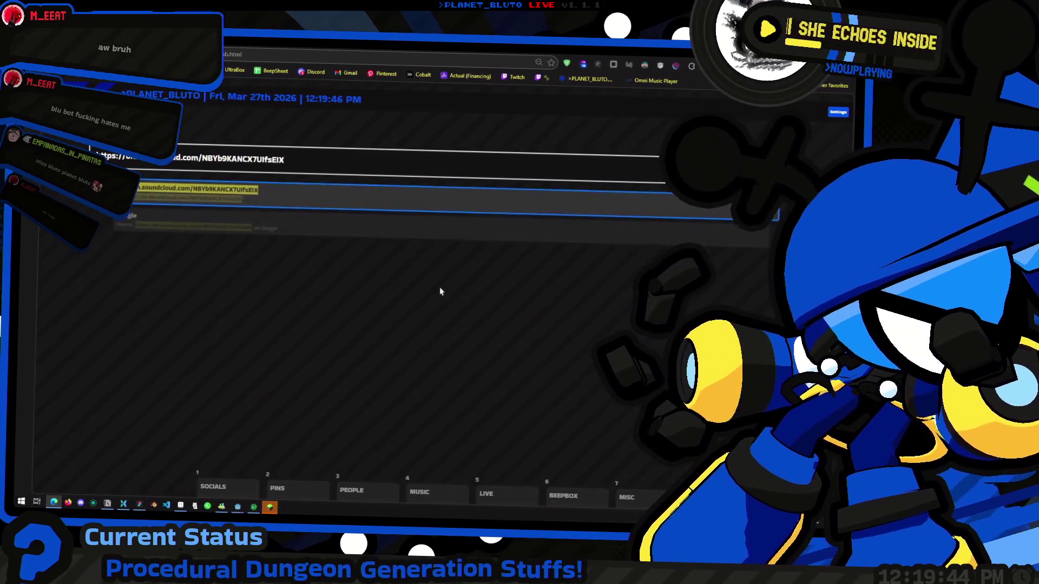
pyautogui.click(254, 182)
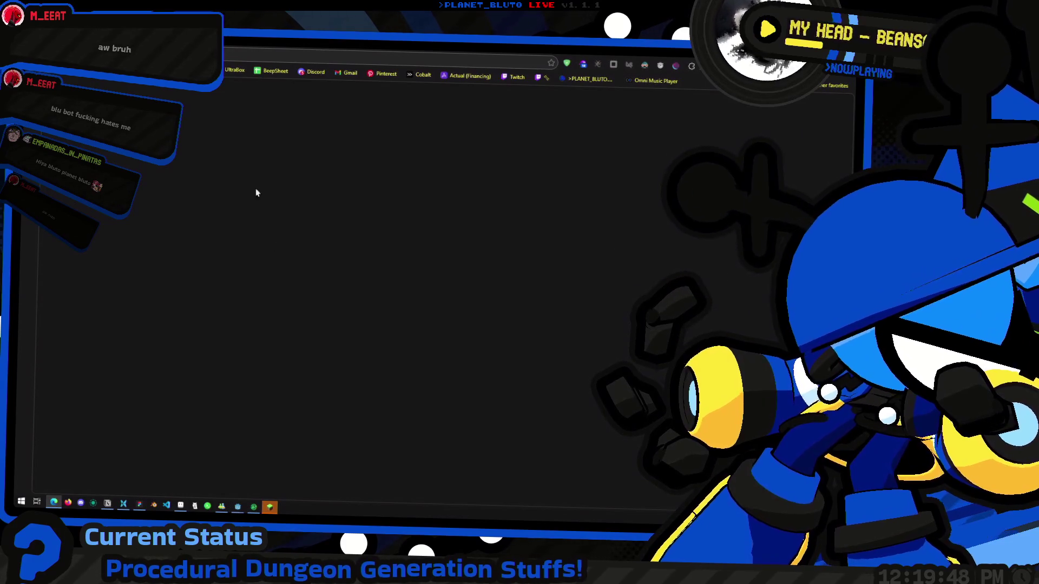
pyautogui.hotkey('alt', 'Tab')
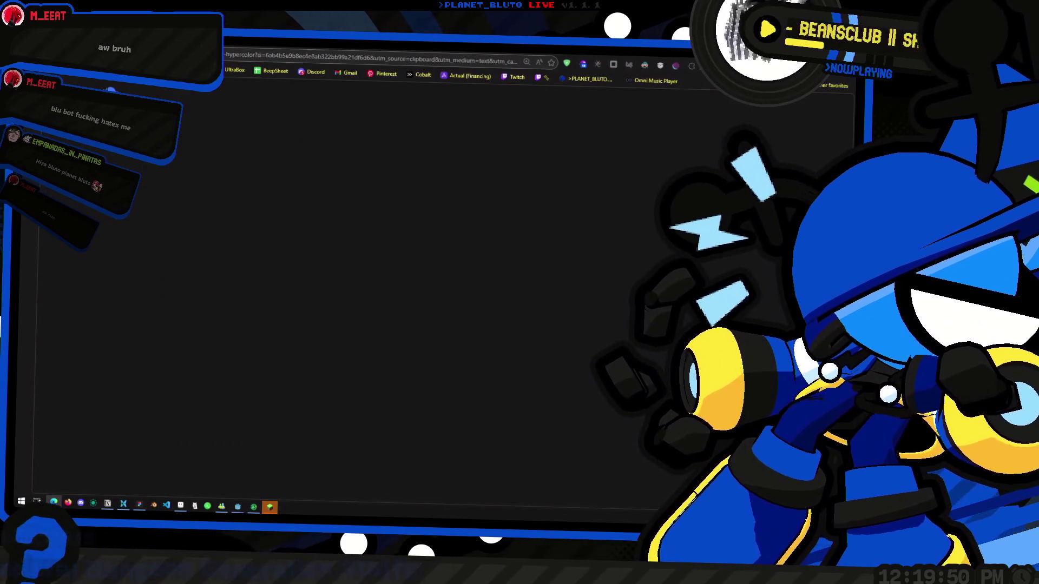
pyautogui.hotkey('ctrl', 'l')
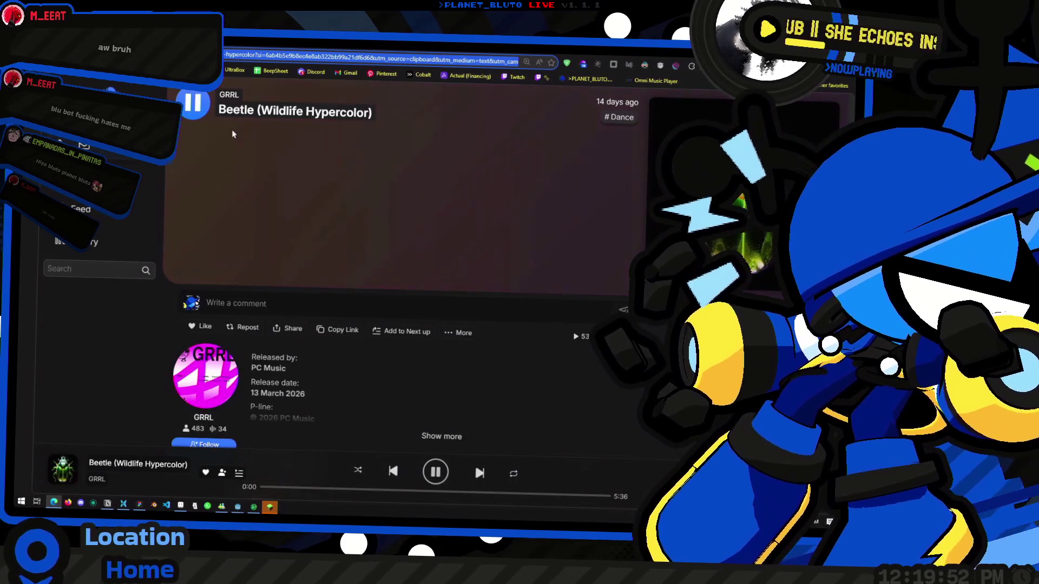
pyautogui.hotkey('ctrl', 't')
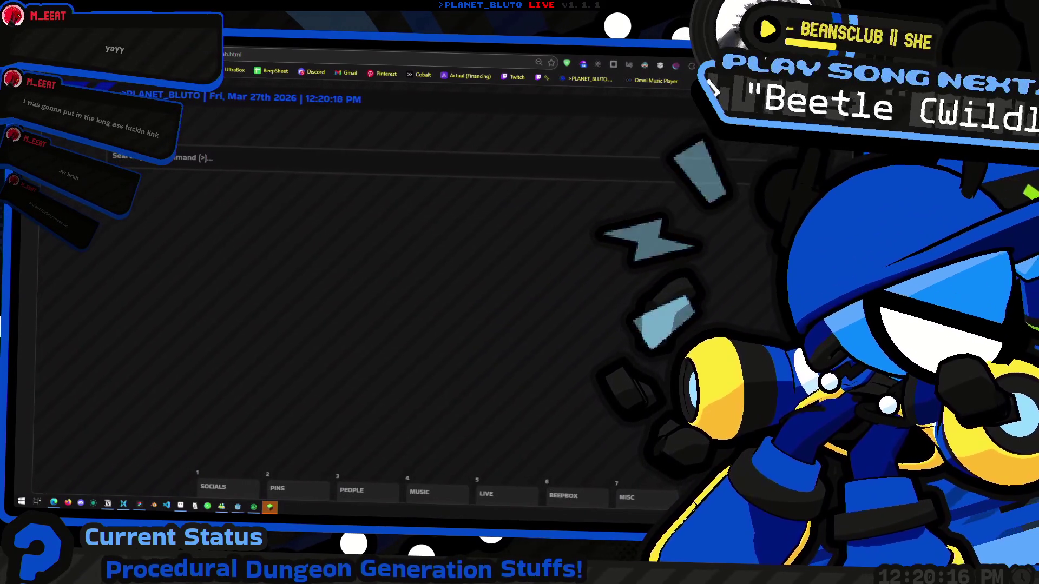
pyautogui.hotkey('alt', 'Tab')
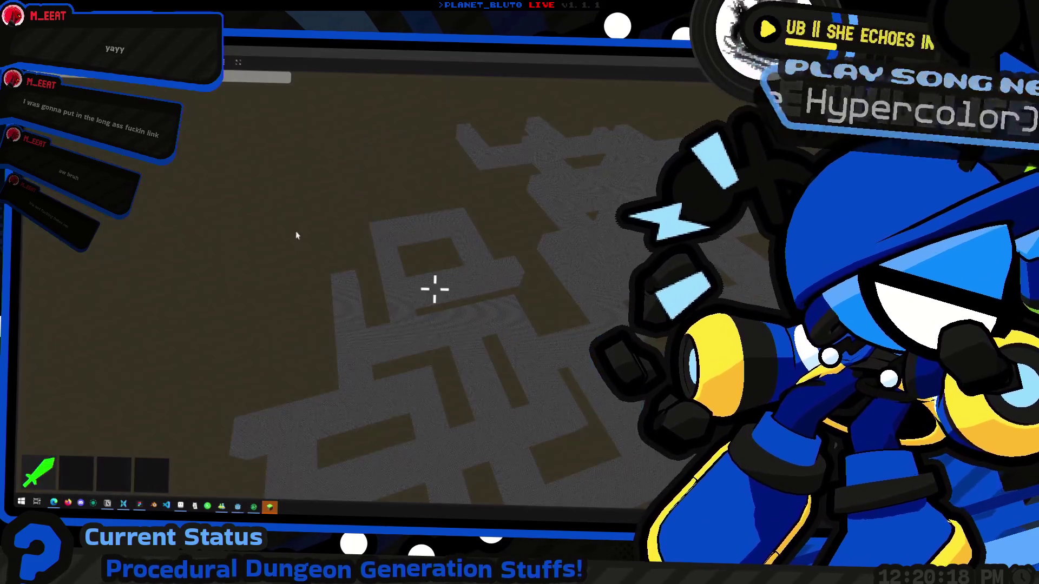
# Step: Bring Minecraft forward, toggle the creative inventory, and switch the game to fullscreen with F11
pyautogui.click(270, 508)
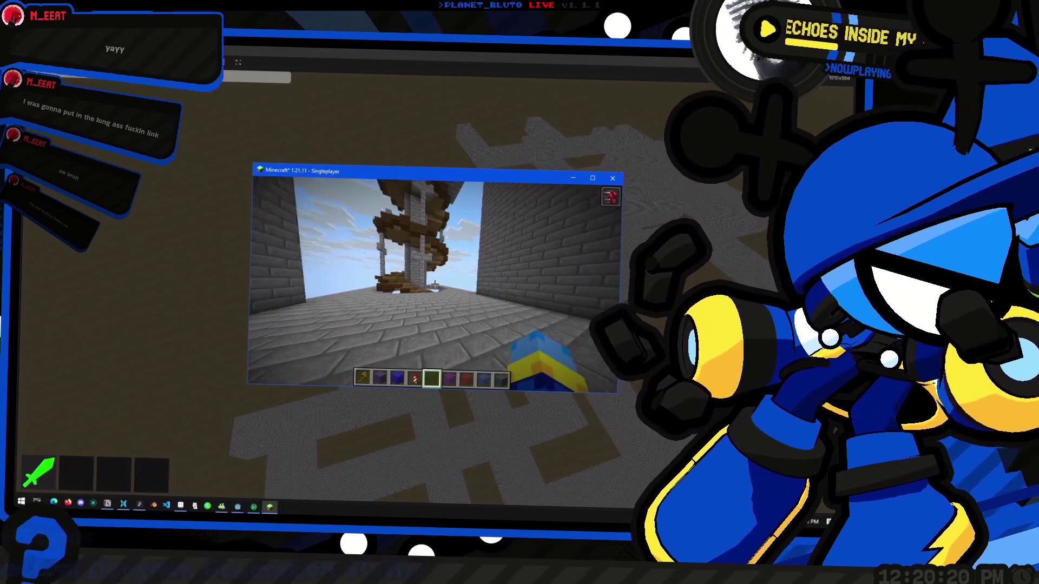
pyautogui.press('e')
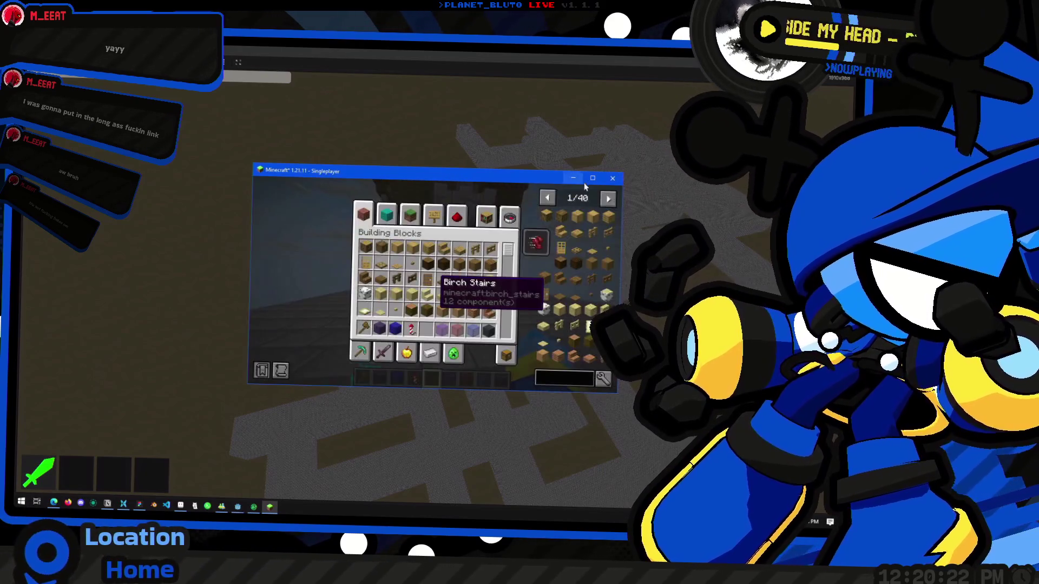
pyautogui.press('F11')
pyautogui.press('e')
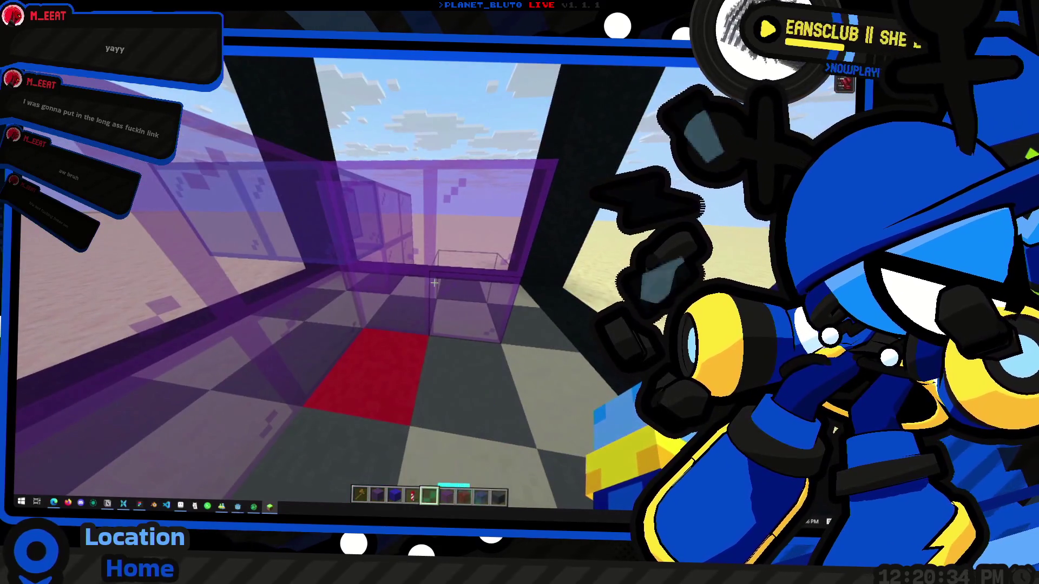
# Step: Close the ProjectDNS (DEBUG) window from Task View and return to Minecraft
pyautogui.press('e')
pyautogui.press('e')
pyautogui.press('e')
pyautogui.press('super+Tab')
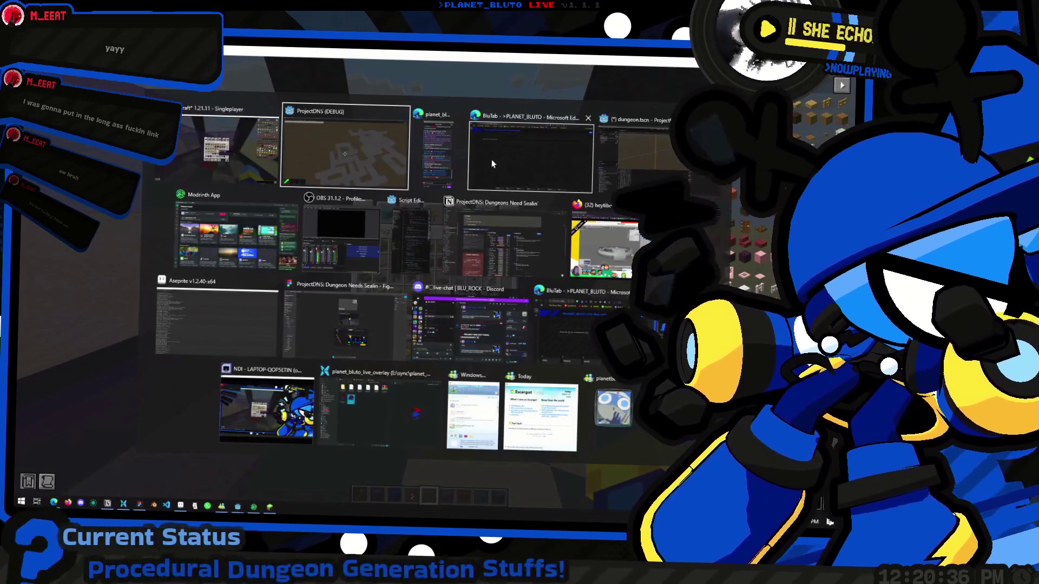
pyautogui.click(403, 113)
pyautogui.click(346, 189)
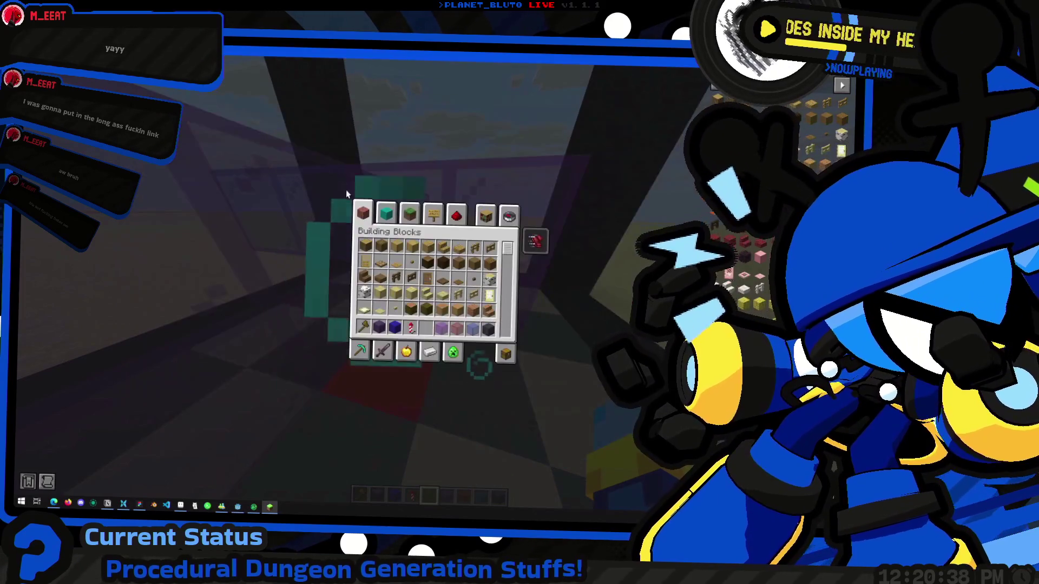
pyautogui.press('e')
# Step: Walk out of the glass room, into and back out of the black frame, then pause the game
pyautogui.press('s')
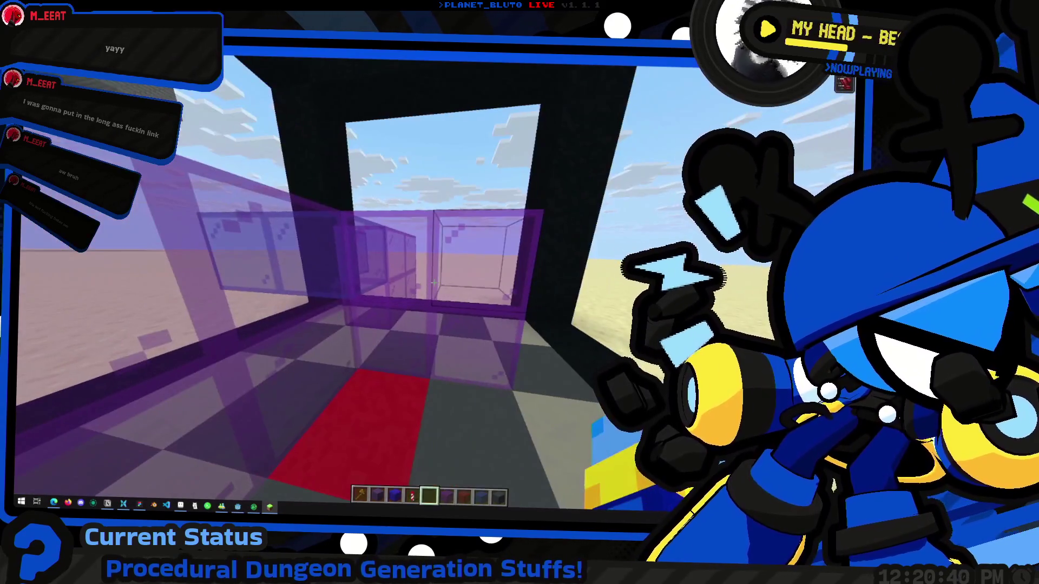
pyautogui.press('w')
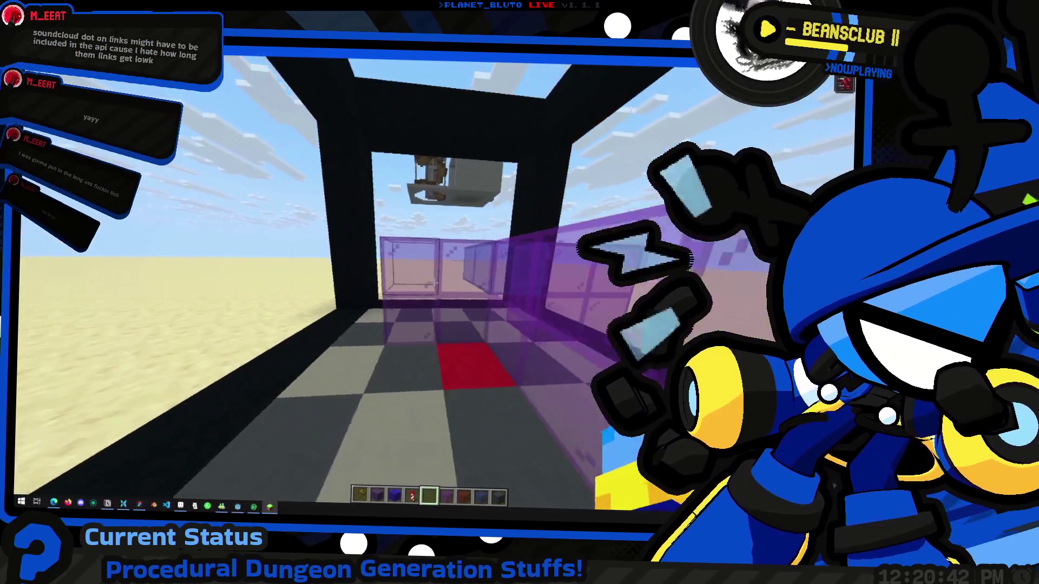
pyautogui.press('s')
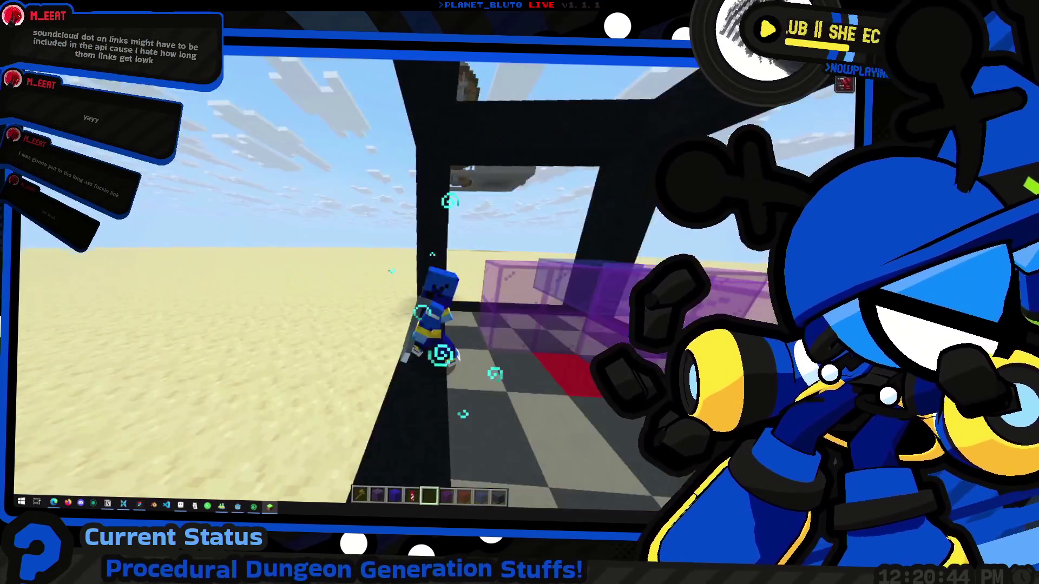
pyautogui.press('e')
pyautogui.click(505, 355)
pyautogui.press('Escape')
pyautogui.press('Escape')
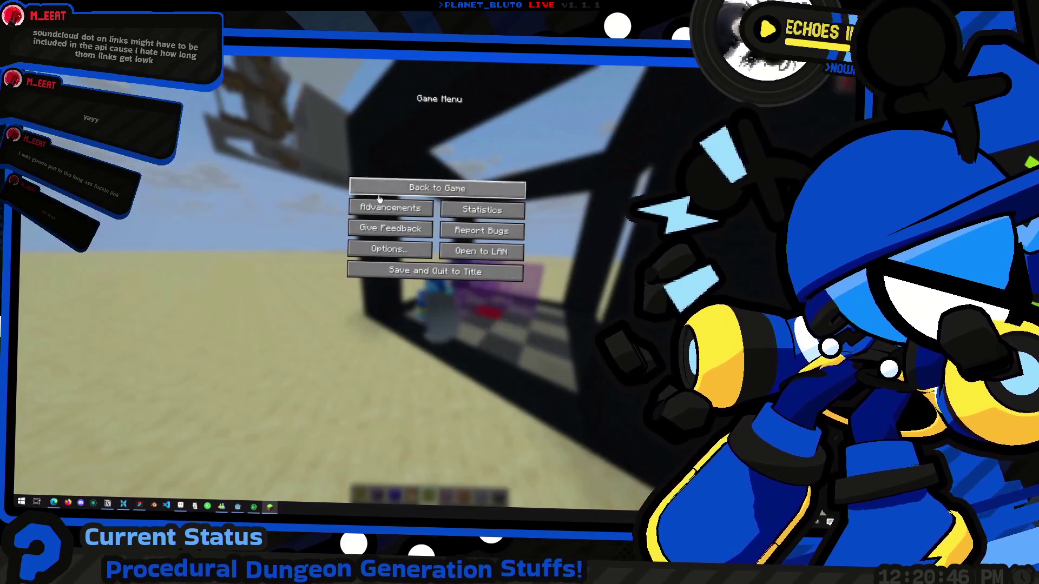
# Step: Lower render distance from 5 to 2 chunks in Video Settings, apply, and resume playing
pyautogui.click(389, 249)
pyautogui.click(373, 162)
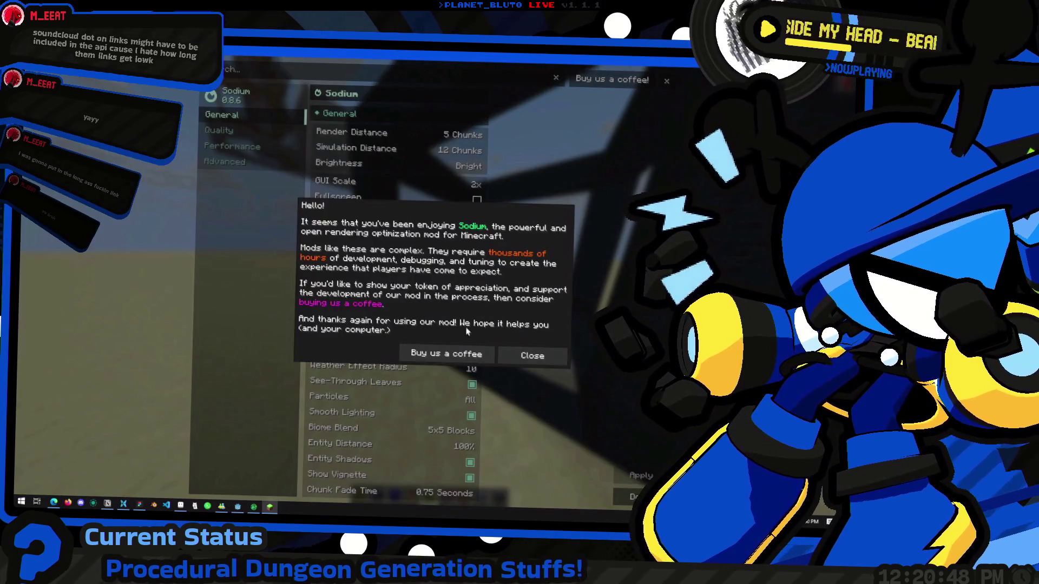
pyautogui.click(533, 355)
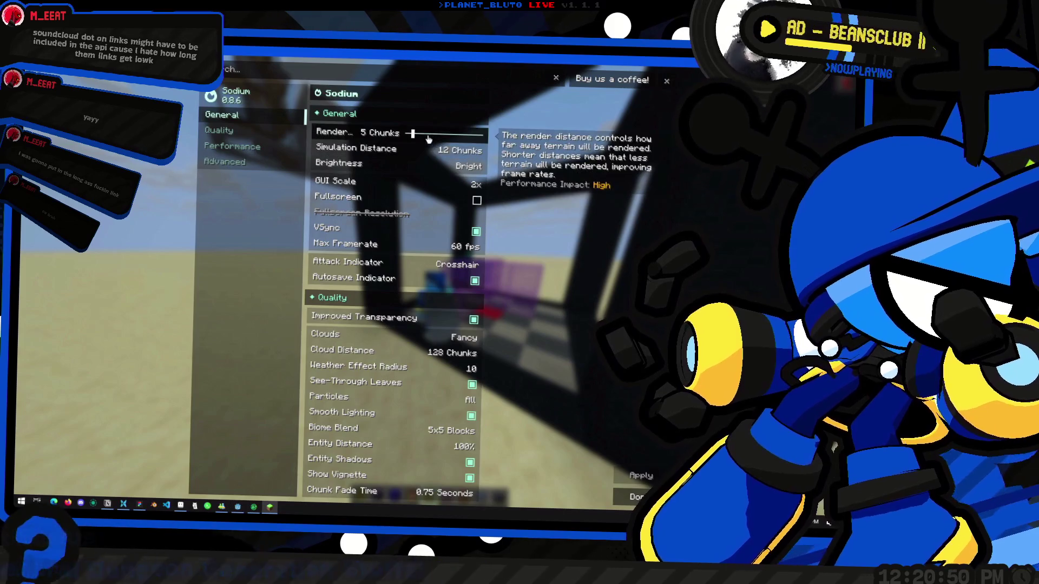
pyautogui.moveTo(428, 139); pyautogui.dragTo(387, 134)
pyautogui.click(640, 476)
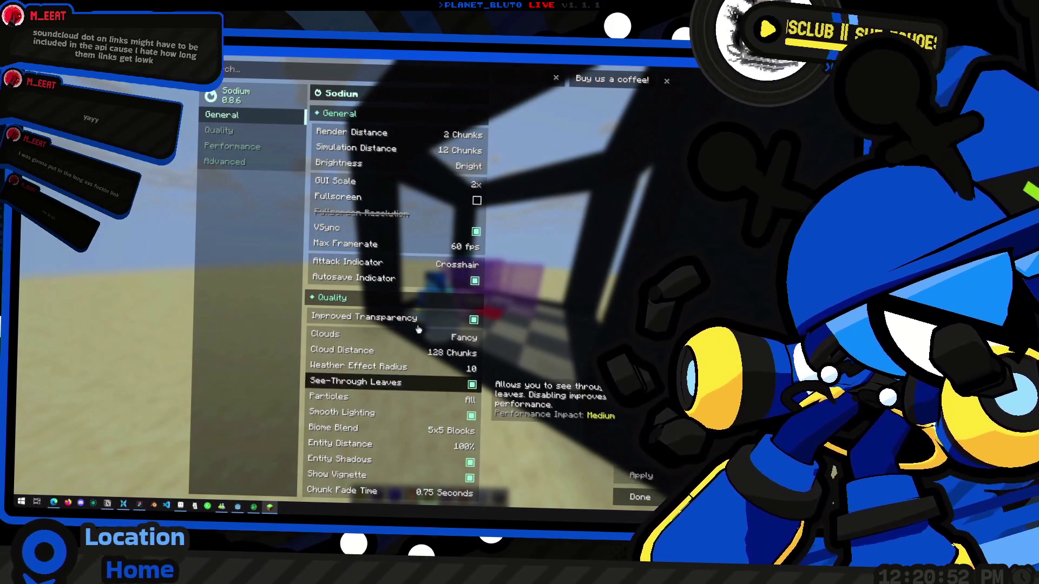
pyautogui.click(641, 497)
pyautogui.press('Escape')
pyautogui.press('Escape')
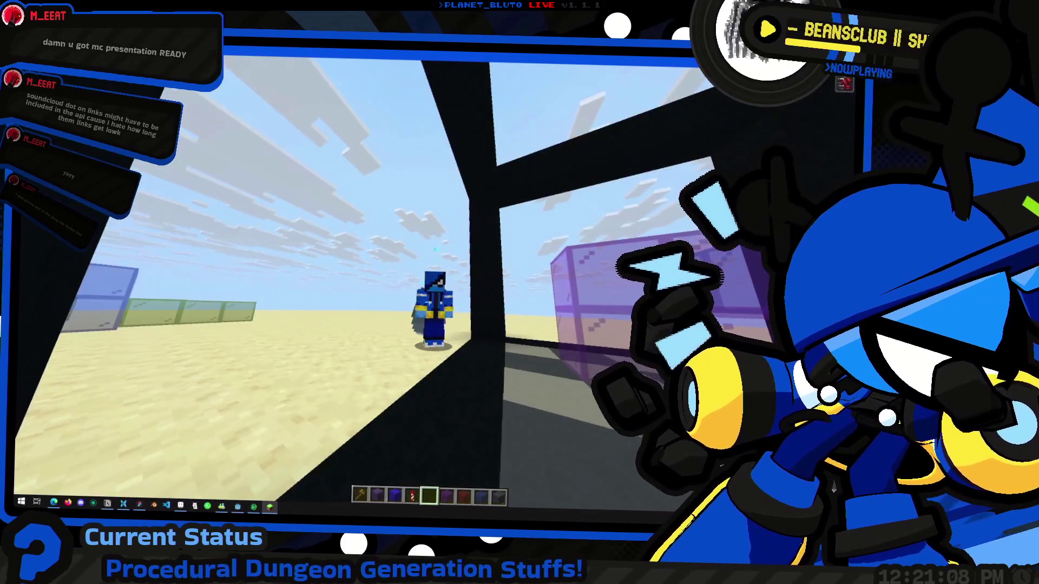
# Step: Show the F3 overlay, then set Particles to Decreased, turn Smooth Lighting off, and apply
pyautogui.press('F3')
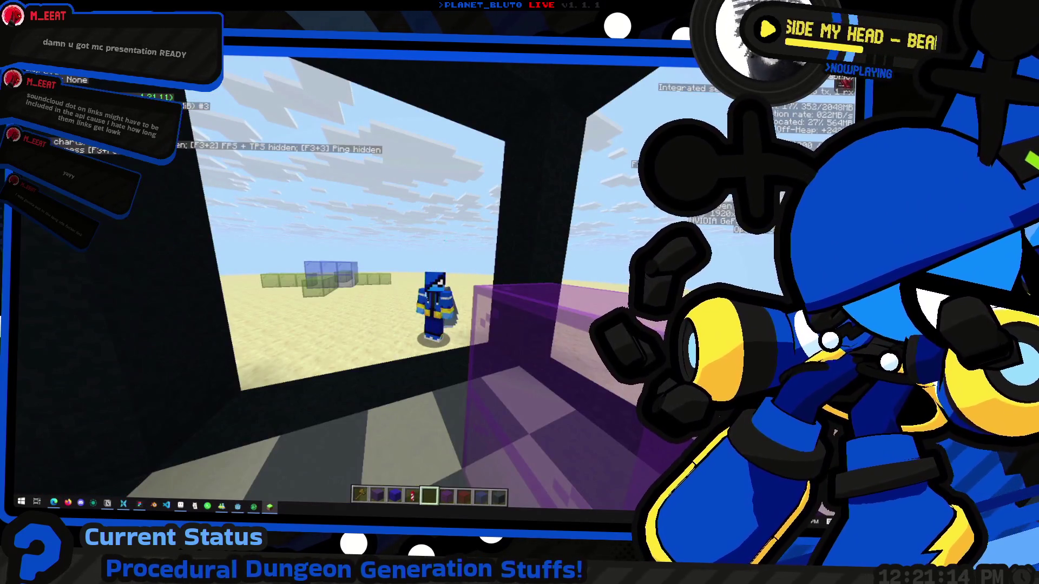
pyautogui.press('Escape')
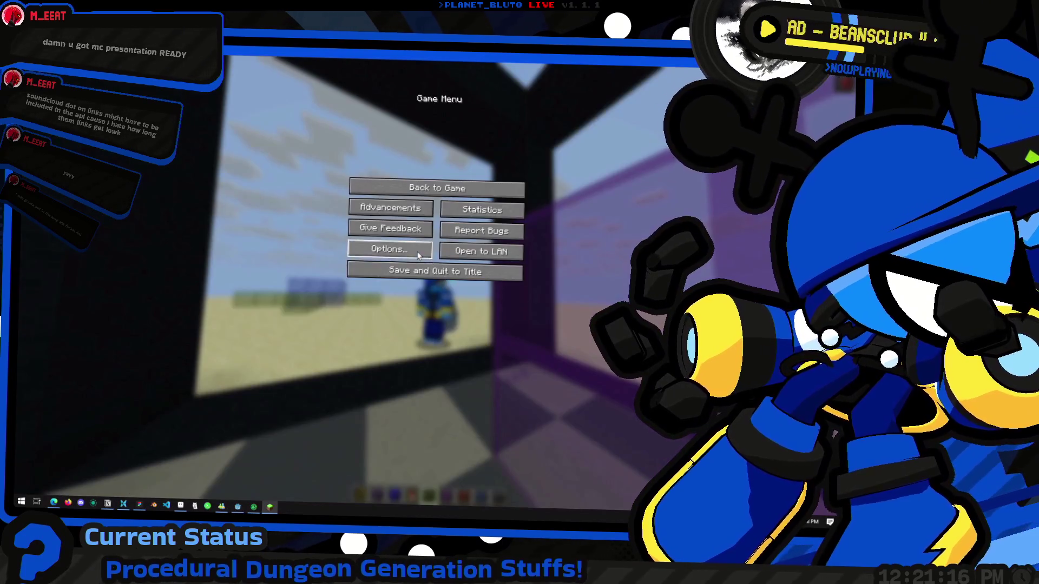
pyautogui.click(418, 255)
pyautogui.click(365, 169)
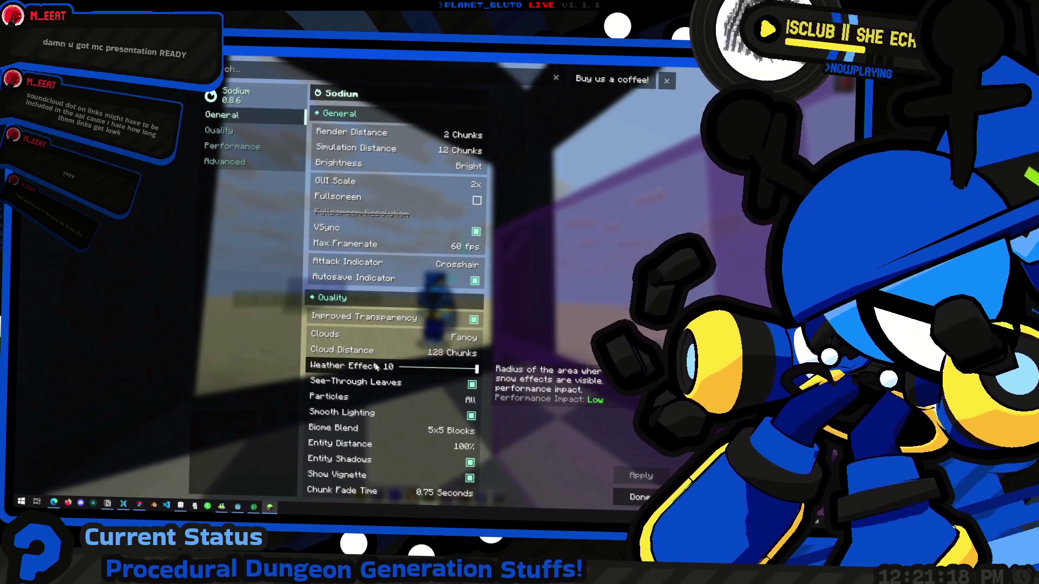
pyautogui.scroll(-3, 376, 366)
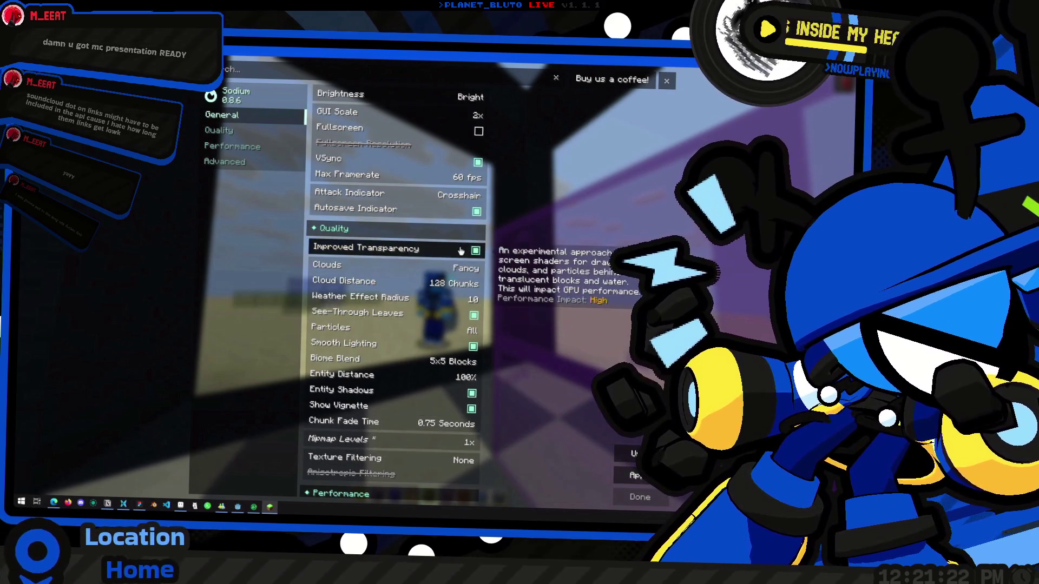
pyautogui.scroll(3, 437, 270)
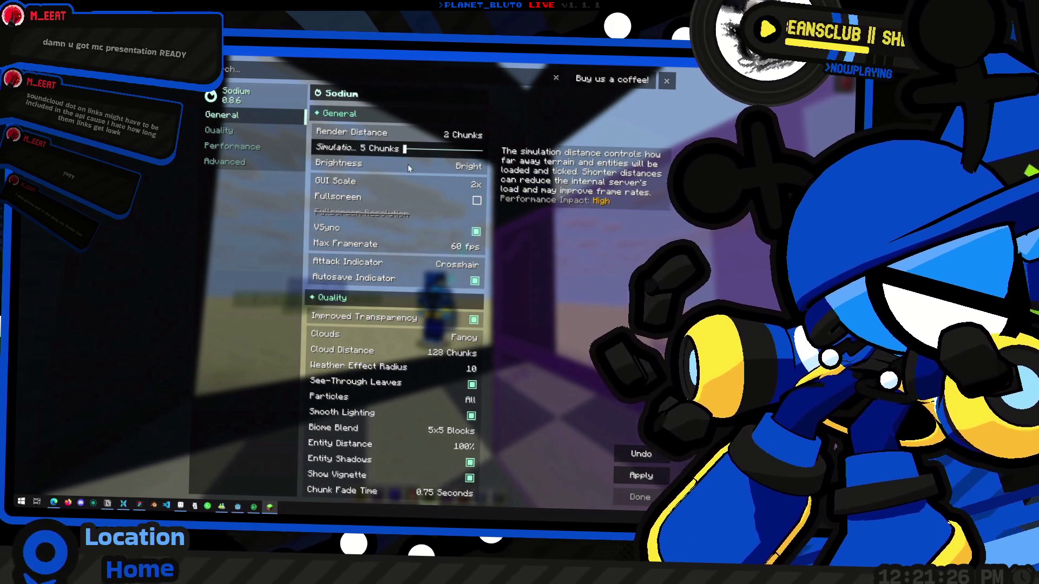
pyautogui.scroll(-3, 422, 276)
pyautogui.scroll(-3, 421, 276)
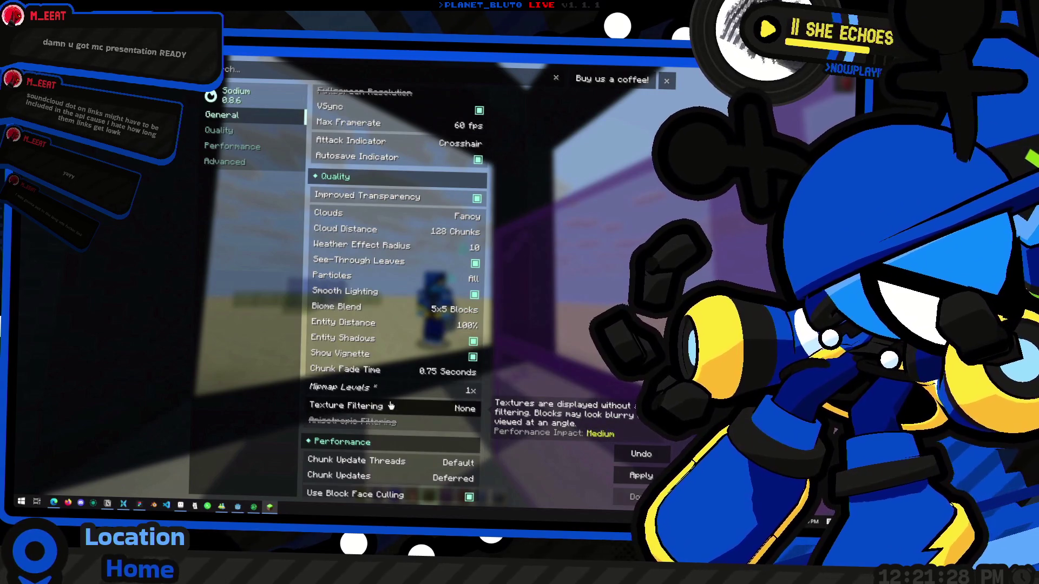
pyautogui.click(384, 276)
pyautogui.click(379, 292)
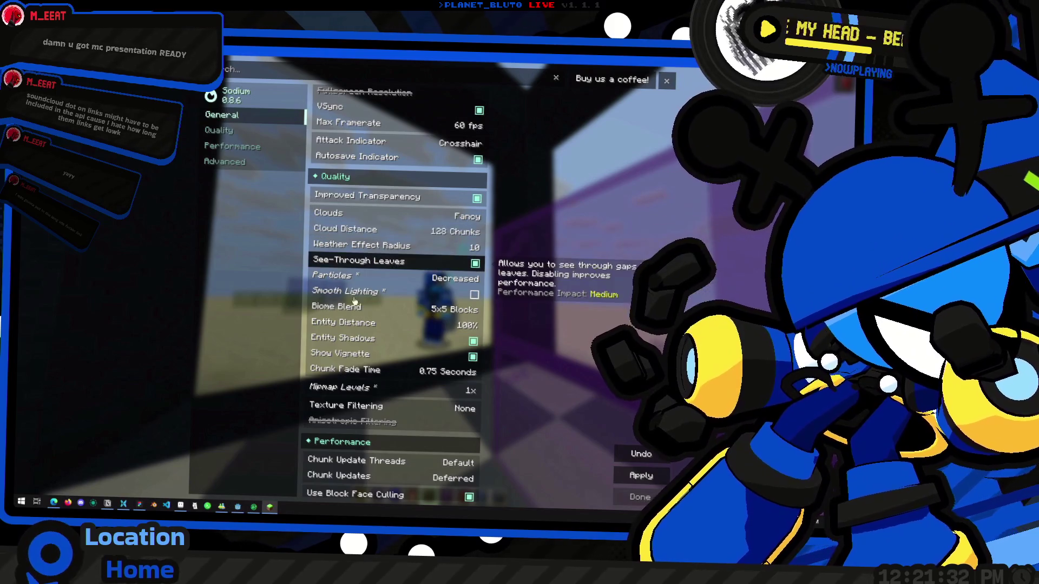
pyautogui.scroll(-5, 390, 379)
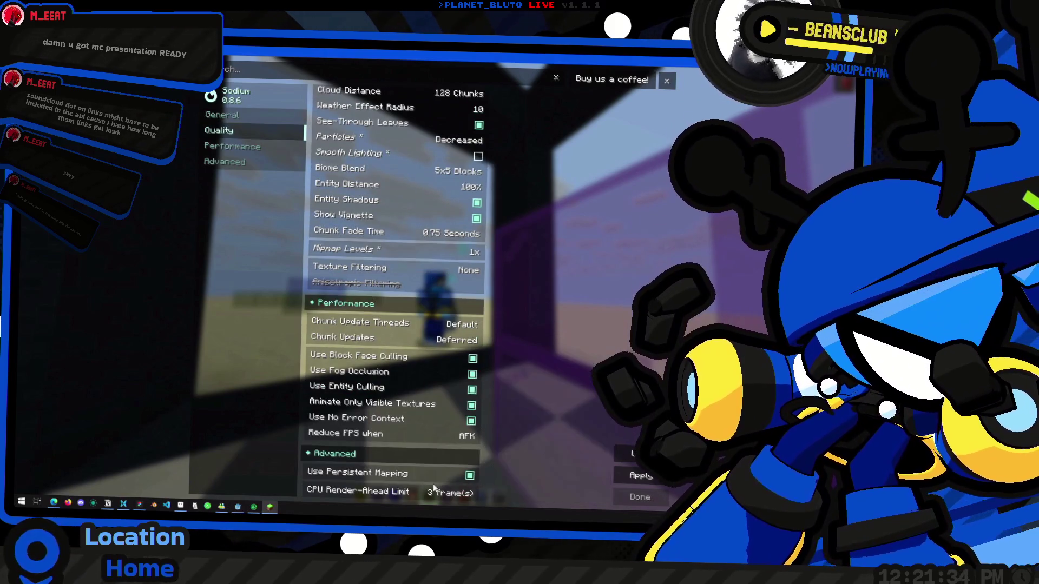
pyautogui.click(633, 475)
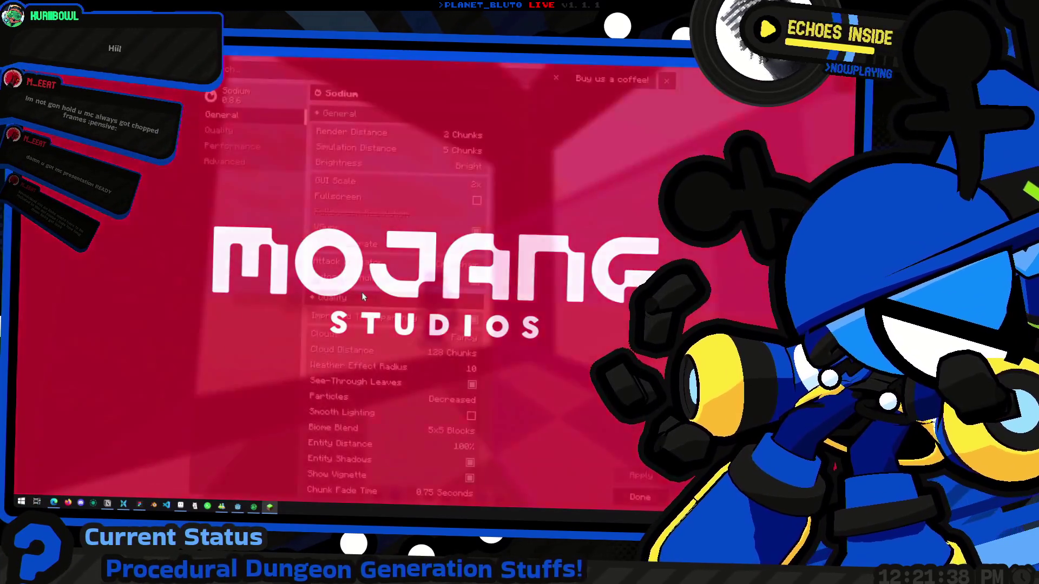
# Step: Resume the world and fly into the purple glass room while holding Blue Stained Glass
pyautogui.press('Escape')
pyautogui.press('Escape')
pyautogui.press('Escape')
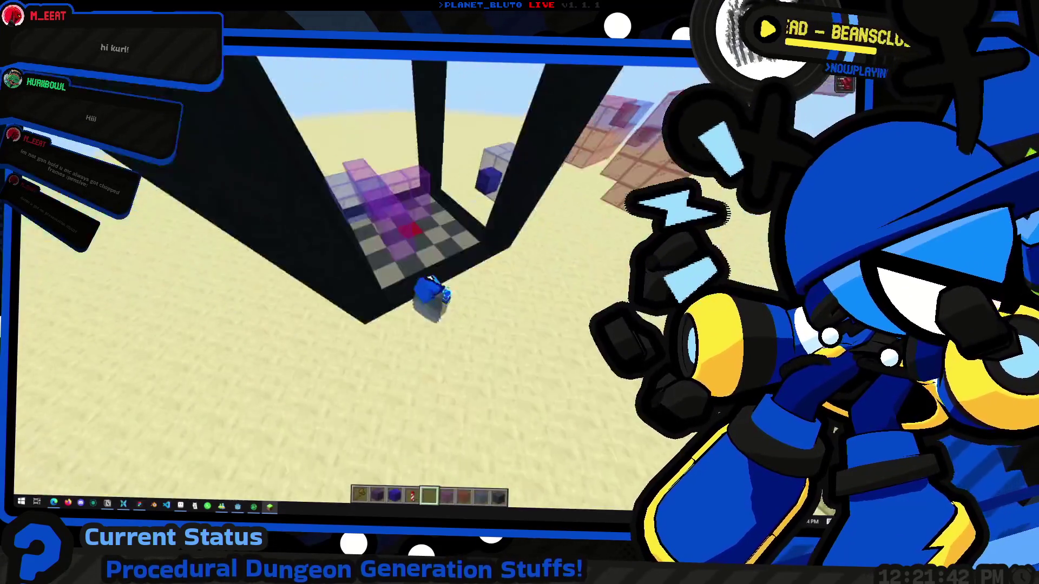
pyautogui.press('F5')
pyautogui.press('w')
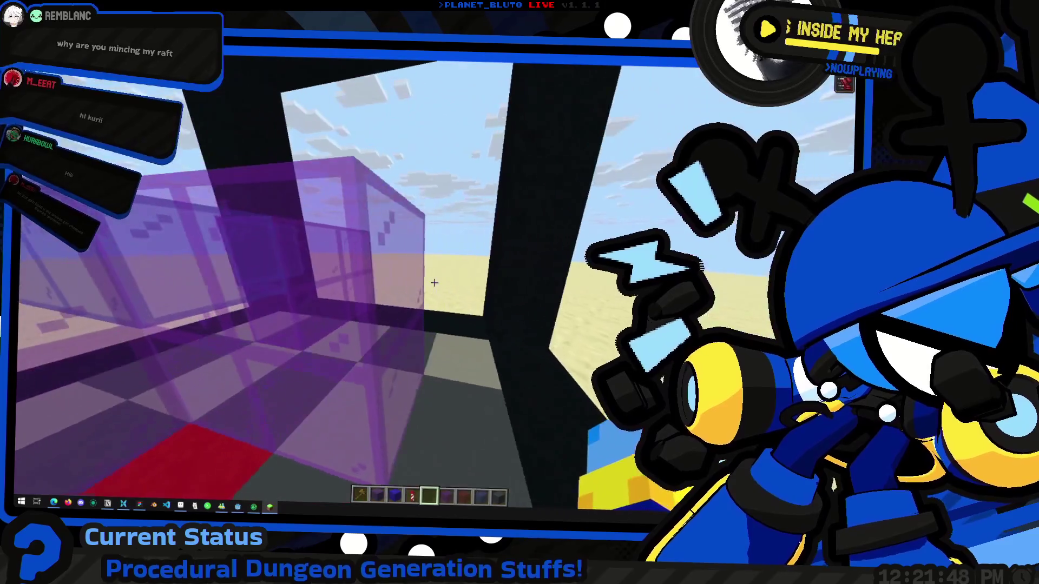
pyautogui.press('space')
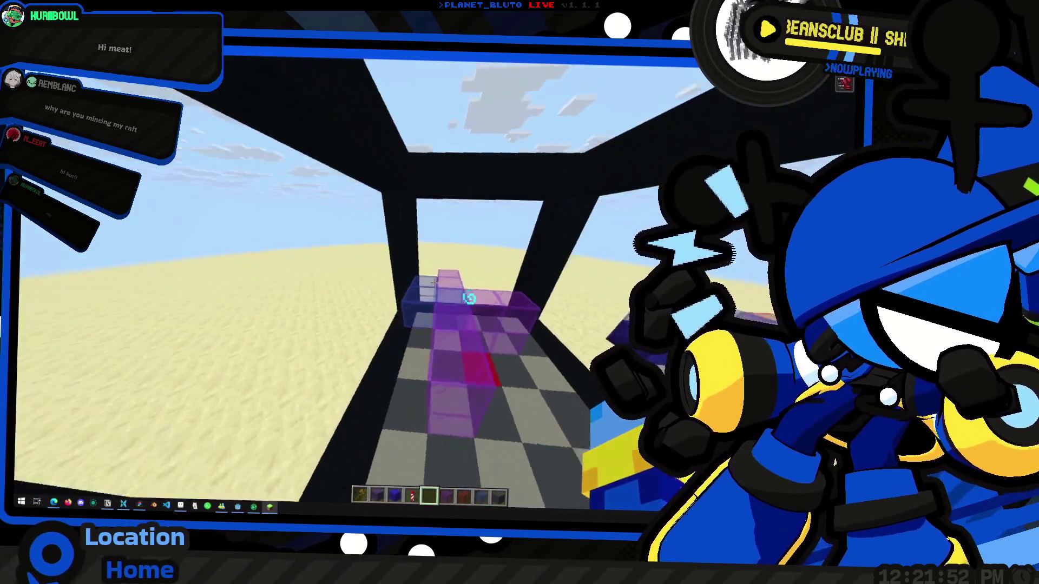
pyautogui.press('8')
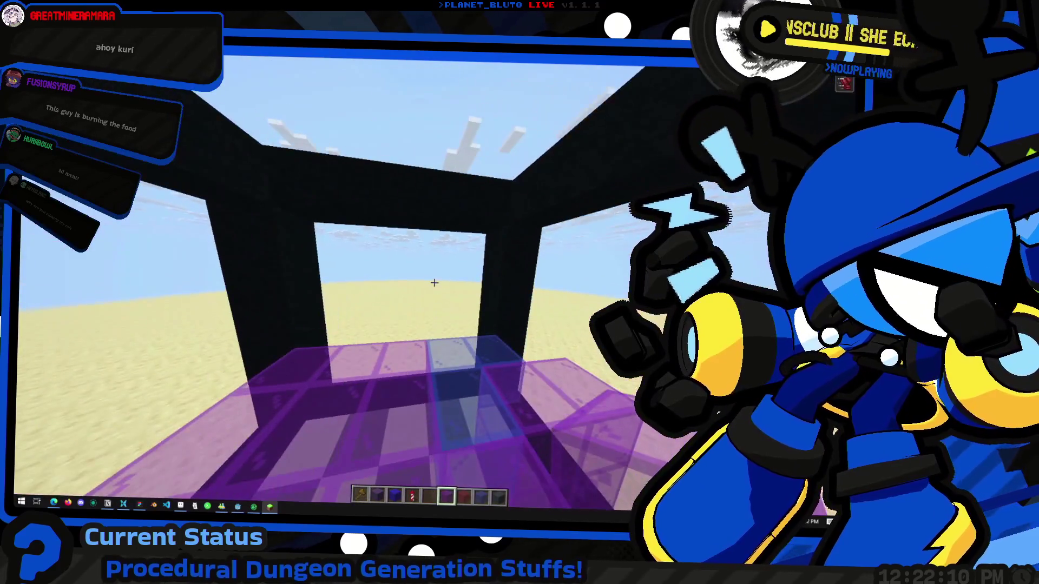
pyautogui.scroll(-2, 434, 283)
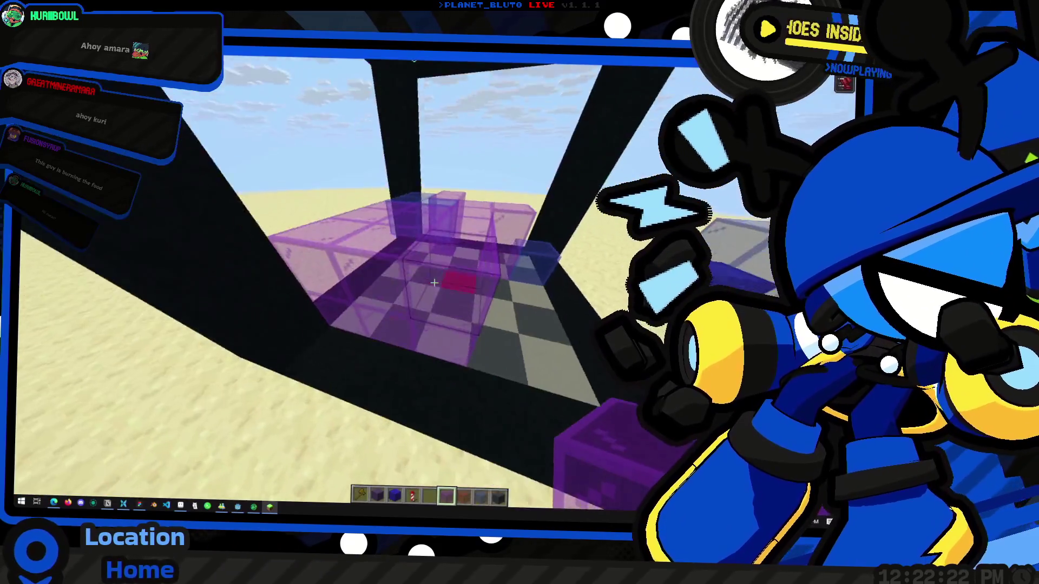
# Step: Back out, view the glass room from above in first- and third-person, then open the creative inventory
pyautogui.press('s')
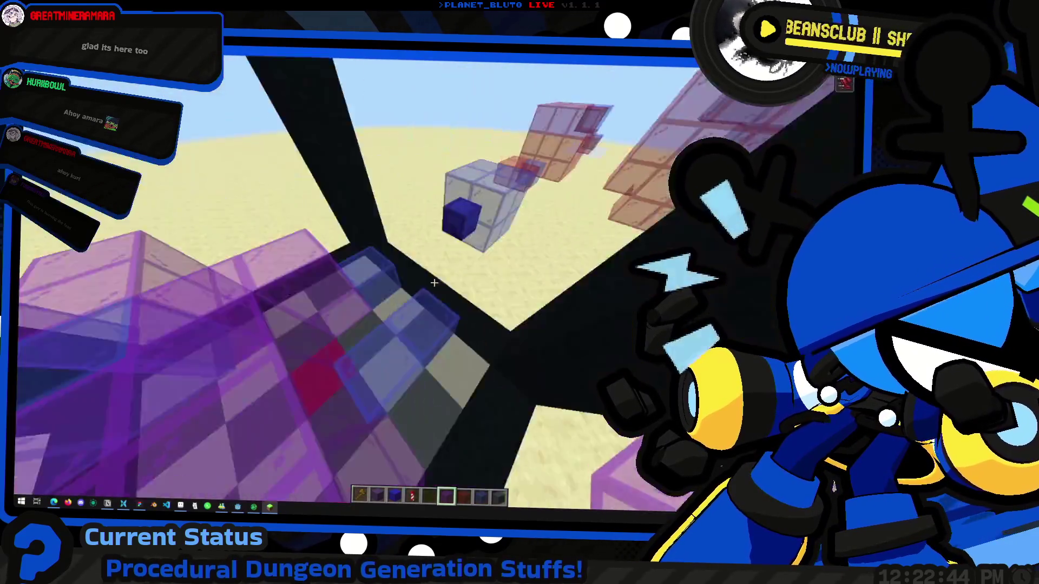
pyautogui.press('space')
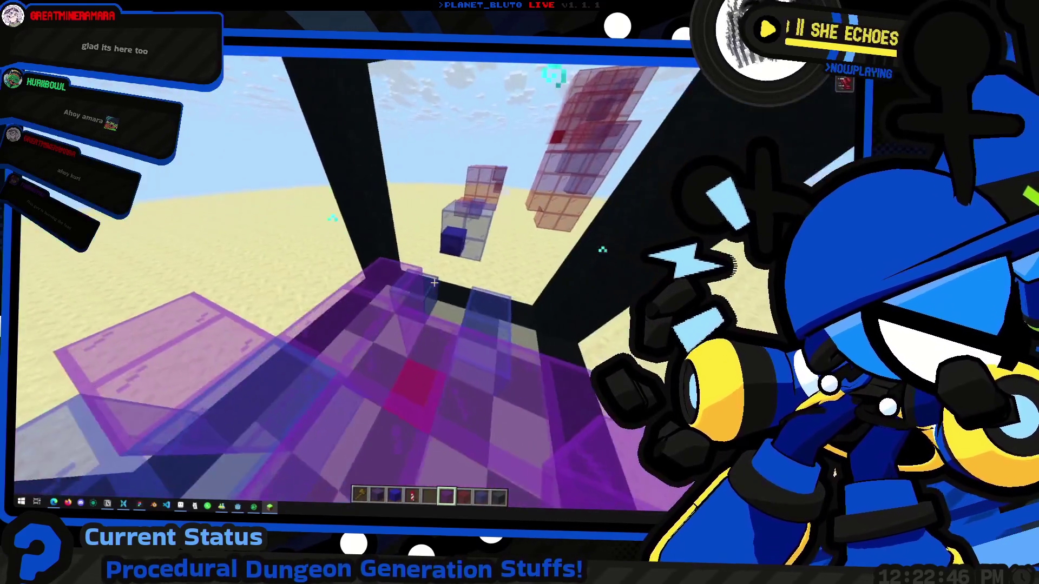
pyautogui.press('shift')
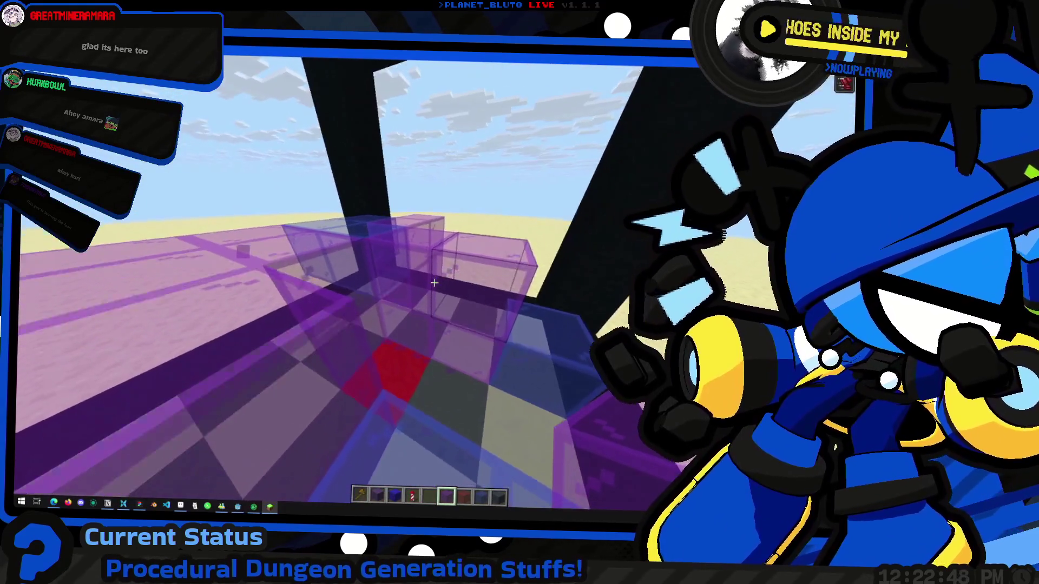
pyautogui.press('F5')
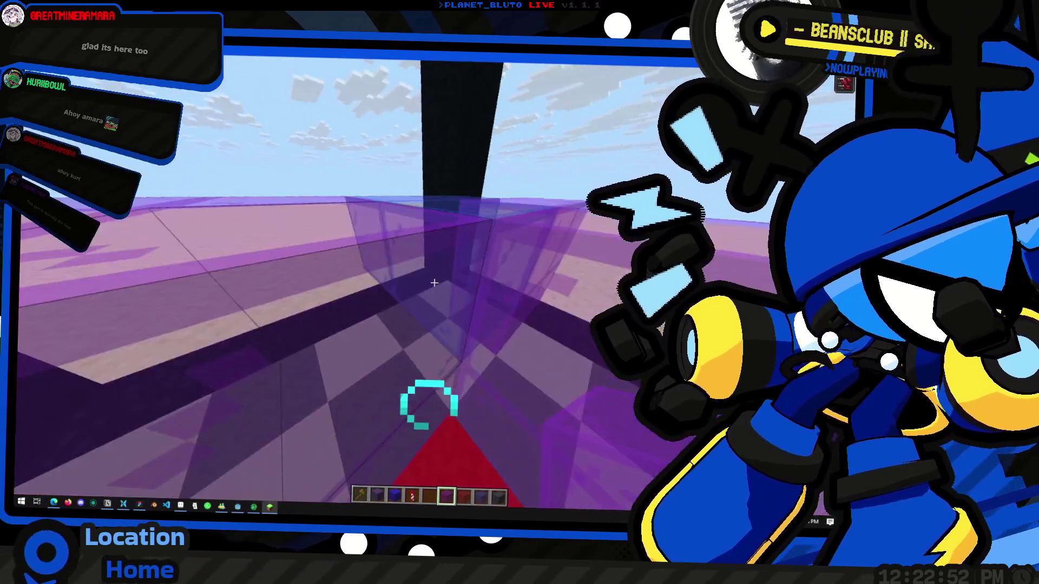
pyautogui.press('F5')
pyautogui.press('space')
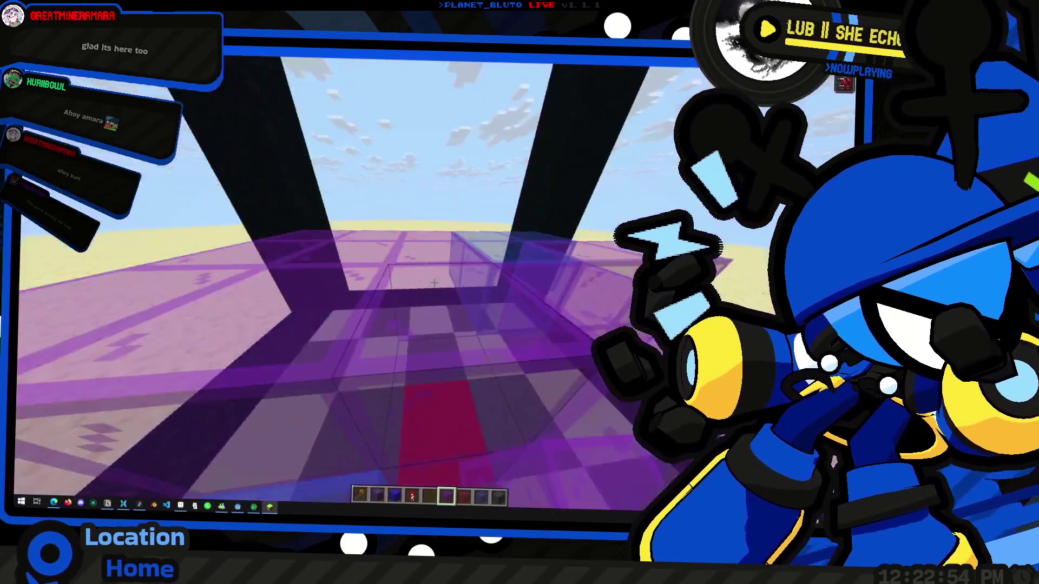
pyautogui.press('F5')
pyautogui.press('F5')
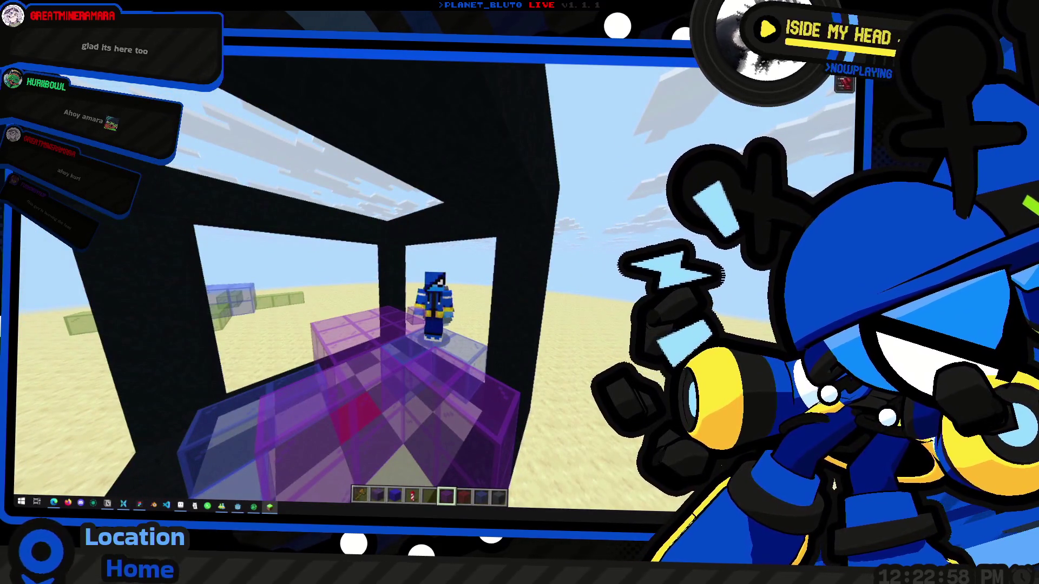
pyautogui.press('e')
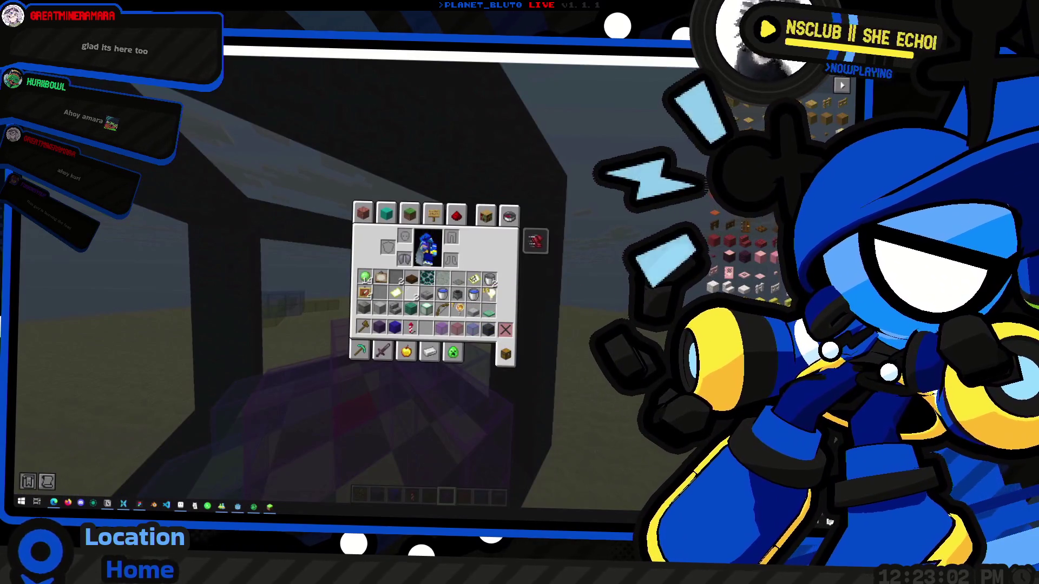
# Step: Close the inventory, break a glass block and cycle camera views around the flying player
pyautogui.press('e')
pyautogui.press('F5')
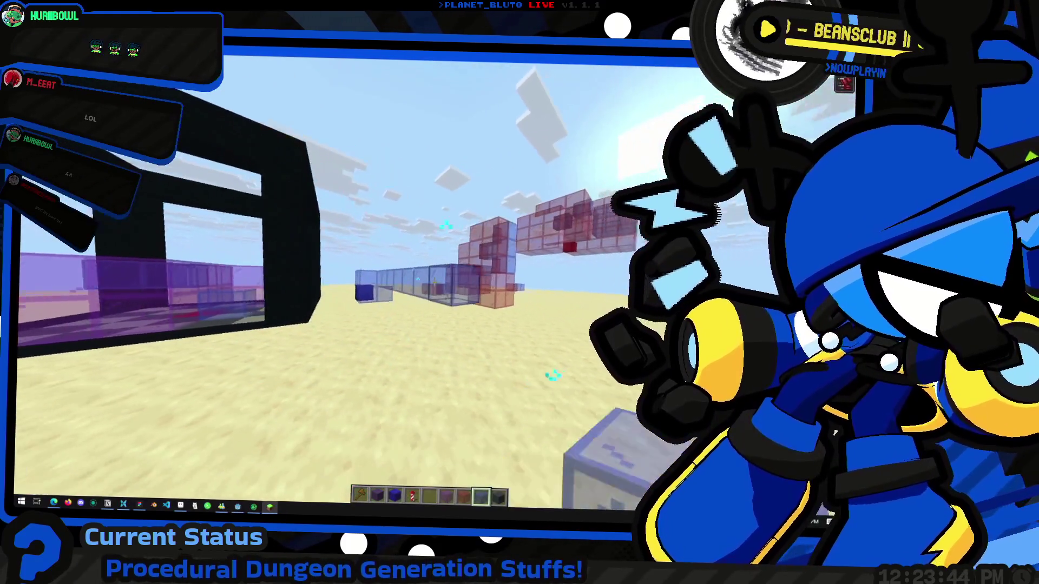
pyautogui.click(435, 282)
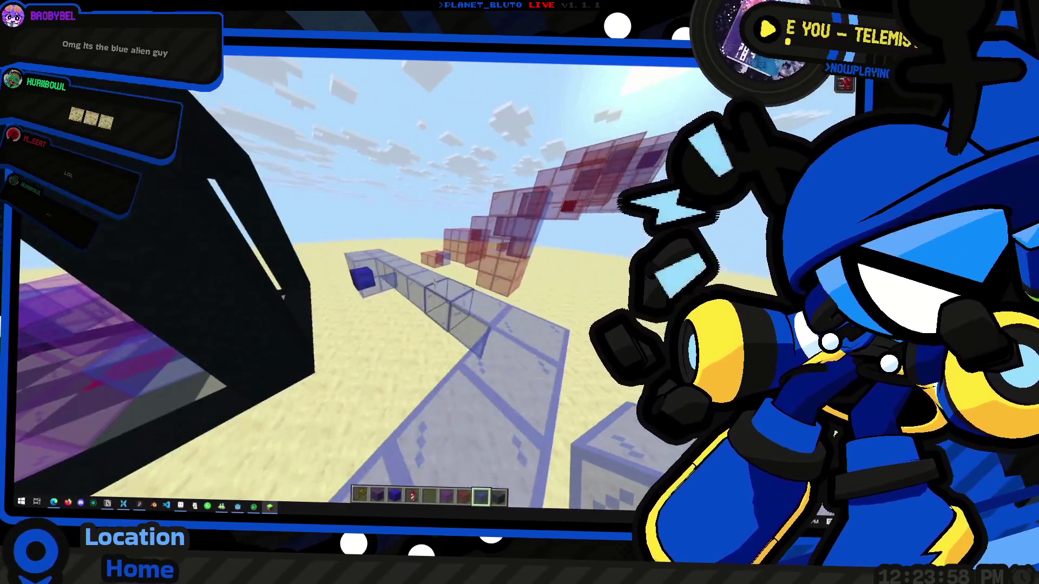
pyautogui.press('F5')
pyautogui.press('F5')
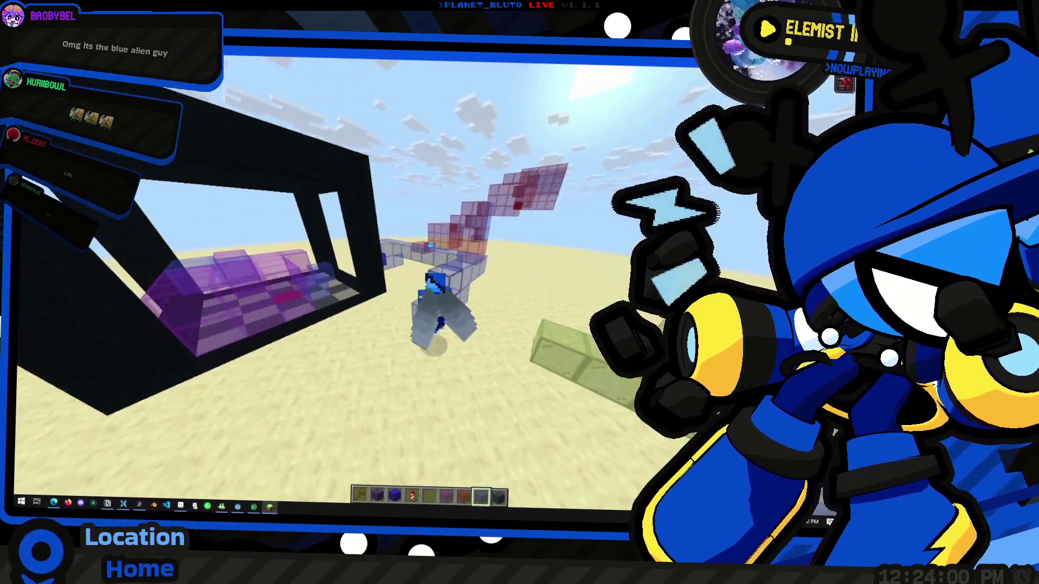
pyautogui.press('F5')
pyautogui.press('F5')
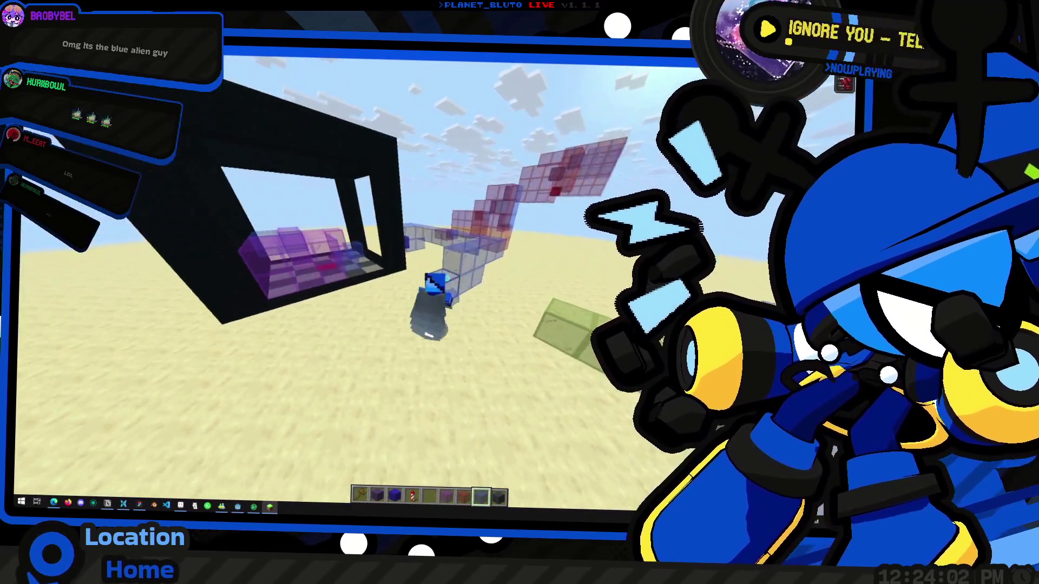
pyautogui.press('F5')
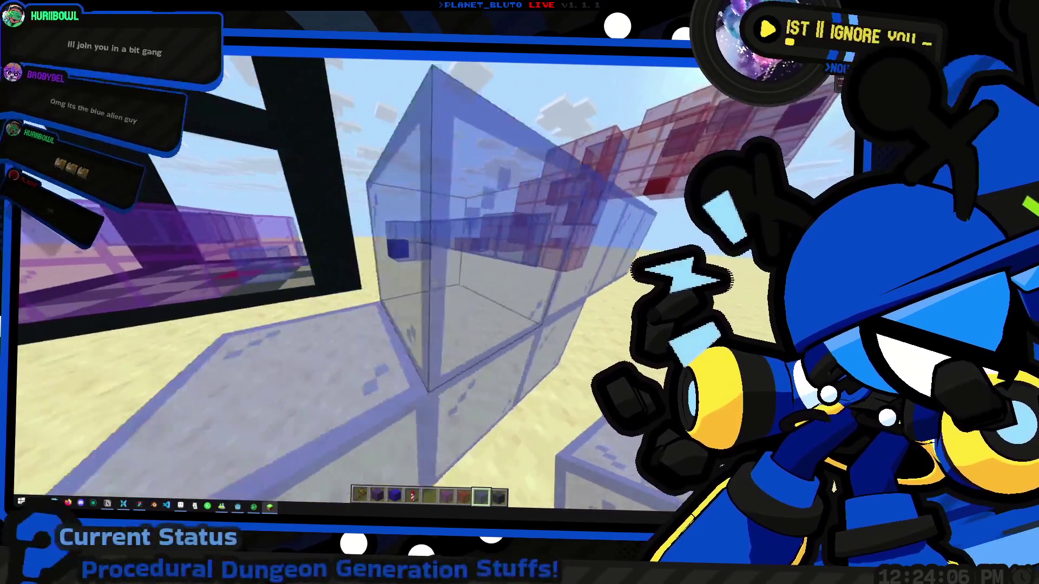
pyautogui.press('e')
pyautogui.press('e')
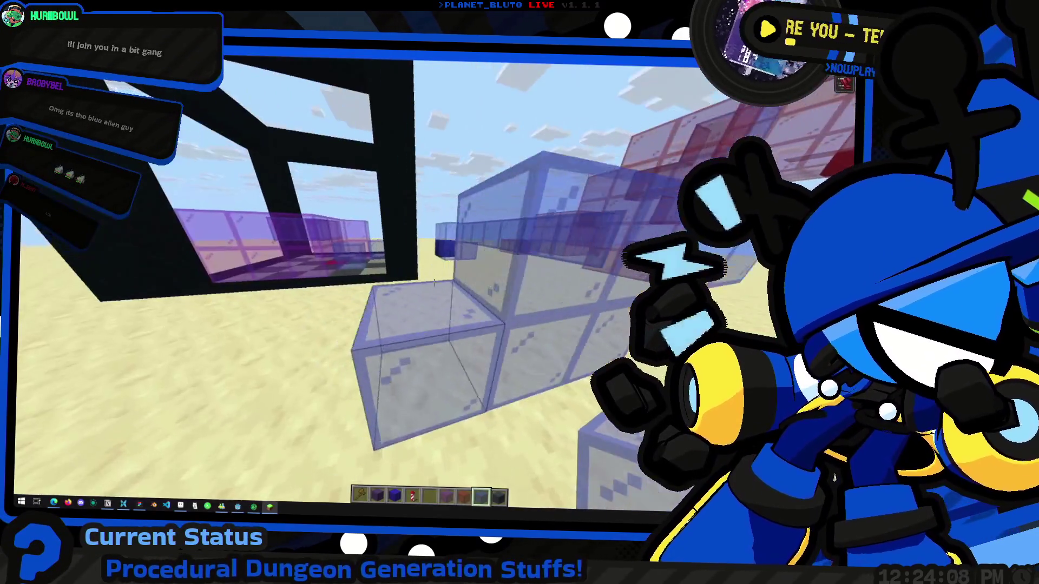
# Step: Switch briefly to the Godot dungeon scene window, then return to Minecraft
pyautogui.hotkey('alt', 'Tab')
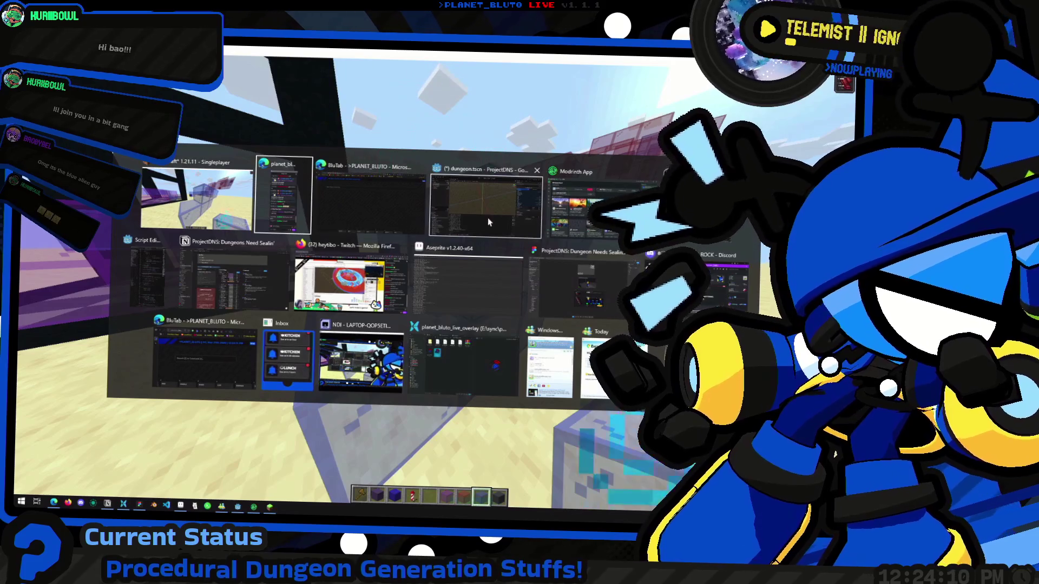
pyautogui.hotkey('alt', 'Tab')
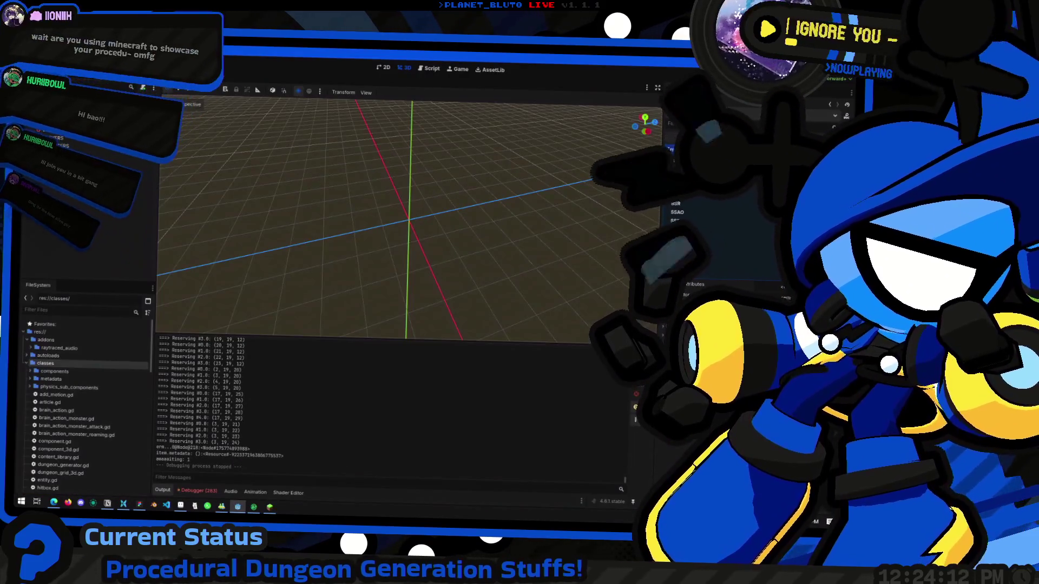
pyautogui.hotkey('ctrl', 's')
pyautogui.hotkey('alt', 'Tab')
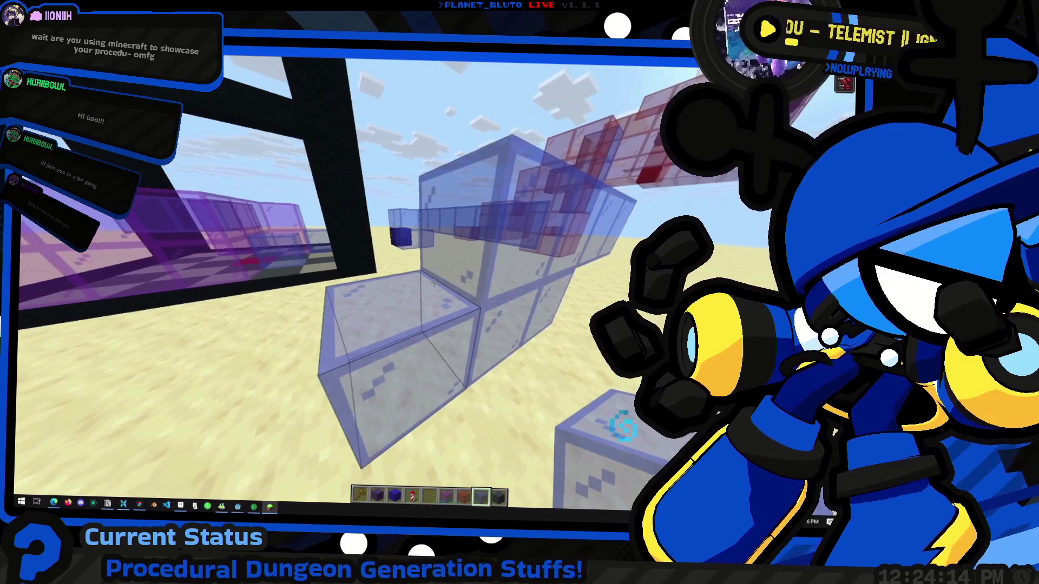
# Step: Approach the glass structure, fly down into it and check the front camera view
pyautogui.press('w')
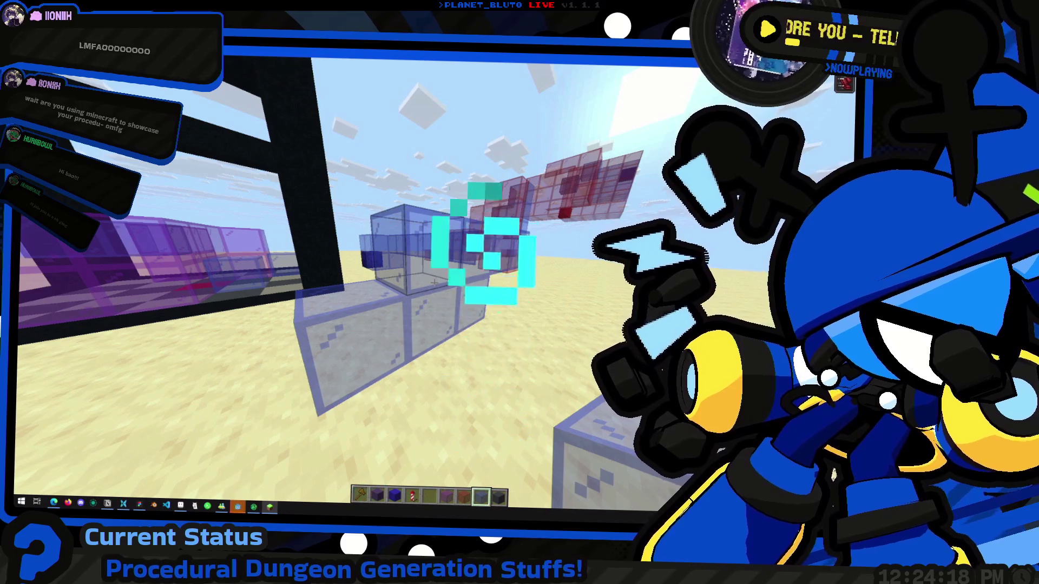
pyautogui.press('w')
pyautogui.press('s')
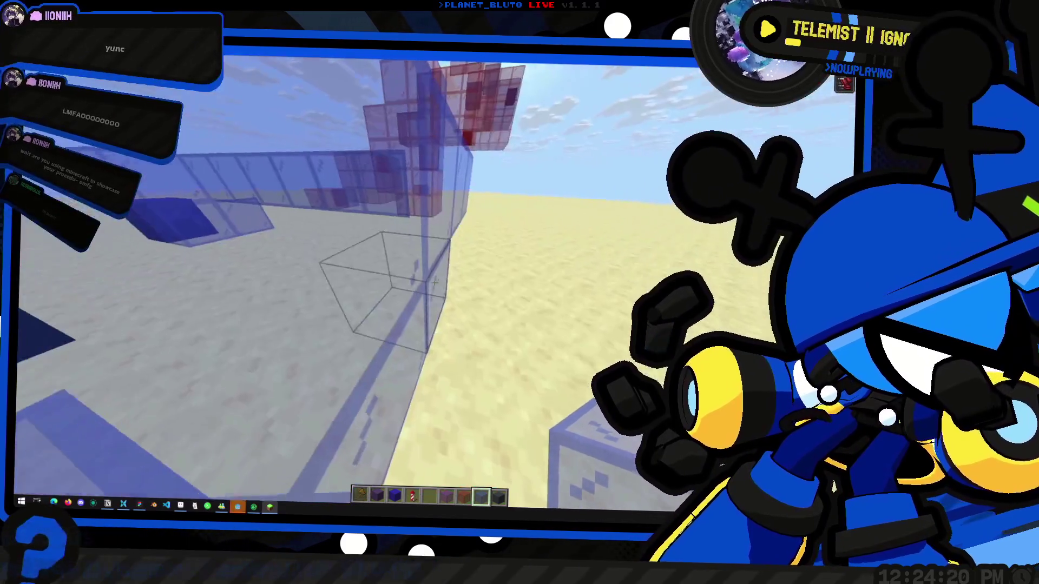
pyautogui.press('w')
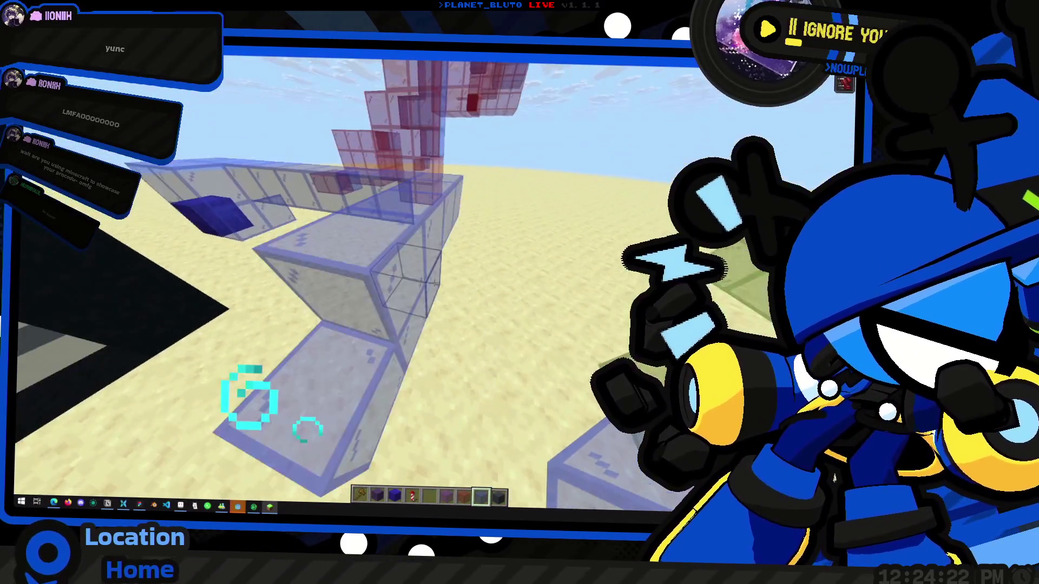
pyautogui.press('F5')
pyautogui.press('F5')
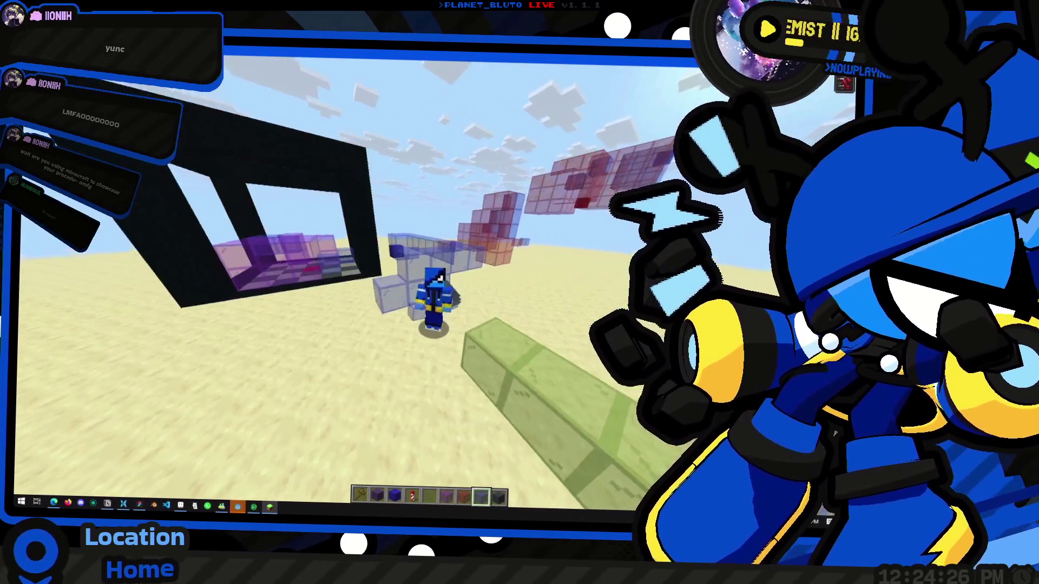
pyautogui.press('F5')
# Step: Tour the glass, redstone and orange block structures from several angles, then open the inventory and window overview
pyautogui.press('w')
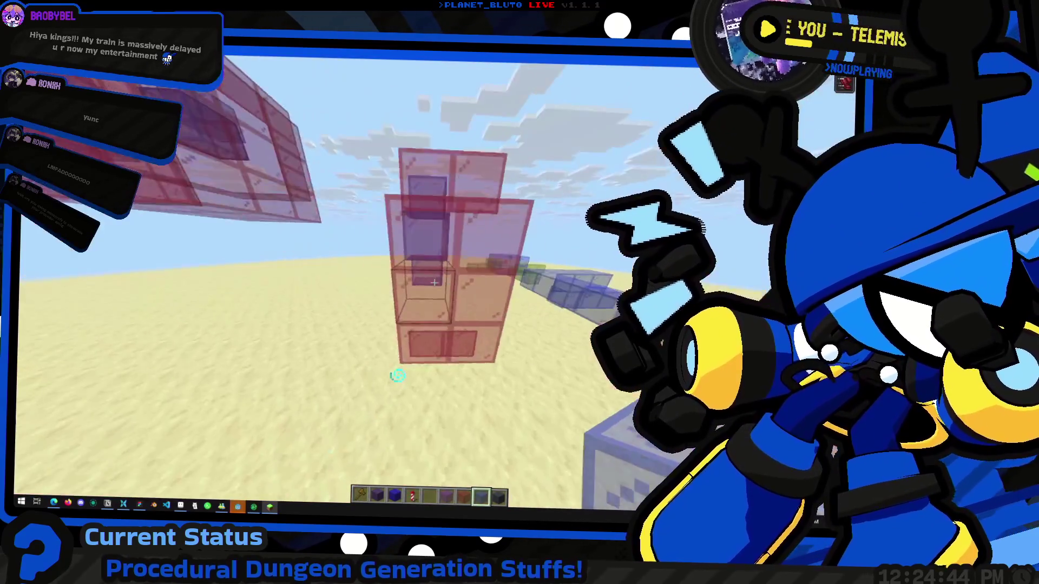
pyautogui.press('w')
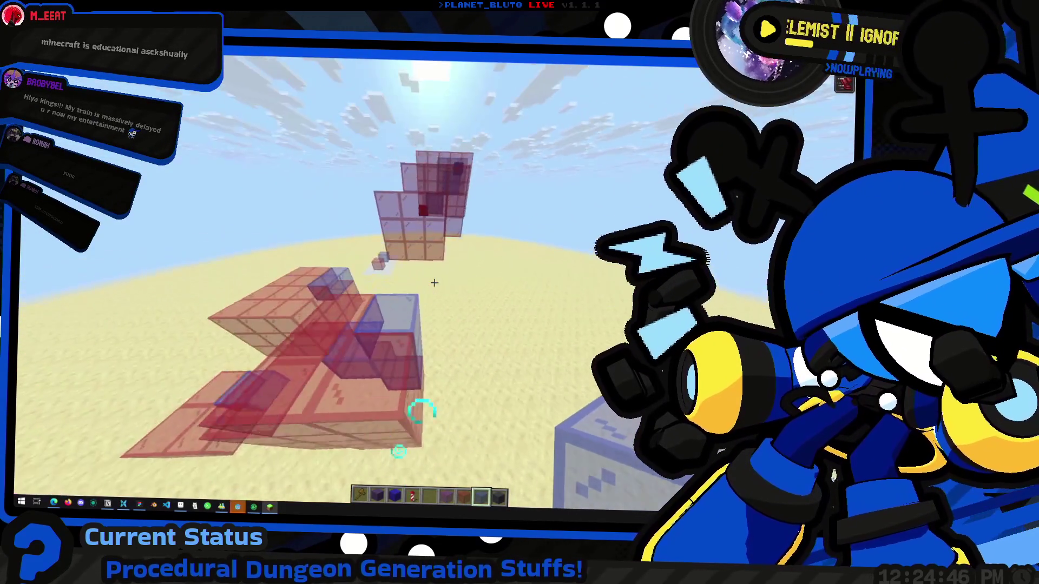
pyautogui.press('w')
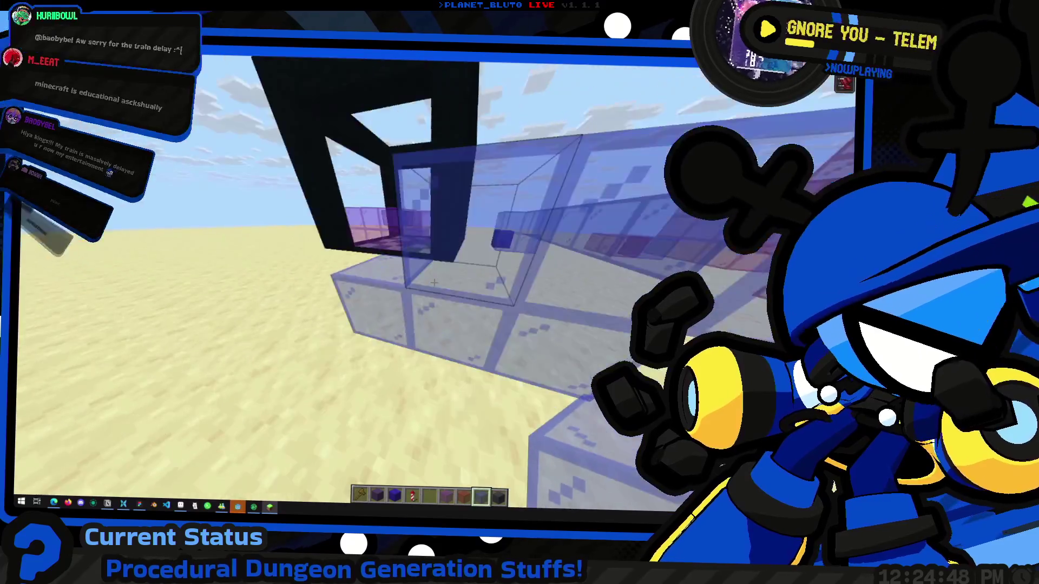
pyautogui.press('w')
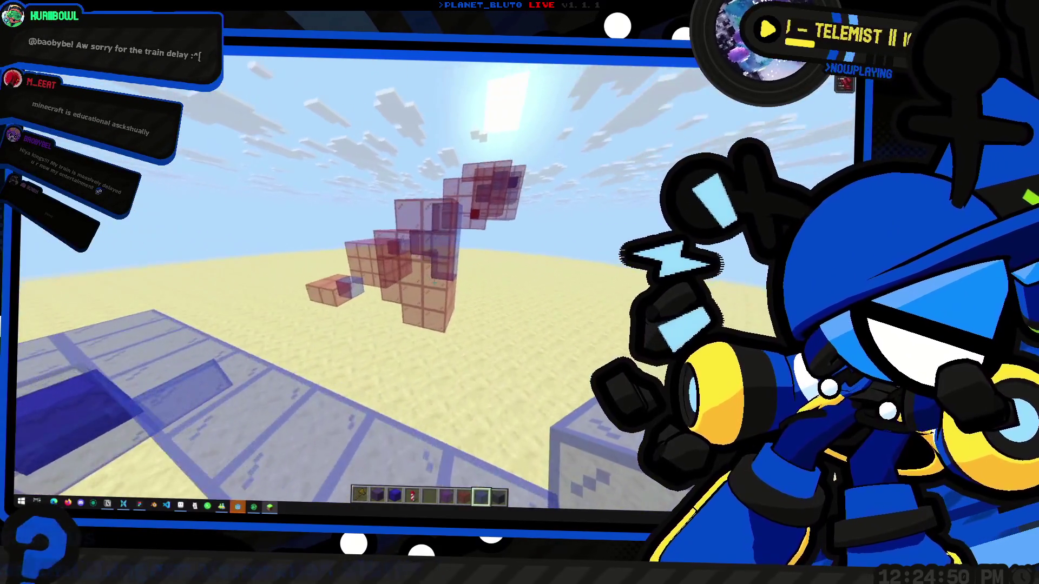
pyautogui.press('w')
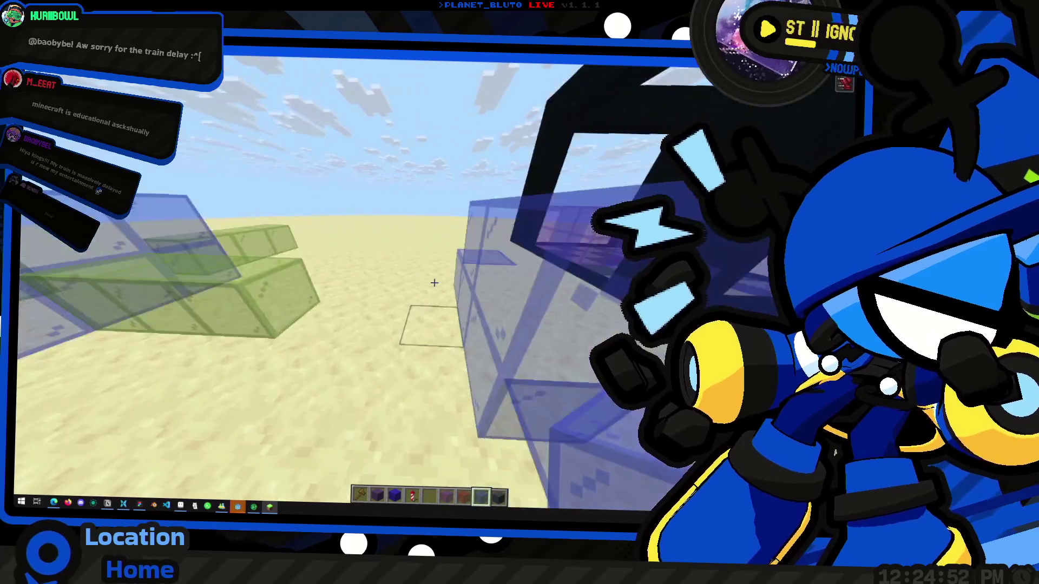
pyautogui.press('w')
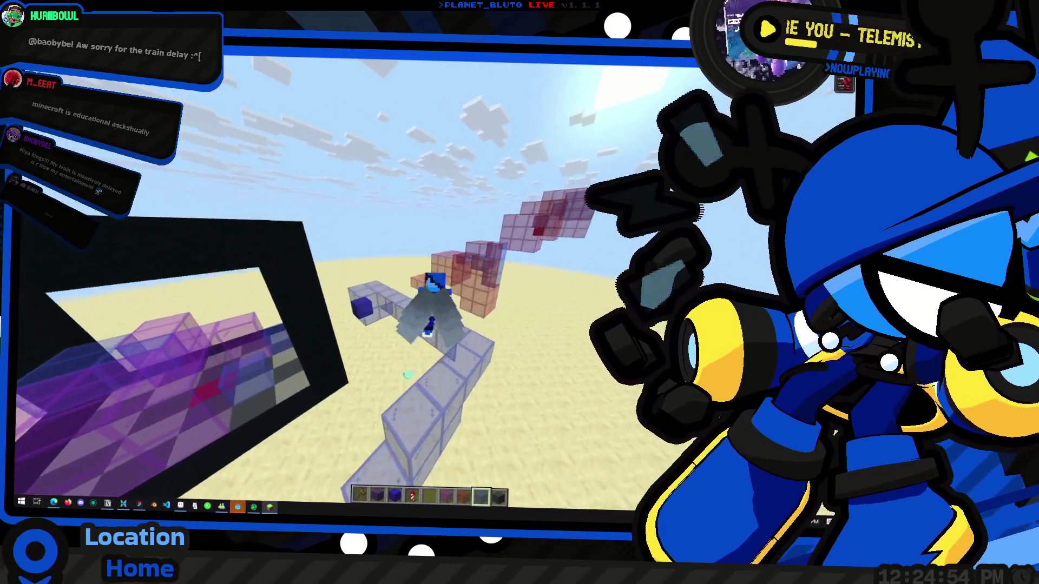
pyautogui.press('w')
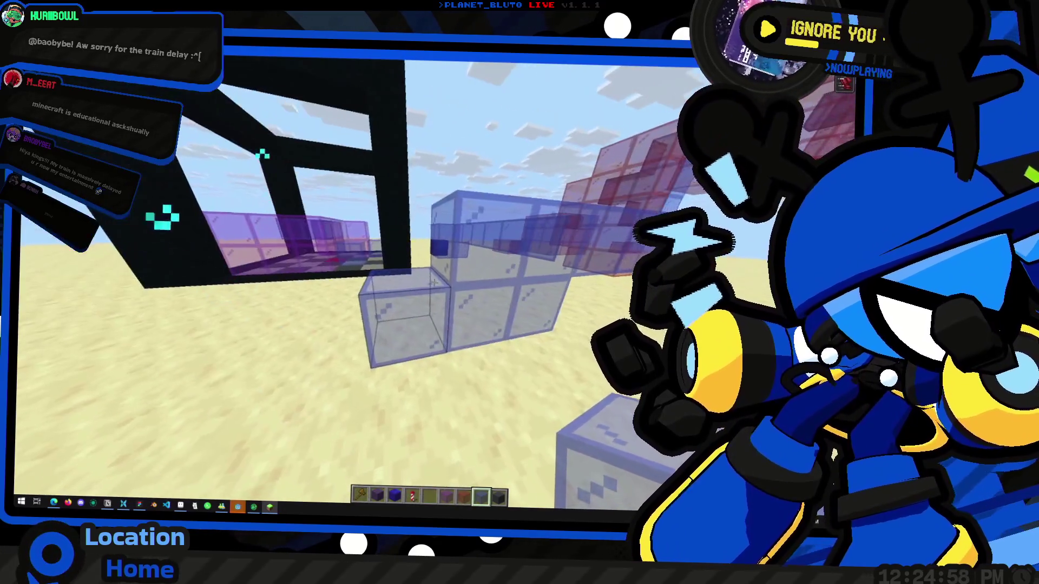
pyautogui.press('e')
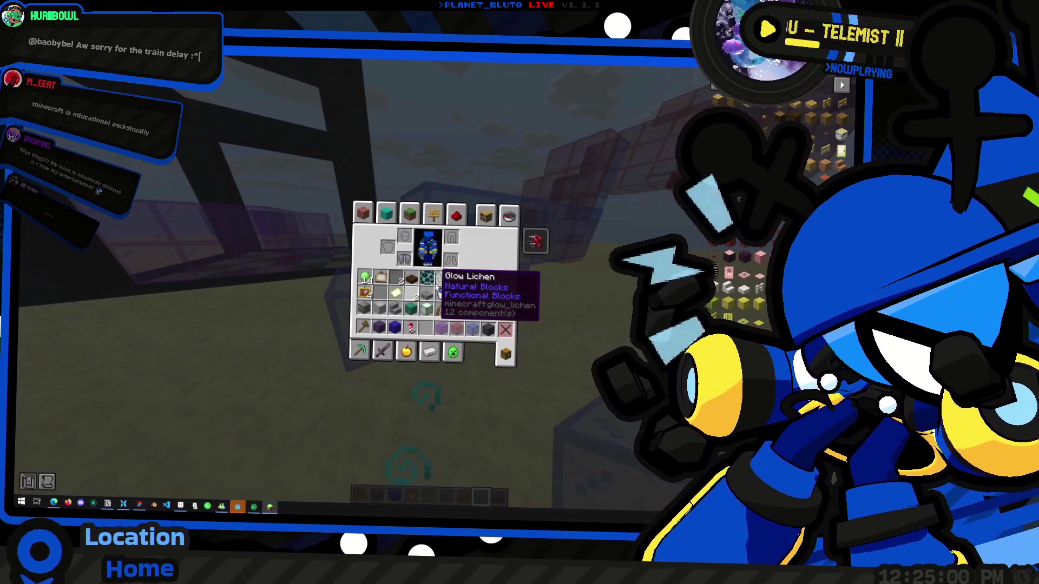
pyautogui.hotkey('alt', 'Tab')
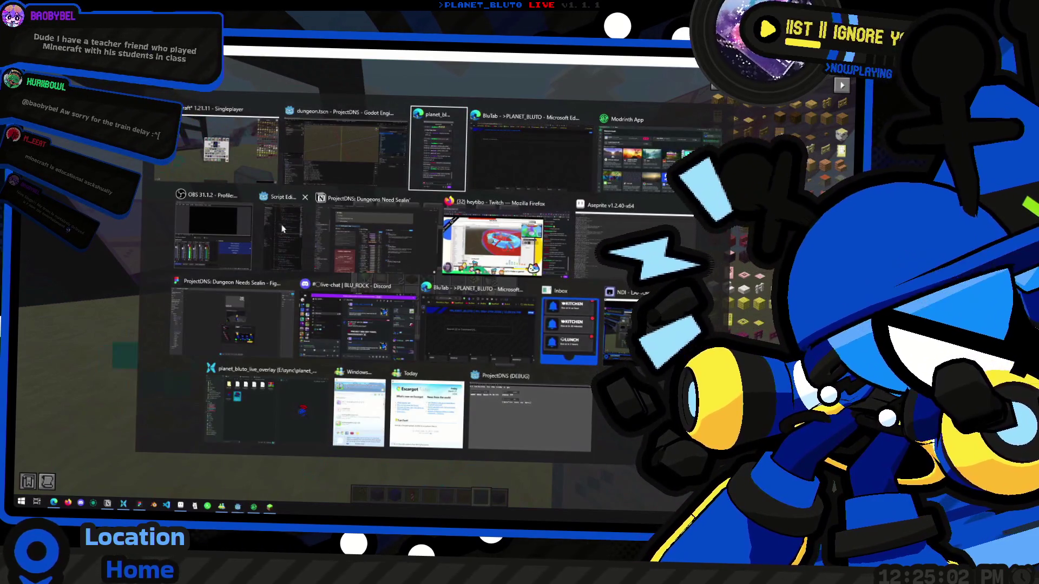
# Step: Bring up the ProjectDNS game, walk the character down the corridor, adjust the camera zoom, then go to Aseprite
pyautogui.click(527, 411)
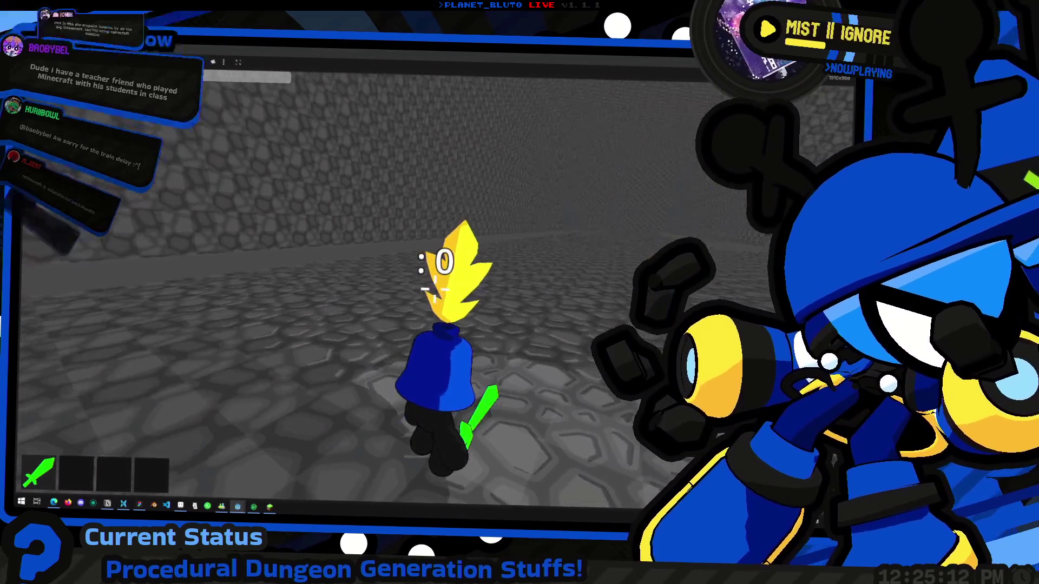
pyautogui.press('w')
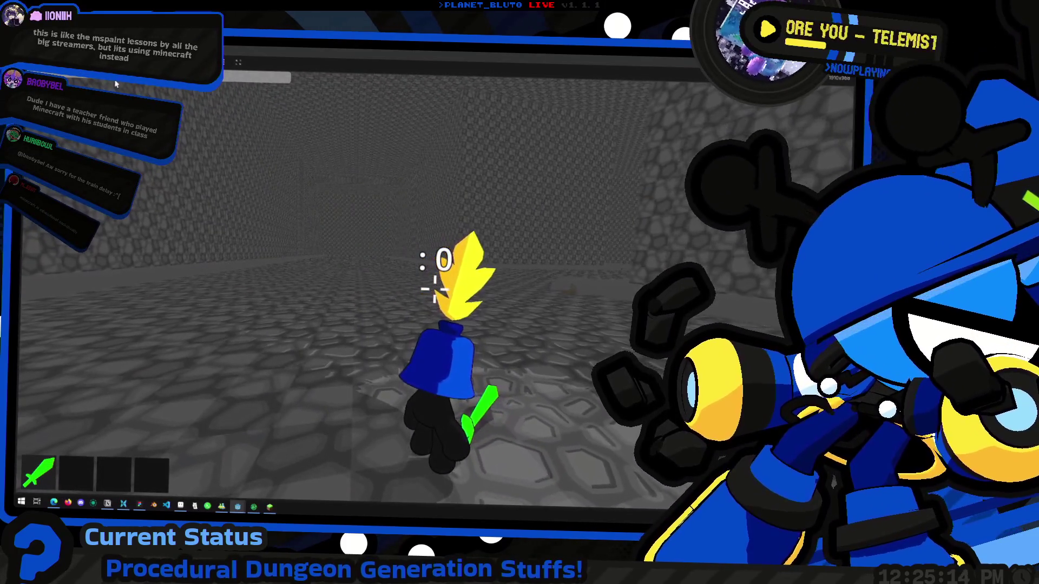
pyautogui.scroll(2, 435, 290)
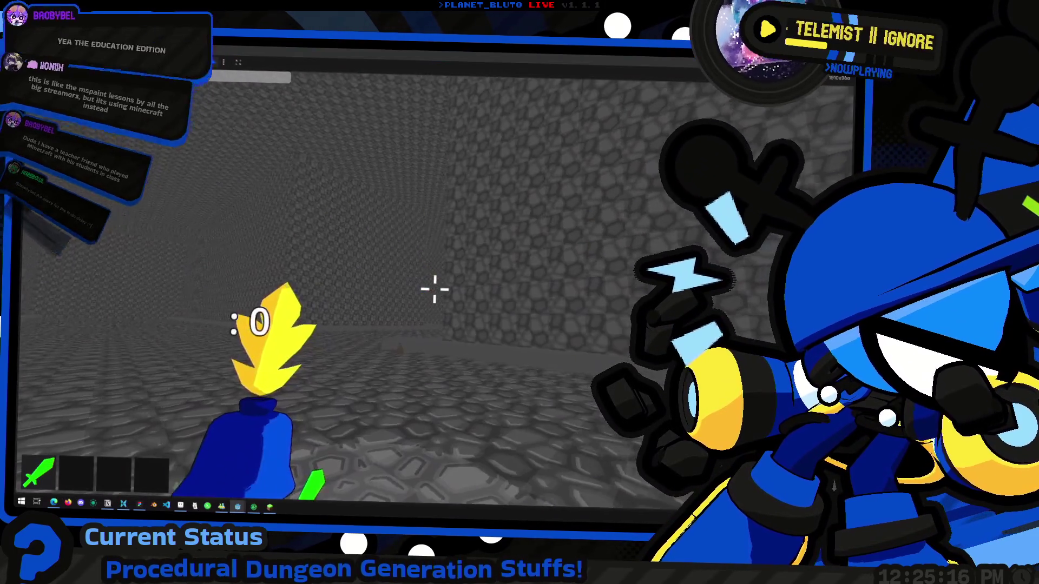
pyautogui.scroll(-10, 434, 289)
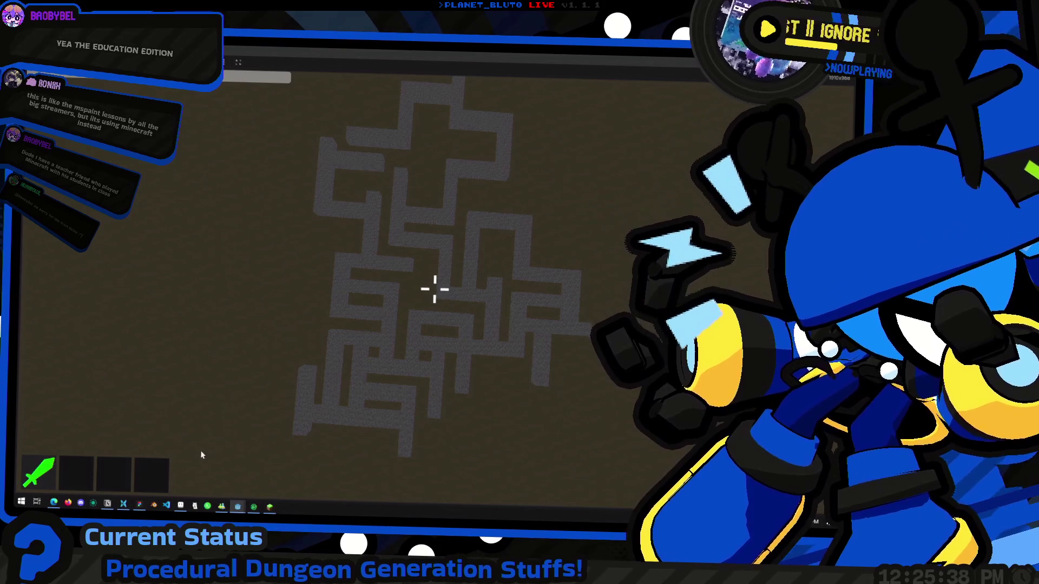
pyautogui.click(183, 505)
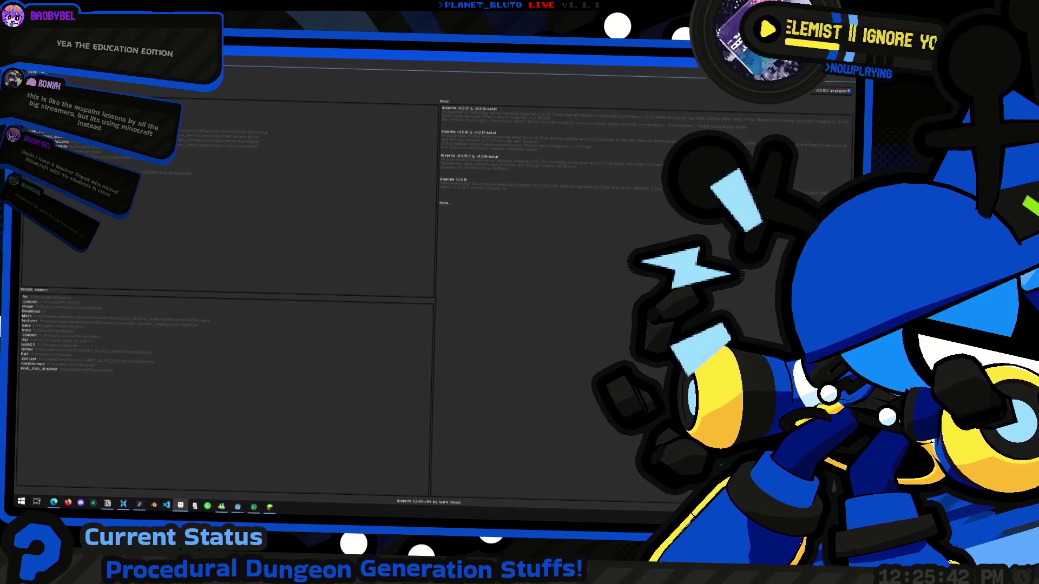
# Step: Zoom into the dungeon maze sketch and sample its blue corridor colour
pyautogui.scroll(4, 382, 263)
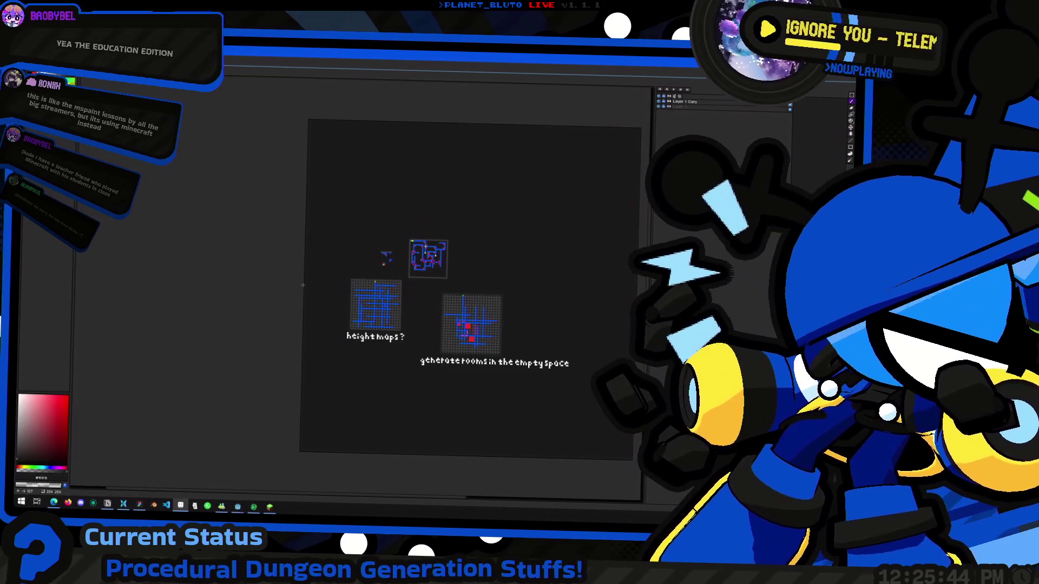
pyautogui.scroll(3, 382, 264)
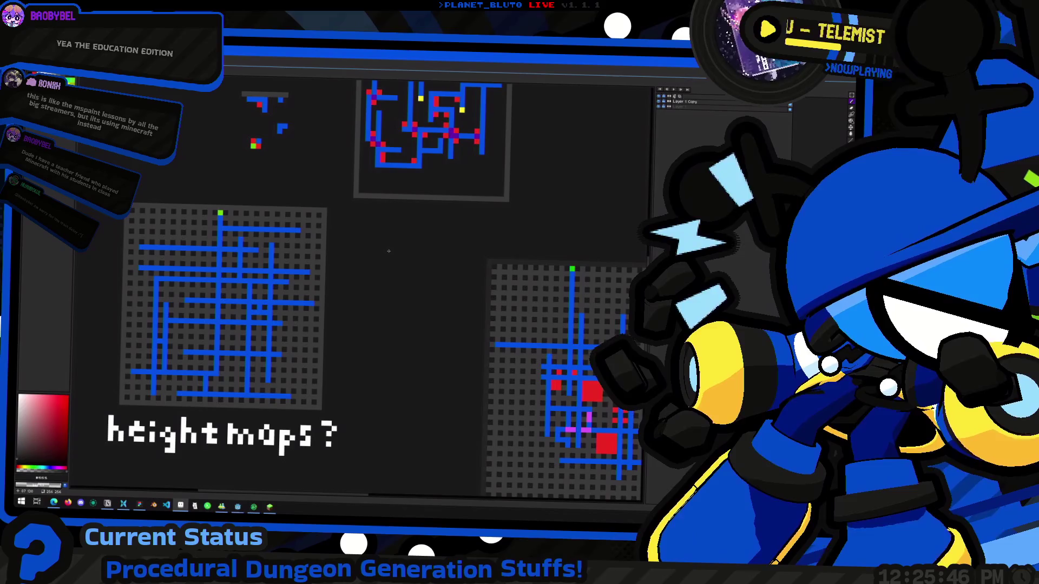
pyautogui.scroll(4, 212, 263)
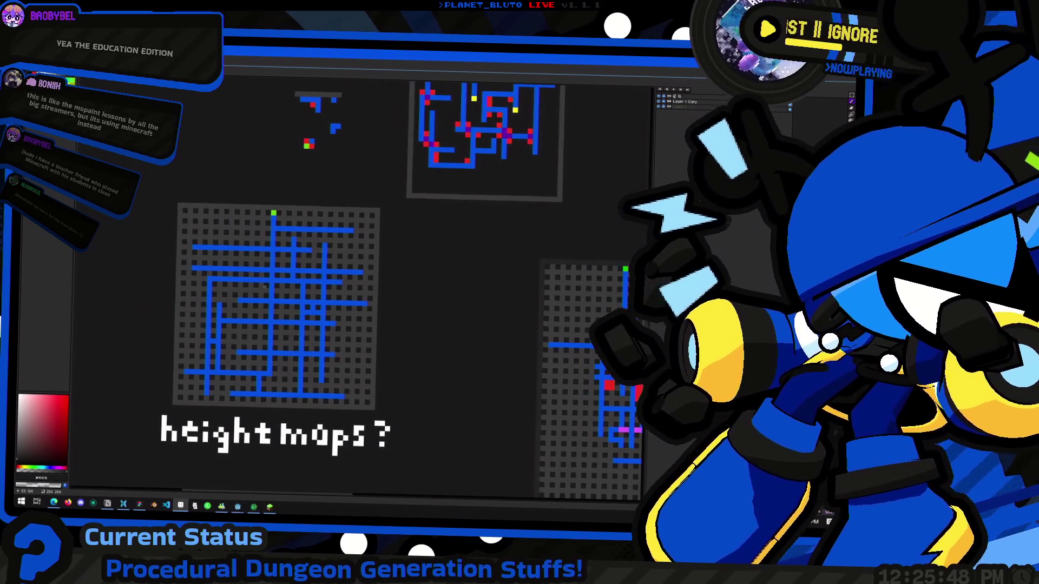
pyautogui.scroll(-4, 213, 263)
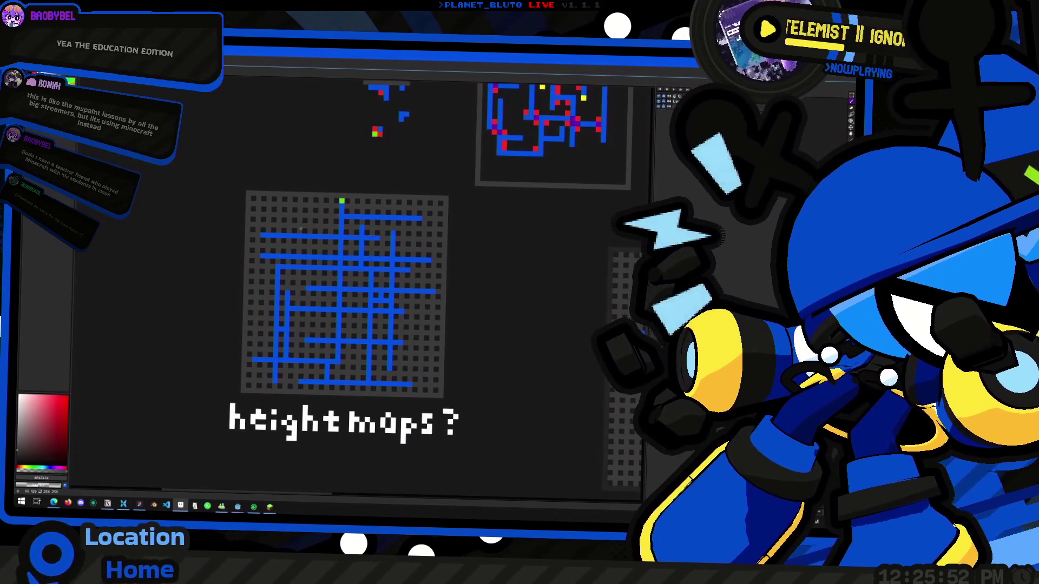
pyautogui.scroll(2, 412, 287)
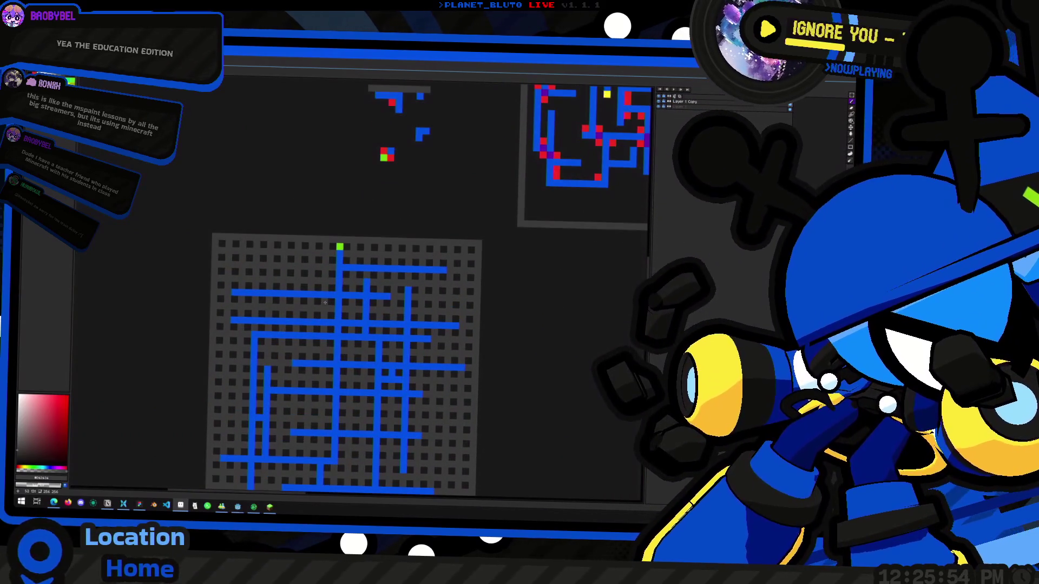
pyautogui.keyDown('alt'); pyautogui.click(329, 295); pyautogui.keyUp('alt')
pyautogui.scroll(4, 304, 266)
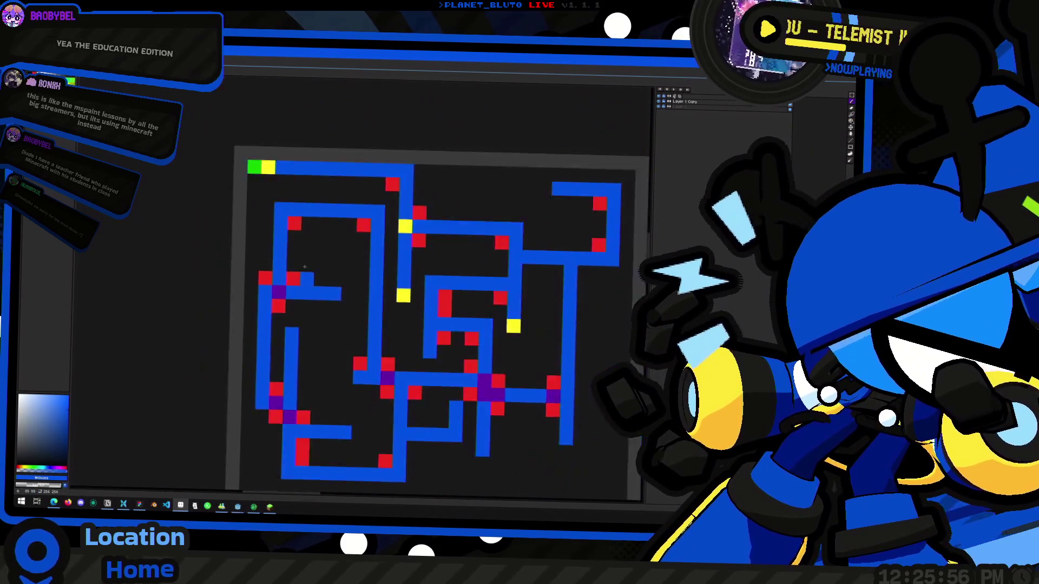
pyautogui.scroll(-1, 305, 267)
pyautogui.scroll(3, 324, 199)
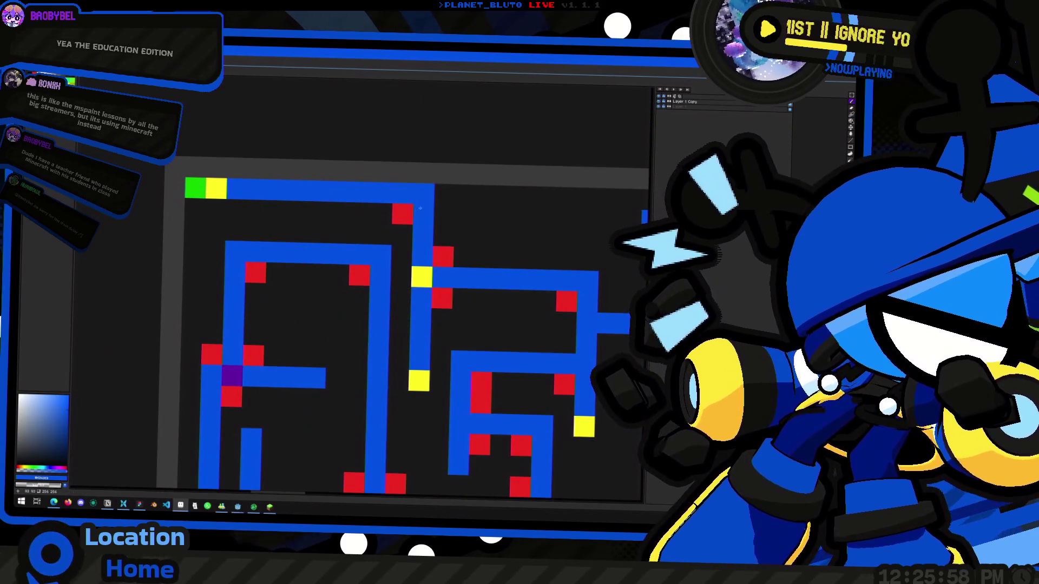
pyautogui.scroll(-1, 425, 219)
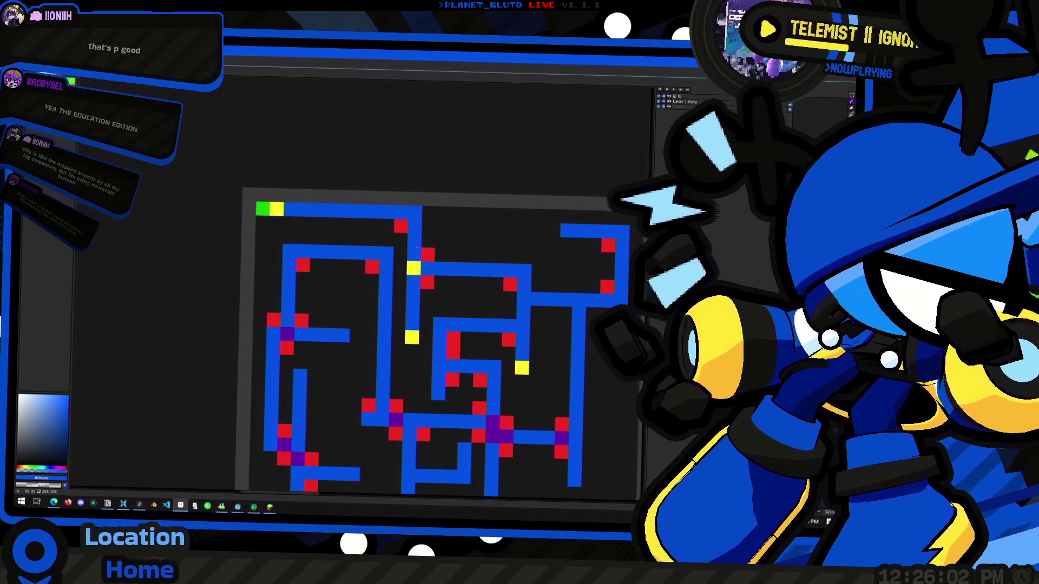
# Step: Pick the red room colour, add a red pixel near the top, and select the marked maze
pyautogui.keyDown('alt'); pyautogui.click(401, 223); pyautogui.keyUp('alt')
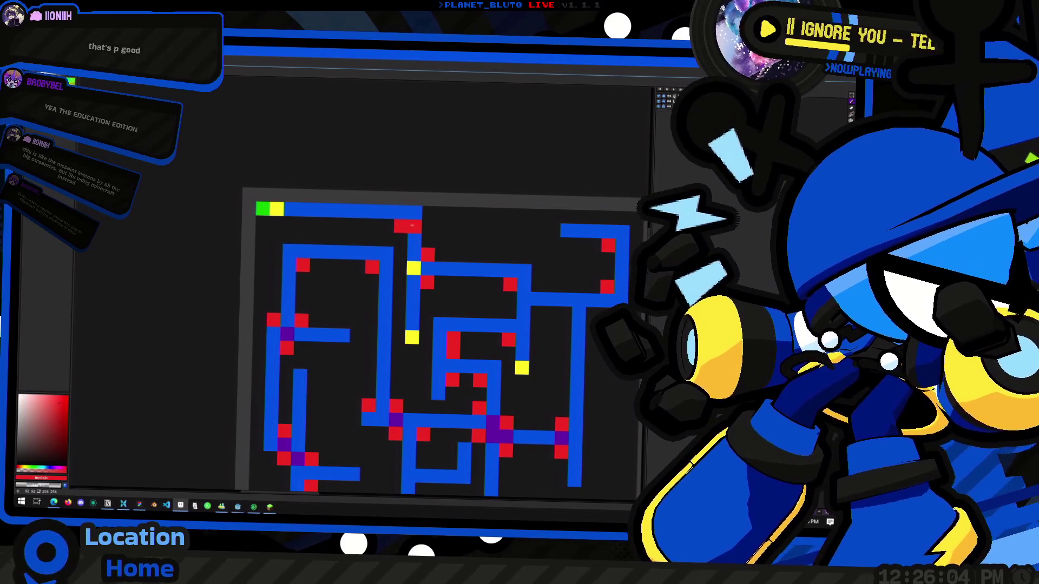
pyautogui.click(388, 225)
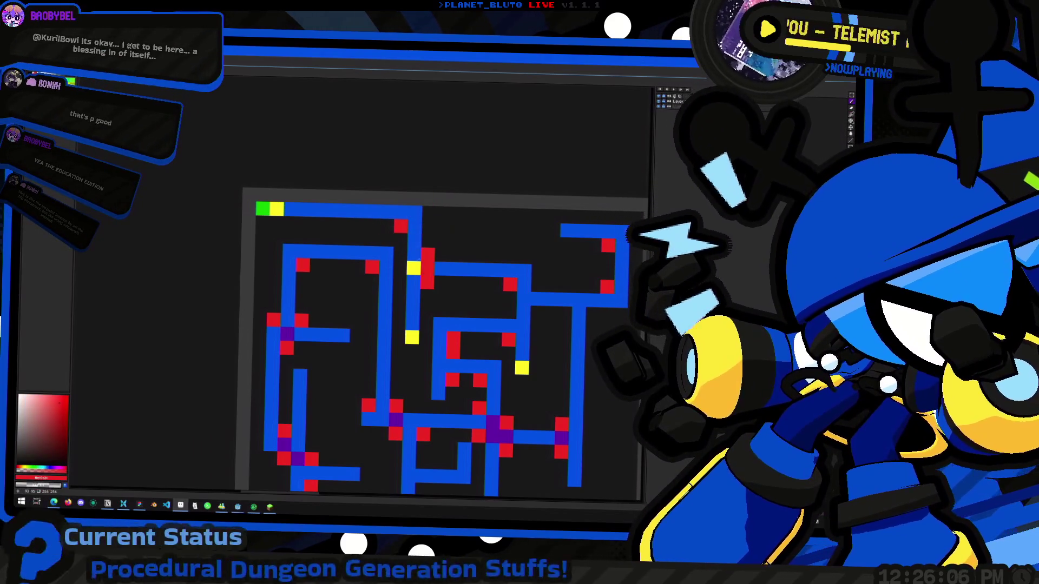
pyautogui.scroll(2, 402, 225)
pyautogui.keyDown('alt'); pyautogui.click(402, 213); pyautogui.keyUp('alt')
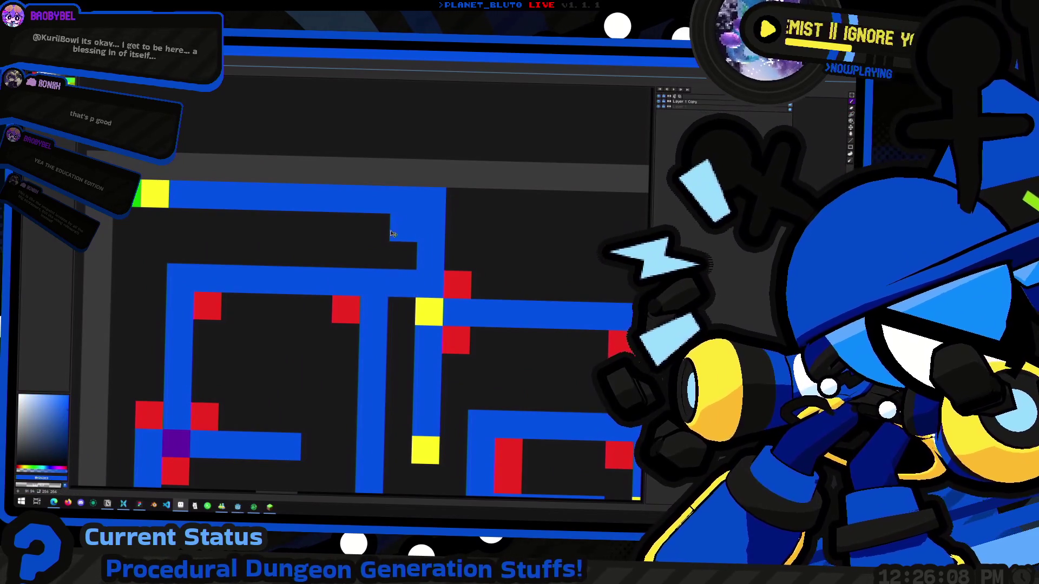
pyautogui.scroll(-6, 339, 239)
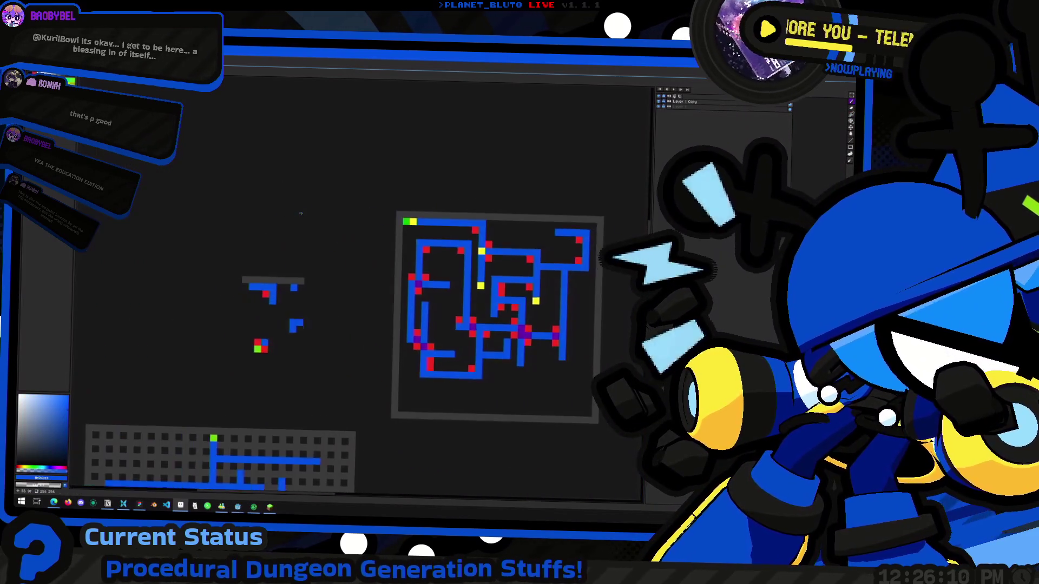
pyautogui.scroll(3, 364, 245)
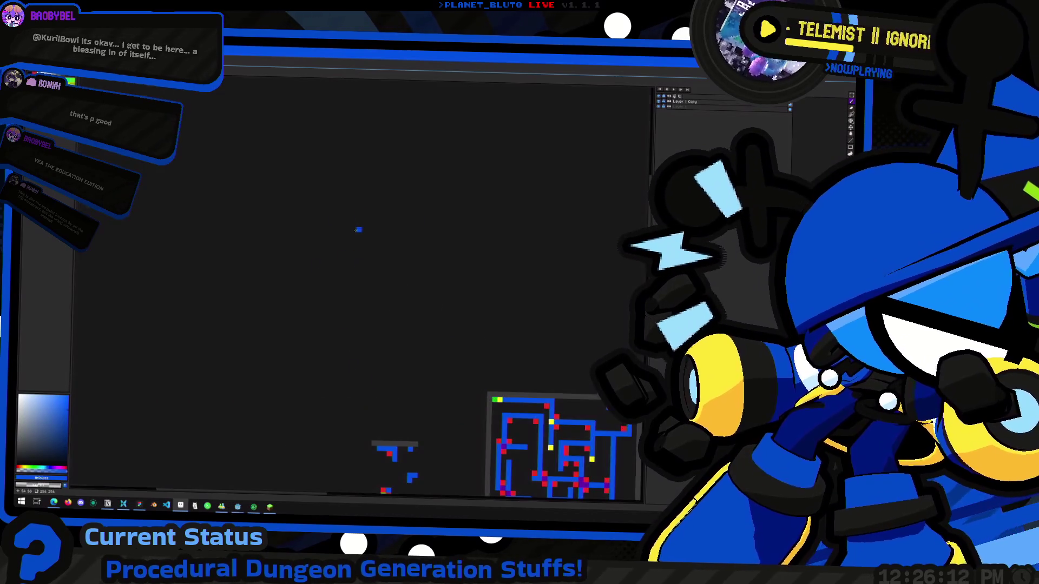
pyautogui.scroll(-5, 358, 230)
pyautogui.scroll(3, 349, 256)
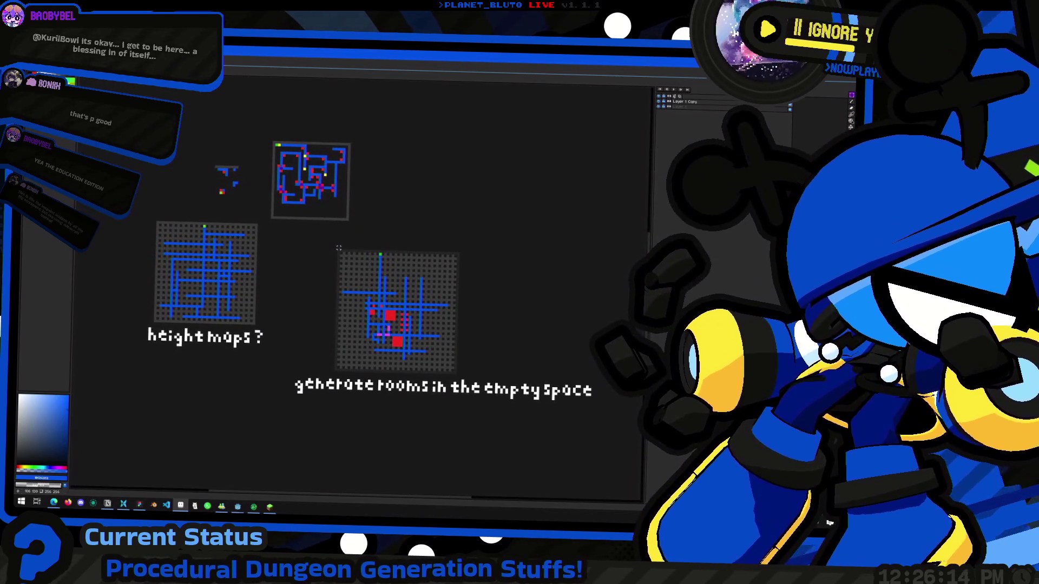
pyautogui.moveTo(339, 248); pyautogui.dragTo(459, 373)
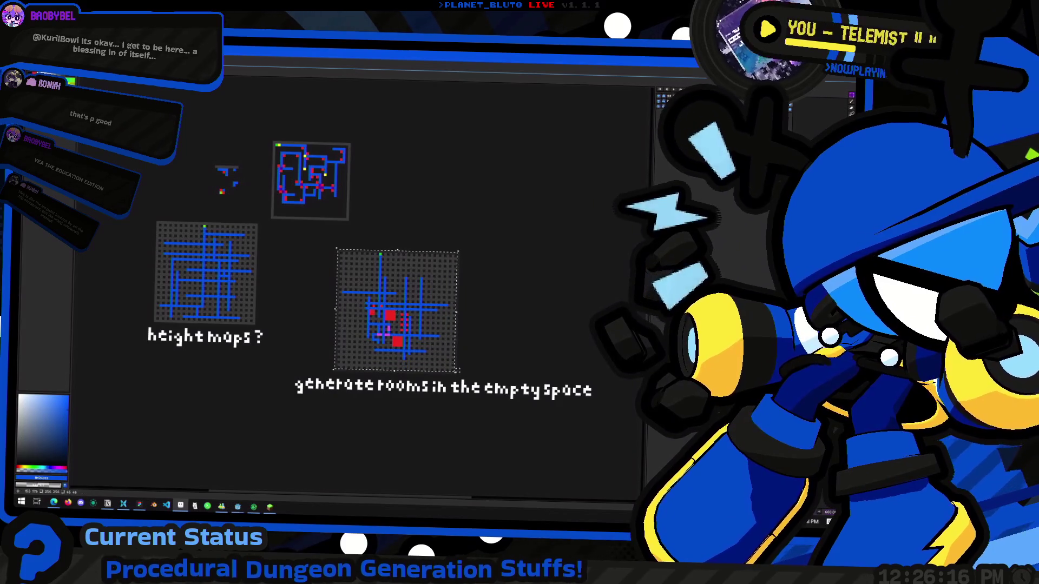
# Step: Place a copy of the red-marked maze to its right and select the copy's area
pyautogui.click(342, 255)
pyautogui.moveTo(339, 250)
pyautogui.mouseDown()
pyautogui.moveTo(460, 374)
pyautogui.moveTo(590, 356)
pyautogui.mouseUp()
pyautogui.moveTo(504, 342); pyautogui.dragTo(434, 339)
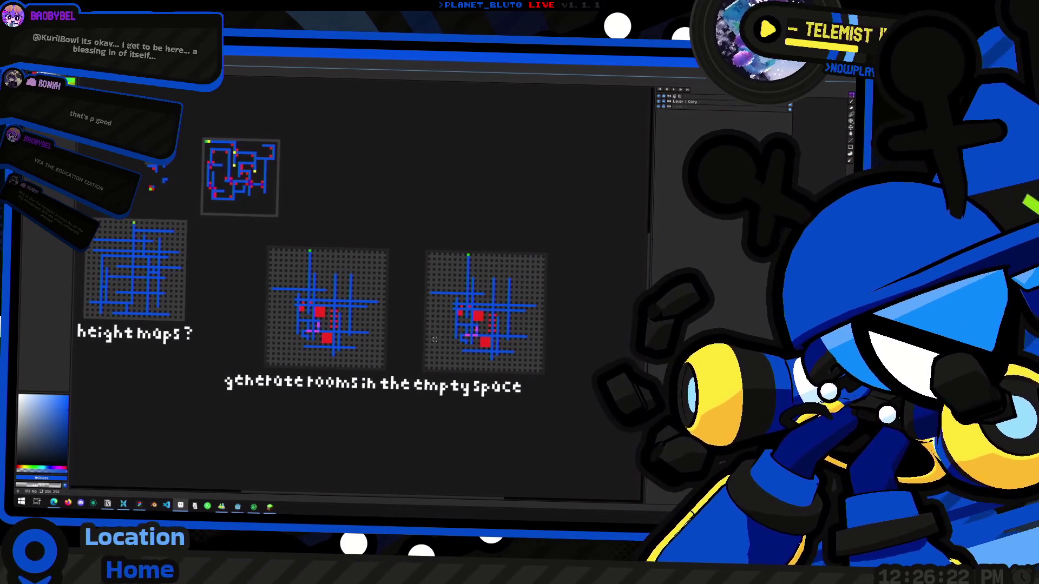
pyautogui.scroll(4, 506, 324)
pyautogui.moveTo(284, 136)
pyautogui.mouseDown()
pyautogui.moveTo(383, 223)
pyautogui.moveTo(599, 464)
pyautogui.mouseUp()
# Step: Strip the blue corridor, red room and magenta pixels from the copied maze
pyautogui.press('b')
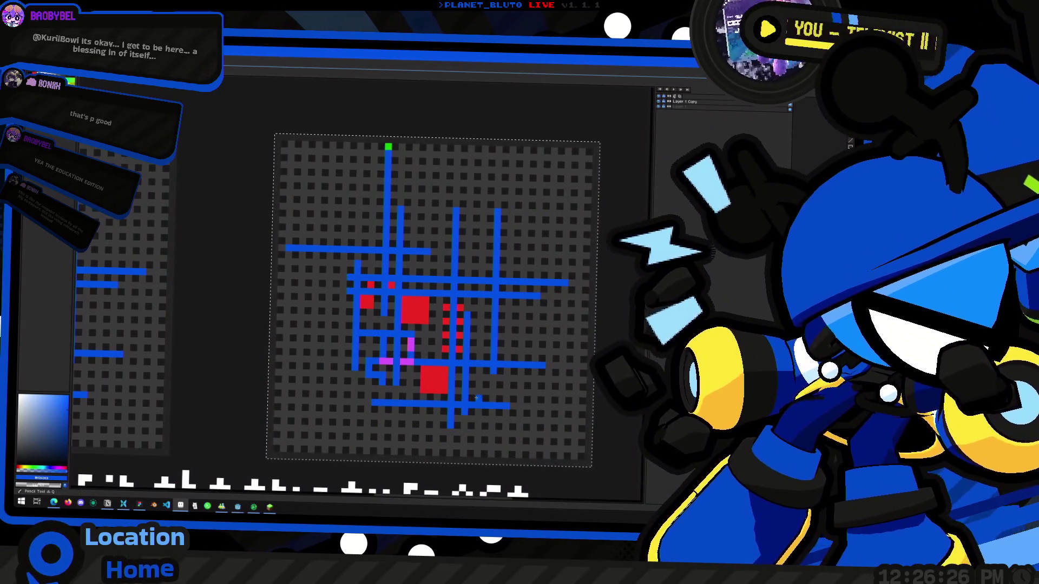
pyautogui.hotkey('shift', 'r')
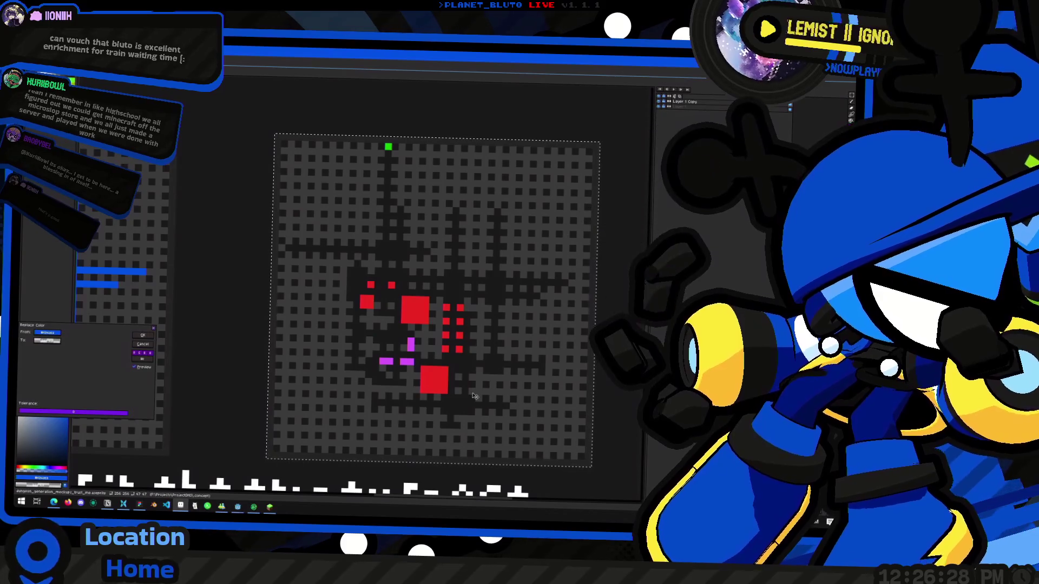
pyautogui.press('Escape')
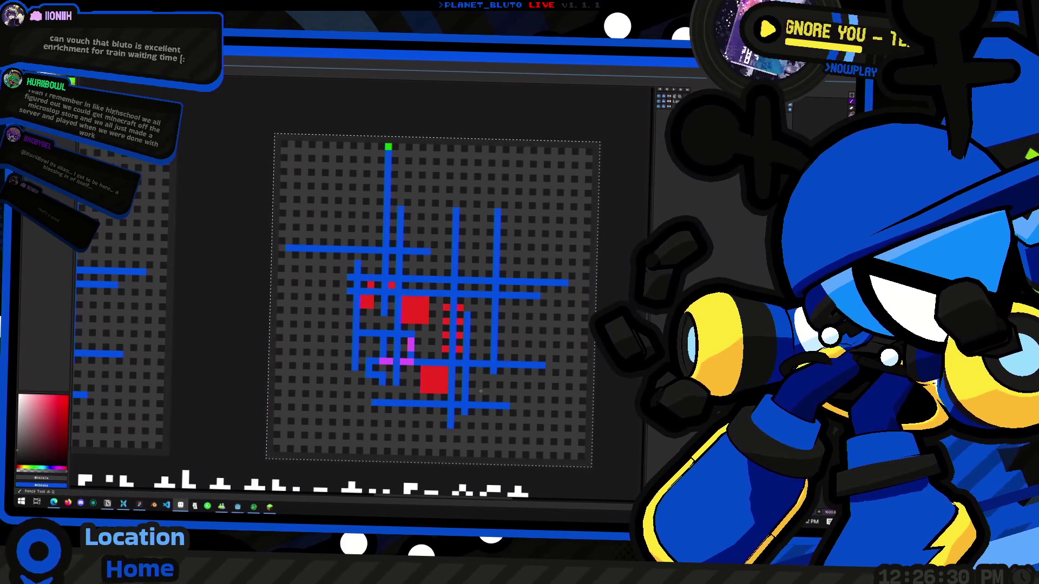
pyautogui.hotkey('shift', 'r')
pyautogui.press('Return')
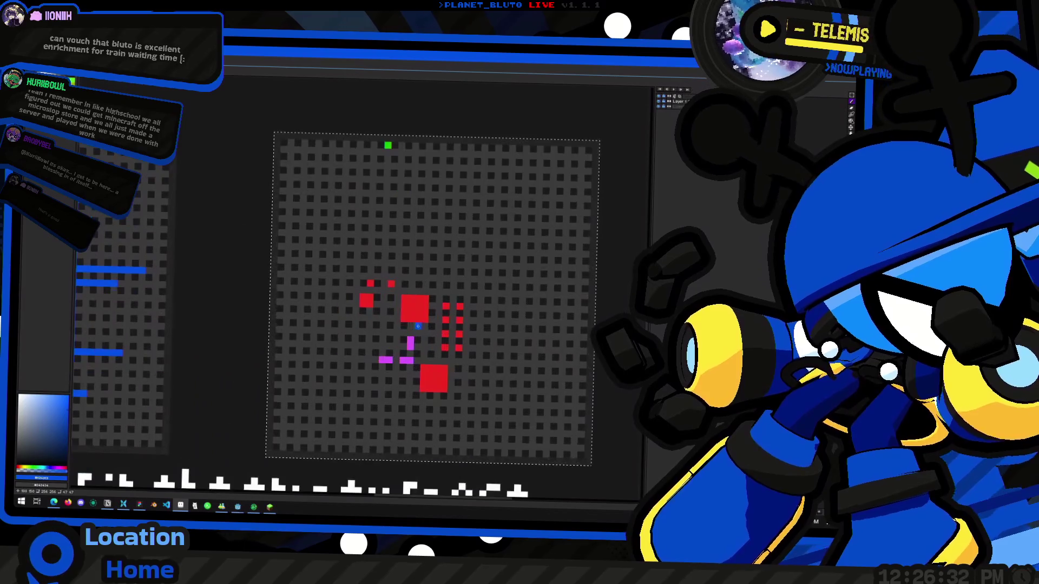
pyautogui.hotkey('shift', 'r')
pyautogui.press('Return')
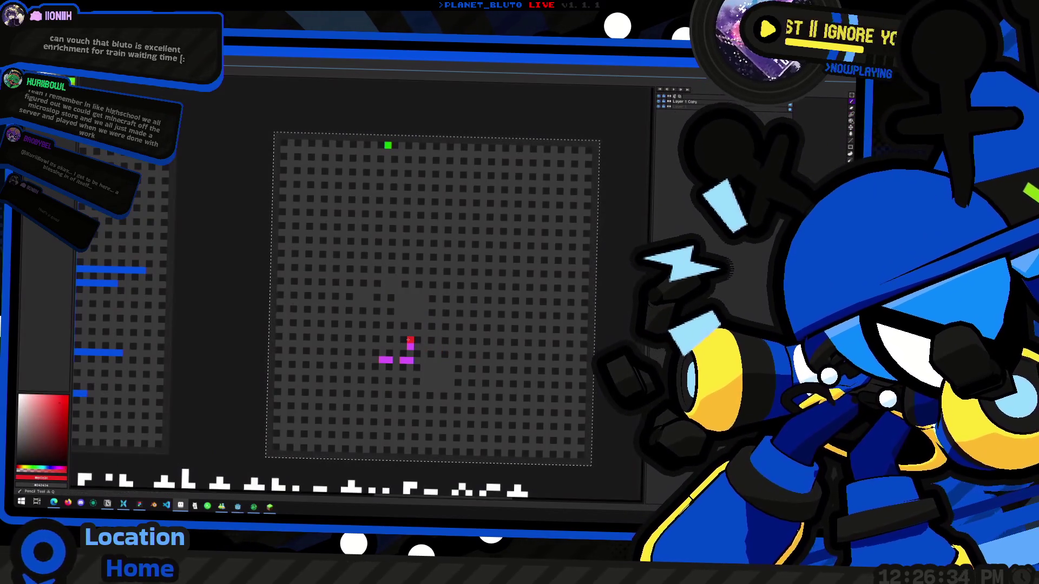
pyautogui.hotkey('shift', 'r')
pyautogui.press('Return')
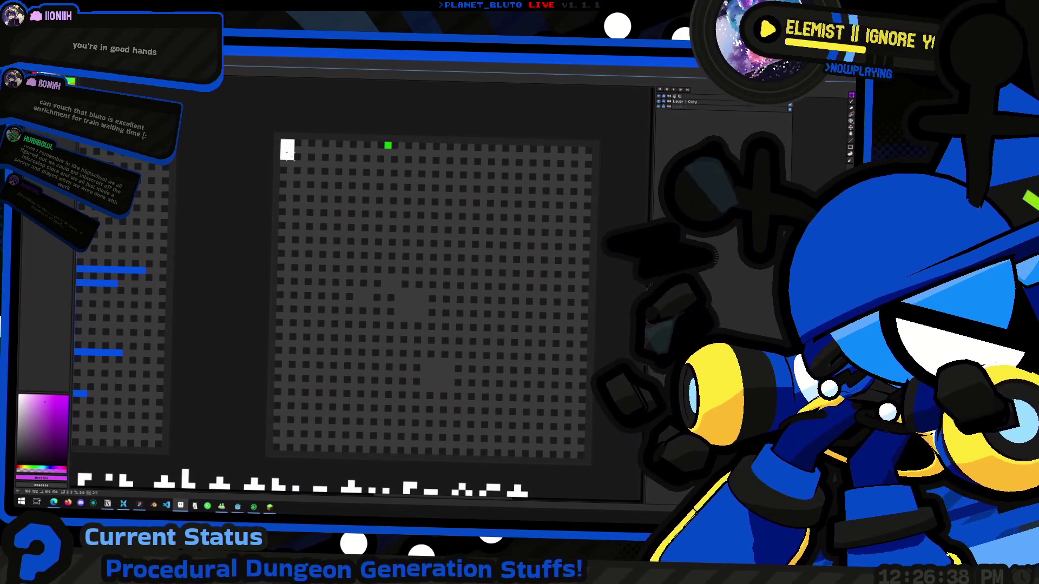
# Step: Clear the whole canvas after undoing a test magenta fill, then bucket-fill it with the grid pattern
pyautogui.moveTo(282, 141); pyautogui.dragTo(582, 457)
pyautogui.press('f')
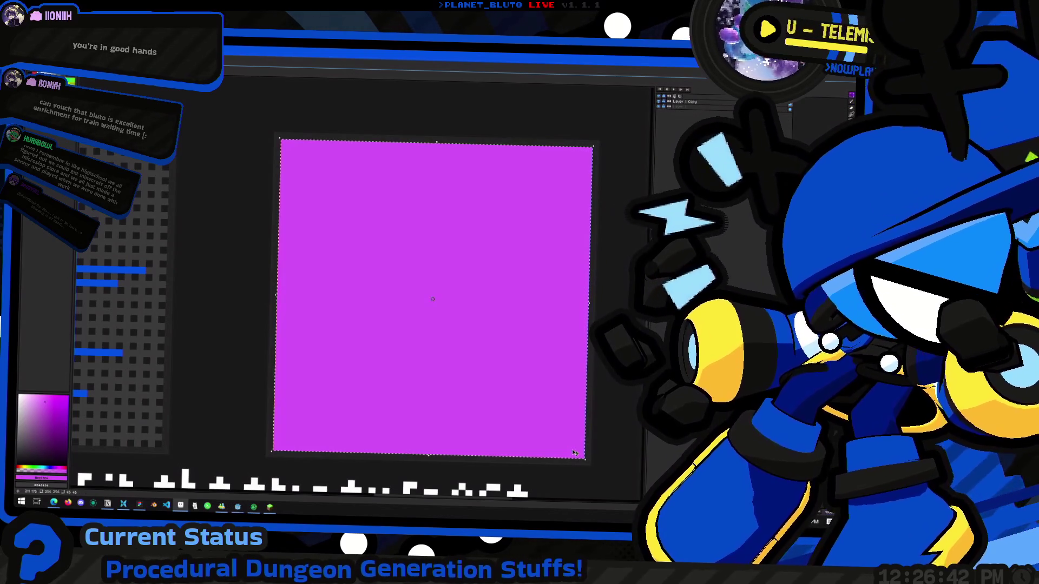
pyautogui.hotkey('ctrl', 'z')
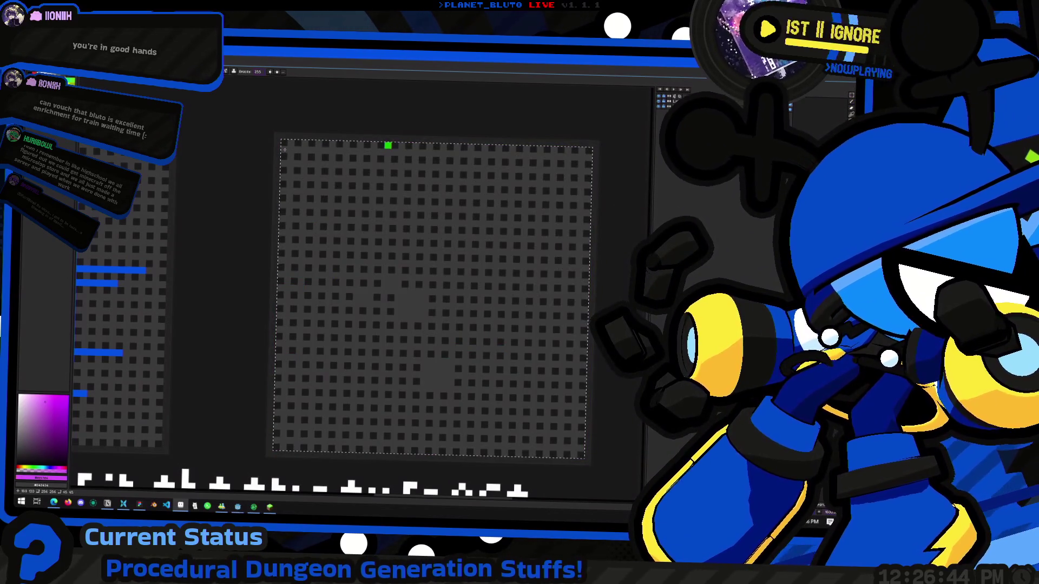
pyautogui.moveTo(282, 142); pyautogui.dragTo(587, 457)
pyautogui.press('Delete')
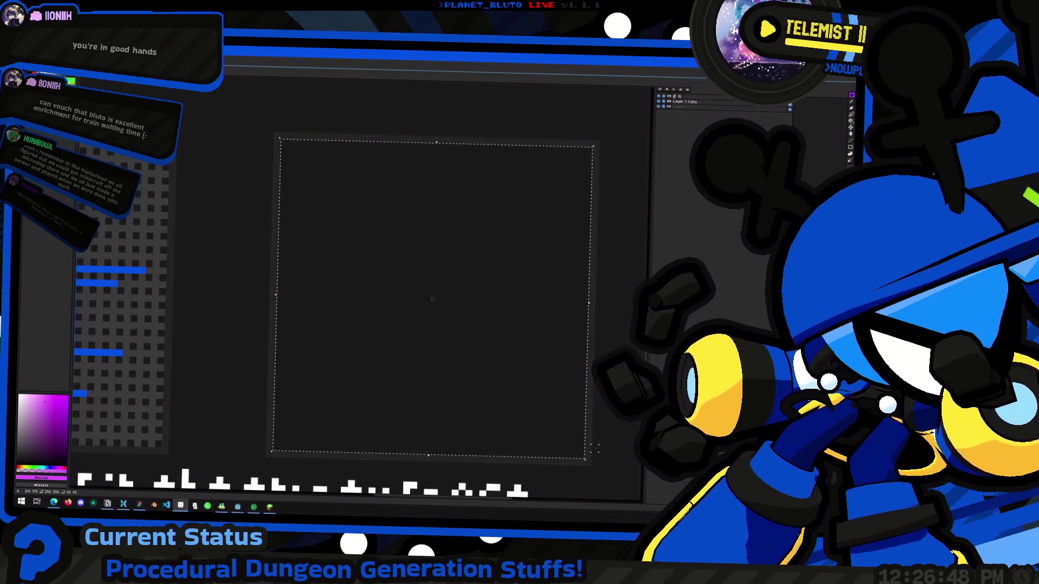
pyautogui.press('f')
pyautogui.click(397, 290)
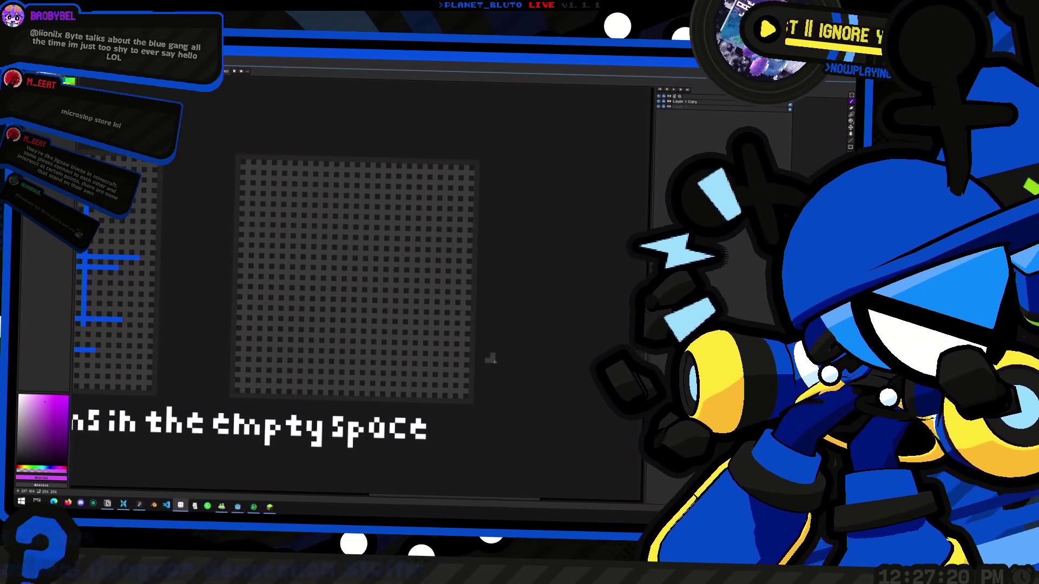
pyautogui.middleClick(448, 212)
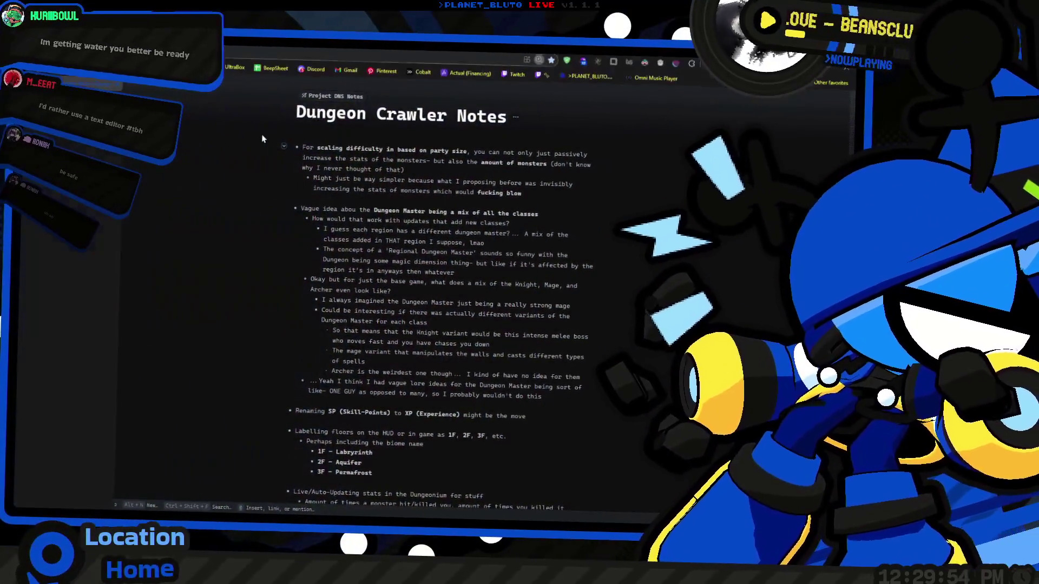
# Step: Read through the Dungeon Crawler Notes, moving from the title into the note body
pyautogui.scroll(-1, 408, 263)
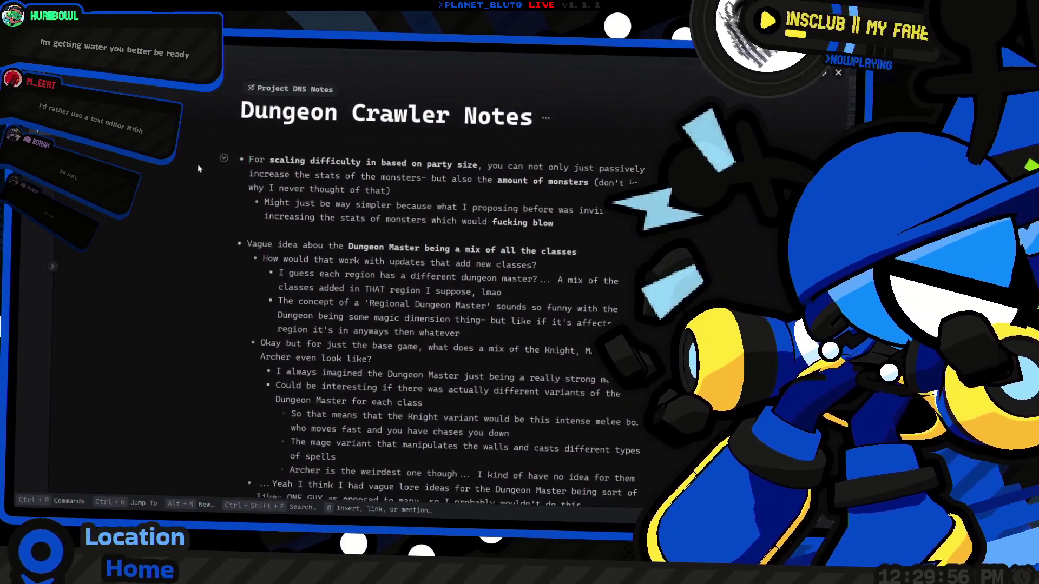
pyautogui.scroll(-5, 587, 260)
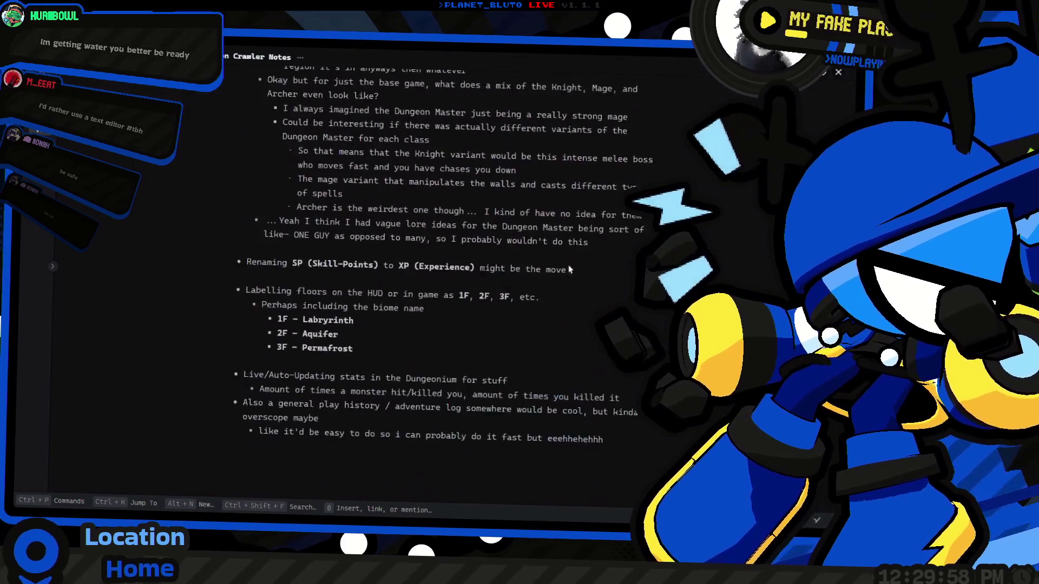
pyautogui.scroll(5, 311, 196)
pyautogui.scroll(-4, 327, 160)
pyautogui.scroll(4, 288, 173)
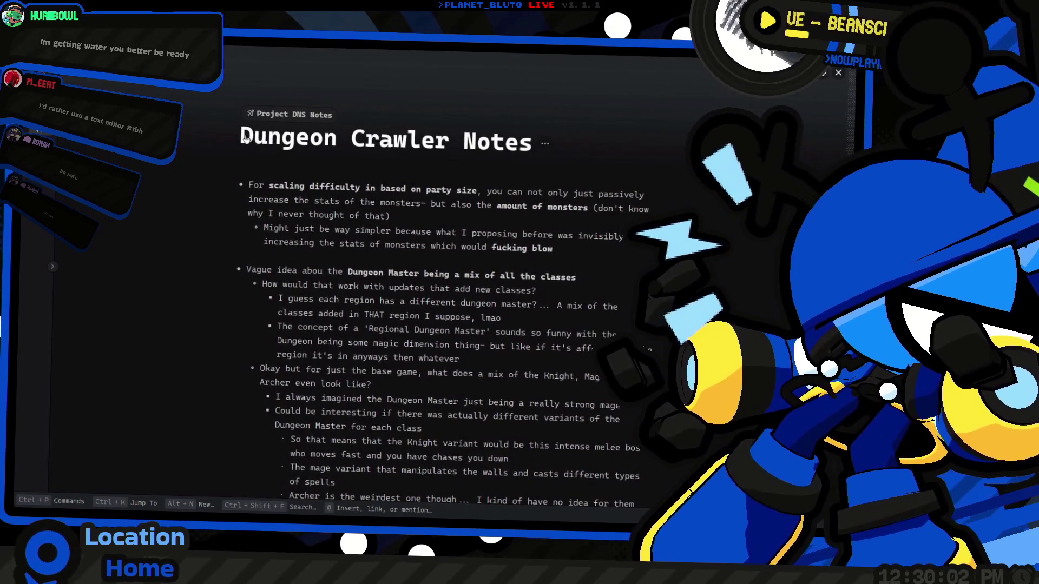
pyautogui.click(485, 145)
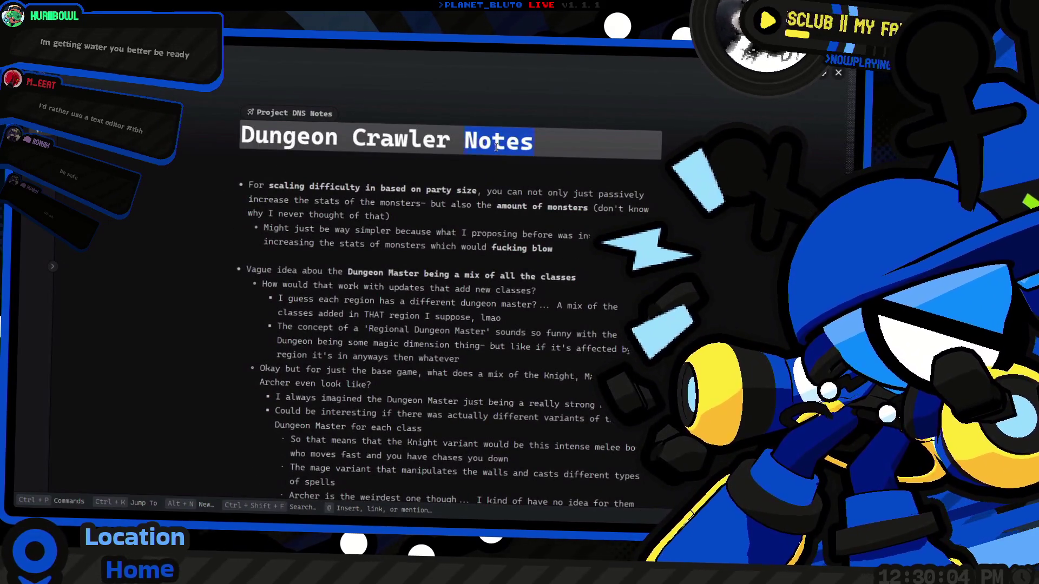
pyautogui.press('Down')
pyautogui.scroll(-5, 406, 264)
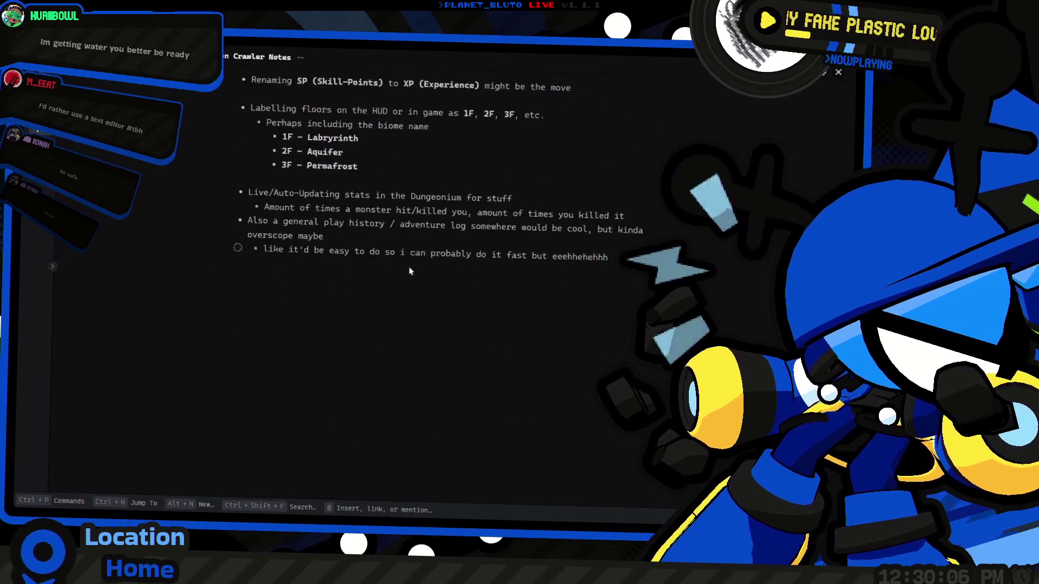
pyautogui.scroll(5, 436, 265)
pyautogui.scroll(-4, 436, 265)
pyautogui.scroll(4, 436, 265)
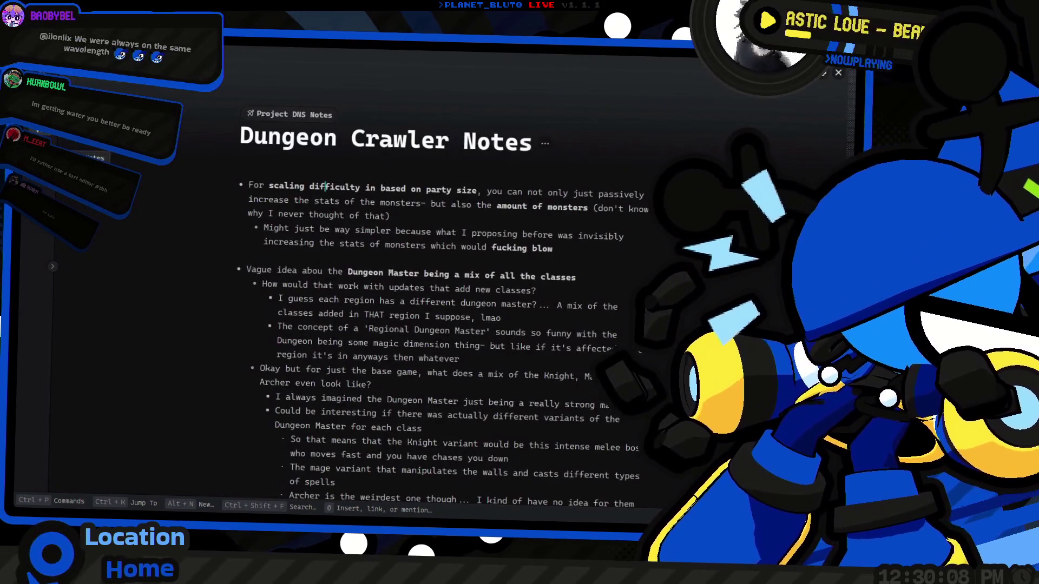
# Step: Open Dungeon Generation Refactor from the sidebar tree, review it, then open Courses under College Courses
pyautogui.click(52, 267)
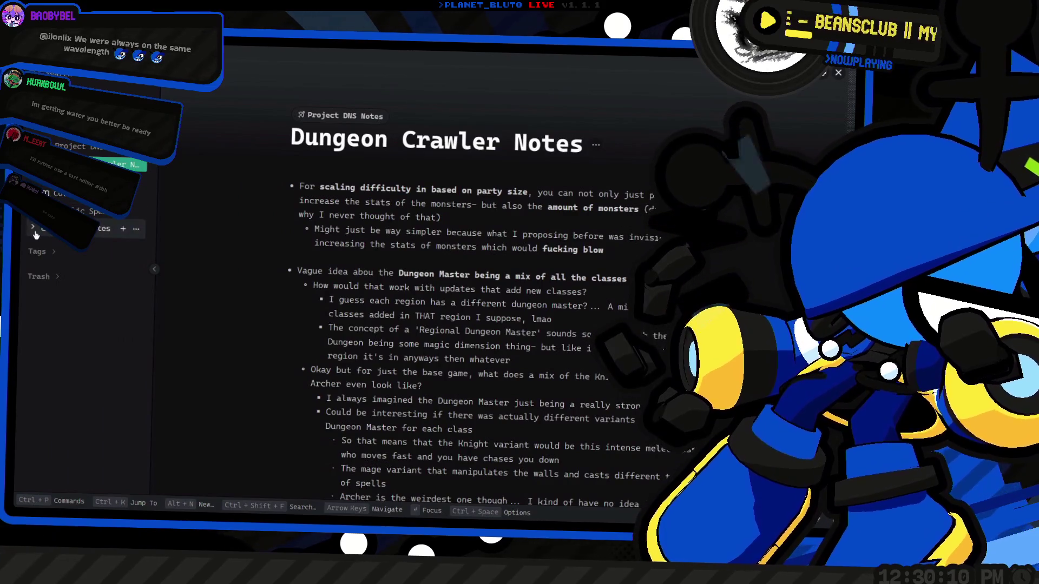
pyautogui.click(109, 178)
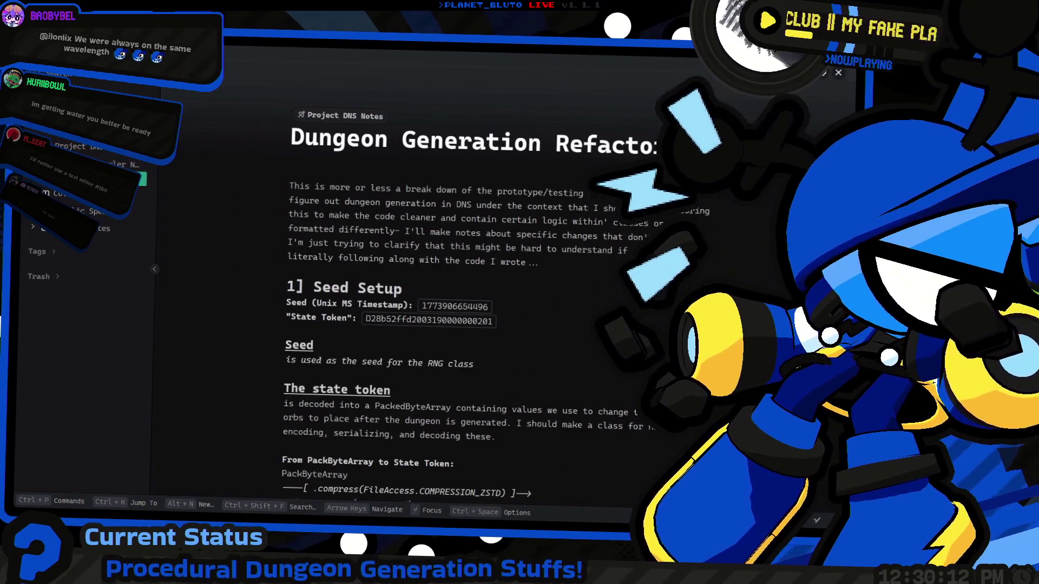
pyautogui.scroll(-6, 487, 203)
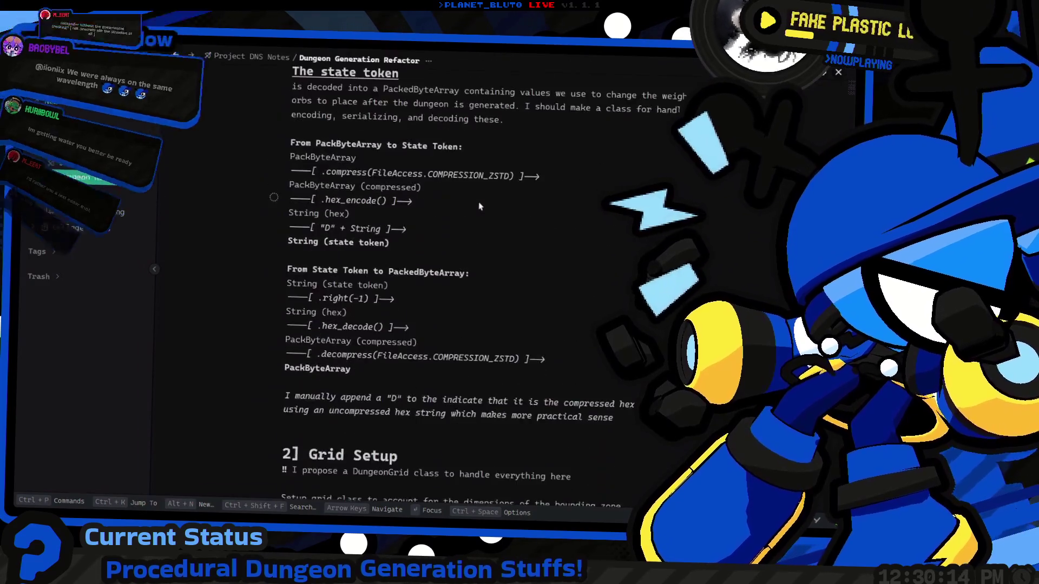
pyautogui.scroll(4, 483, 211)
pyautogui.scroll(2, 483, 211)
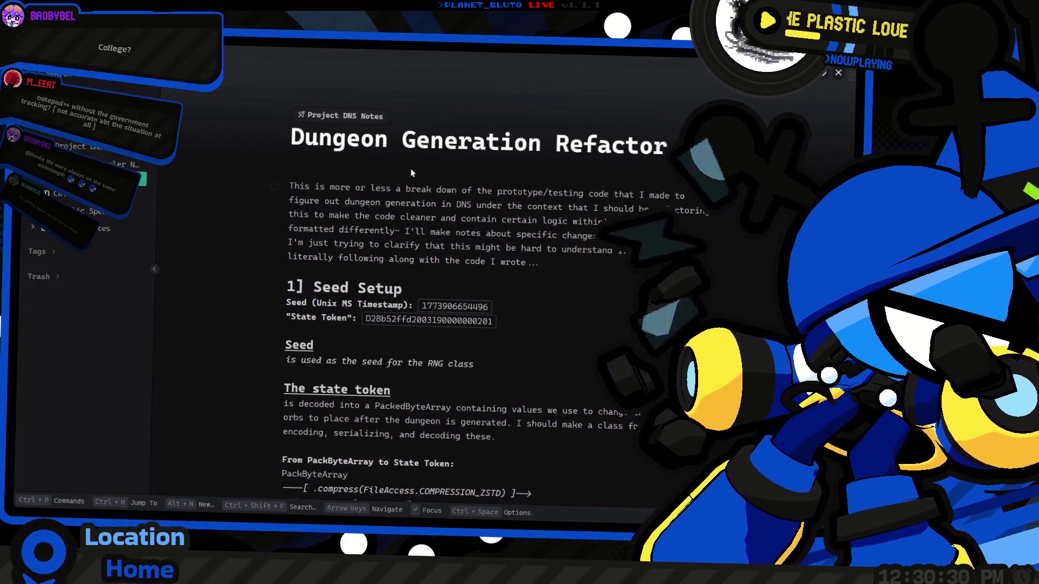
pyautogui.scroll(-10, 415, 176)
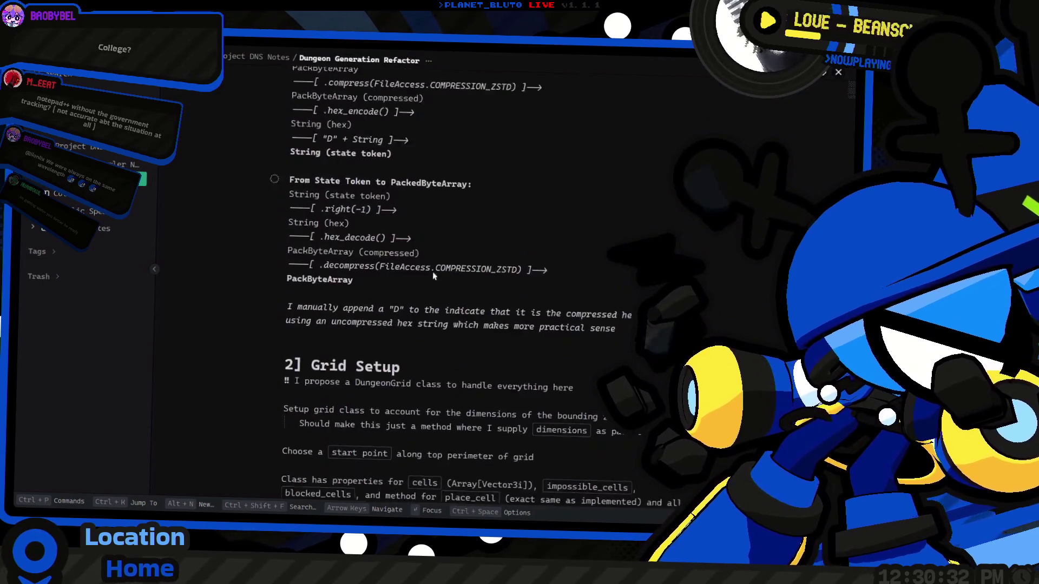
pyautogui.scroll(10, 437, 274)
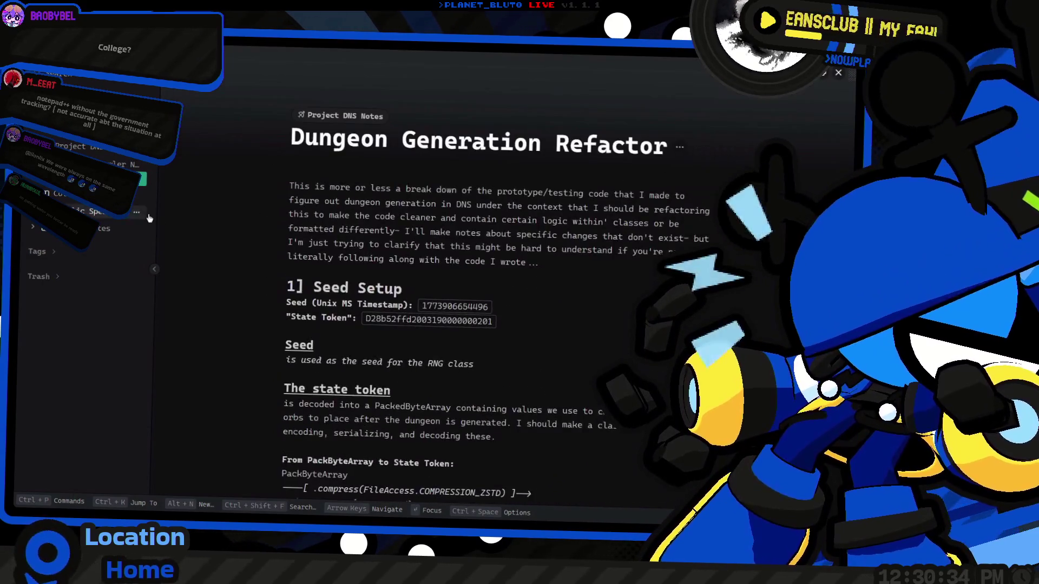
pyautogui.click(65, 193)
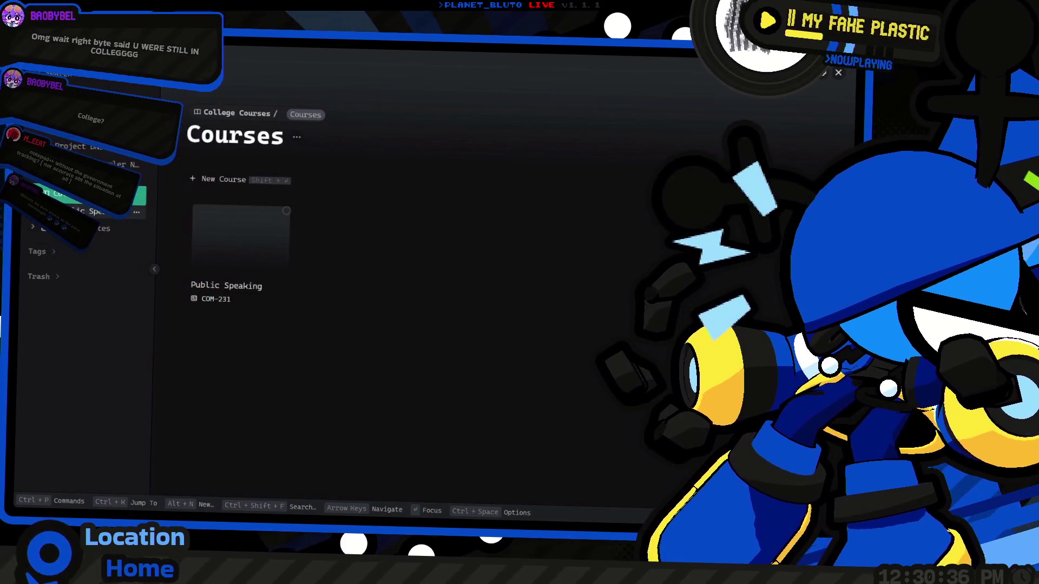
# Step: Open the Public Speaking course, then step back through Project DNS Notes to Dungeon Crawler Notes
pyautogui.click(82, 212)
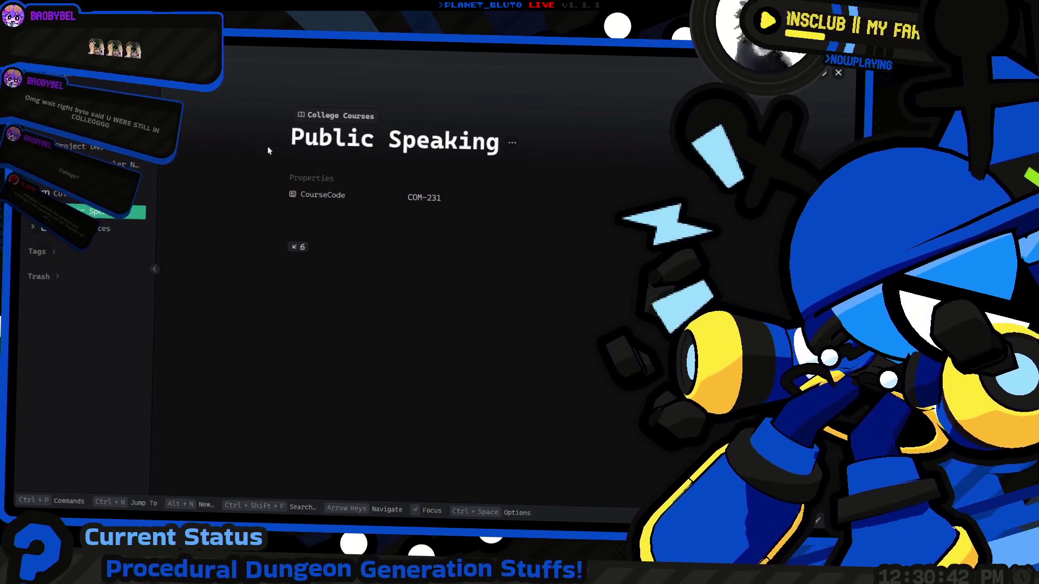
pyautogui.press('Up')
pyautogui.press('Up')
pyautogui.press('Up')
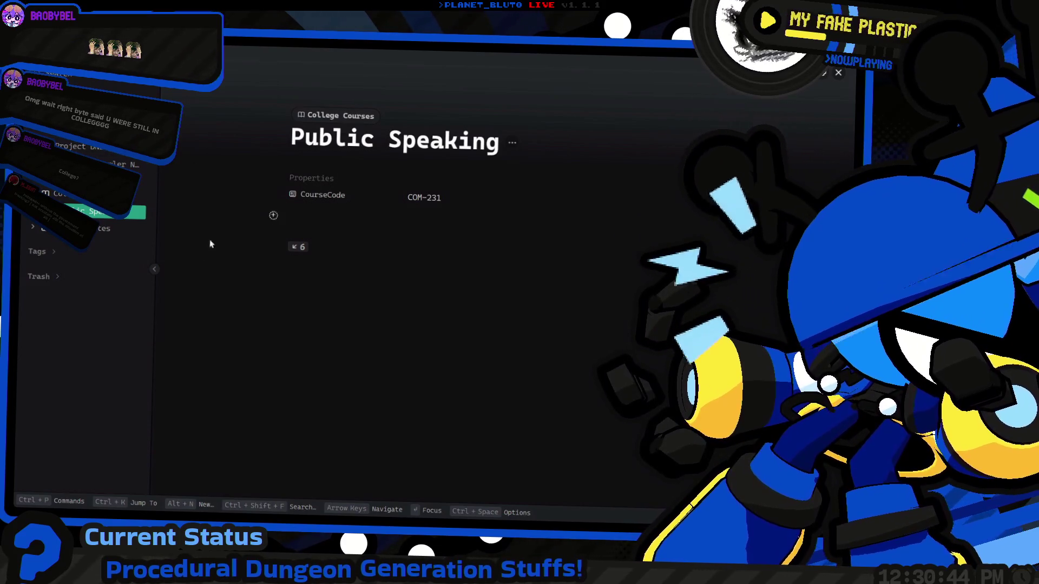
pyautogui.press('Return')
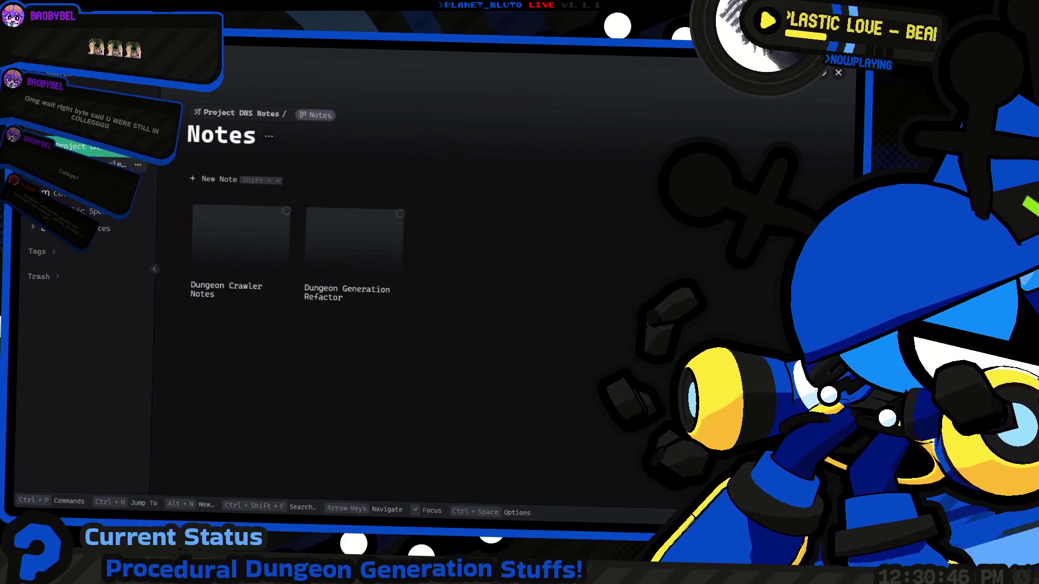
pyautogui.press('Down')
pyautogui.press('Down')
pyautogui.press('Up')
pyautogui.press('Up')
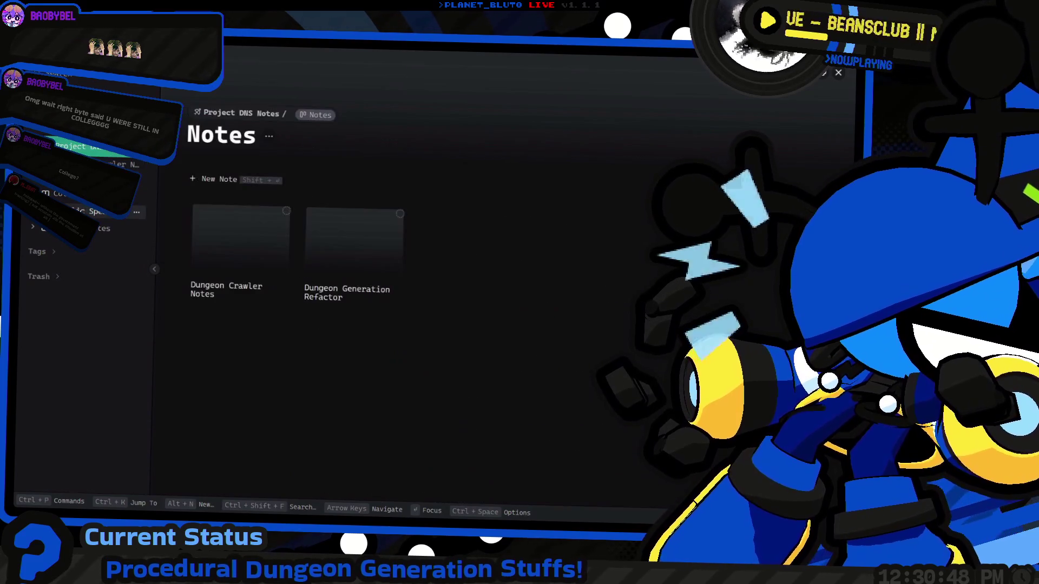
pyautogui.press('Down')
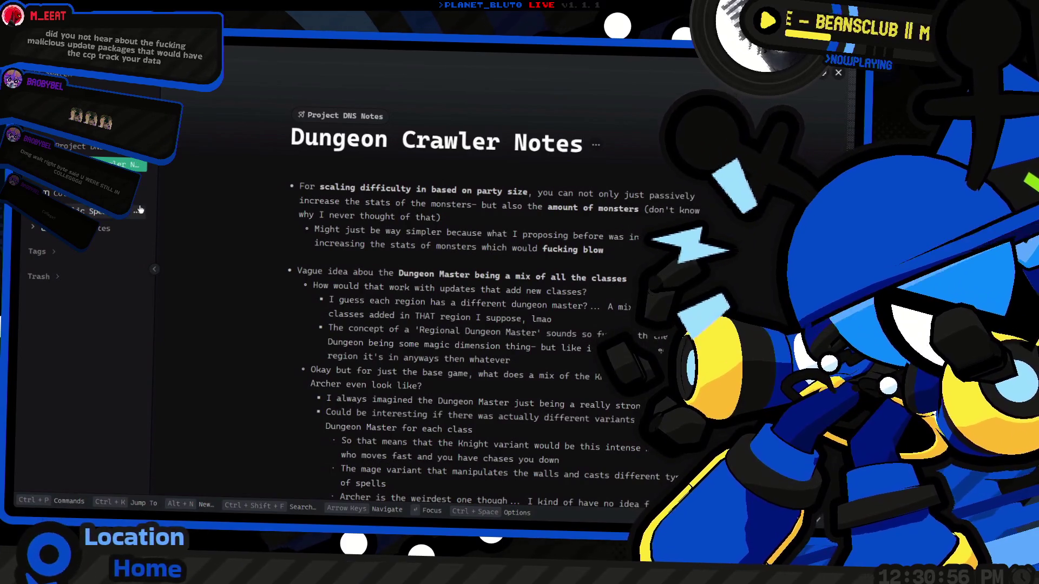
pyautogui.scroll(-9, 433, 271)
pyautogui.scroll(6, 433, 271)
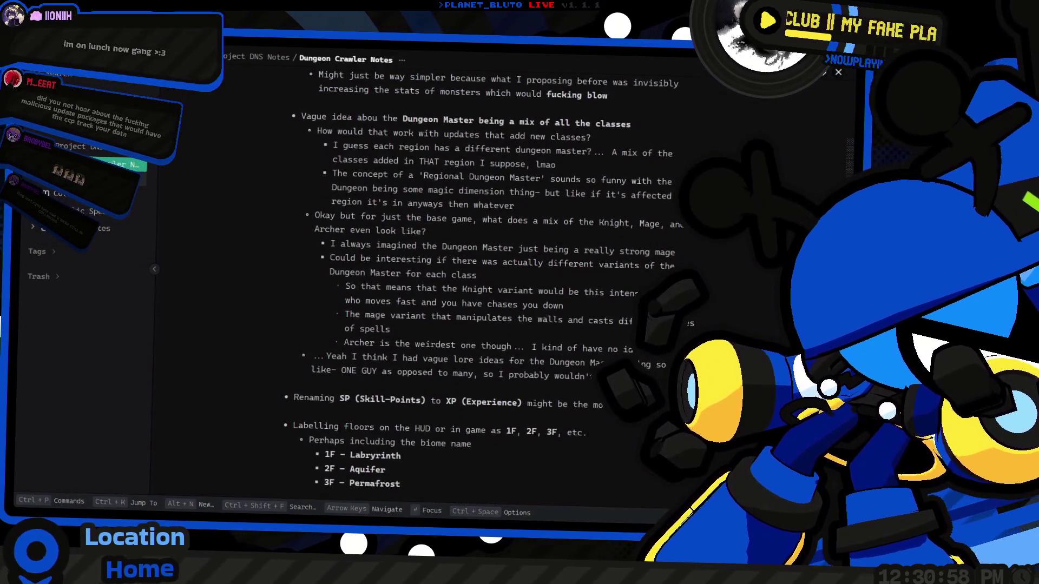
pyautogui.scroll(-2, 510, 164)
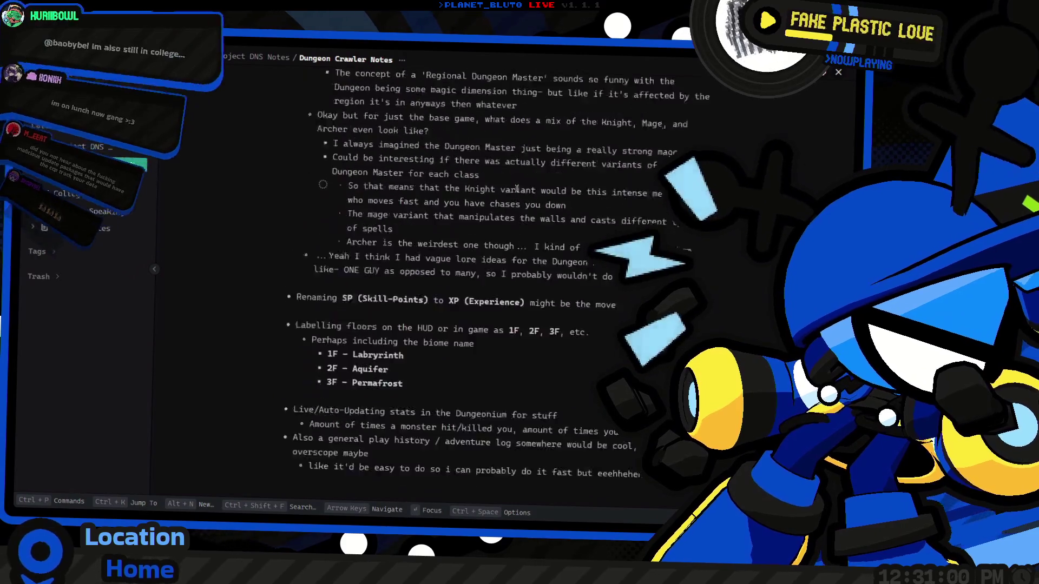
pyautogui.scroll(6, 510, 164)
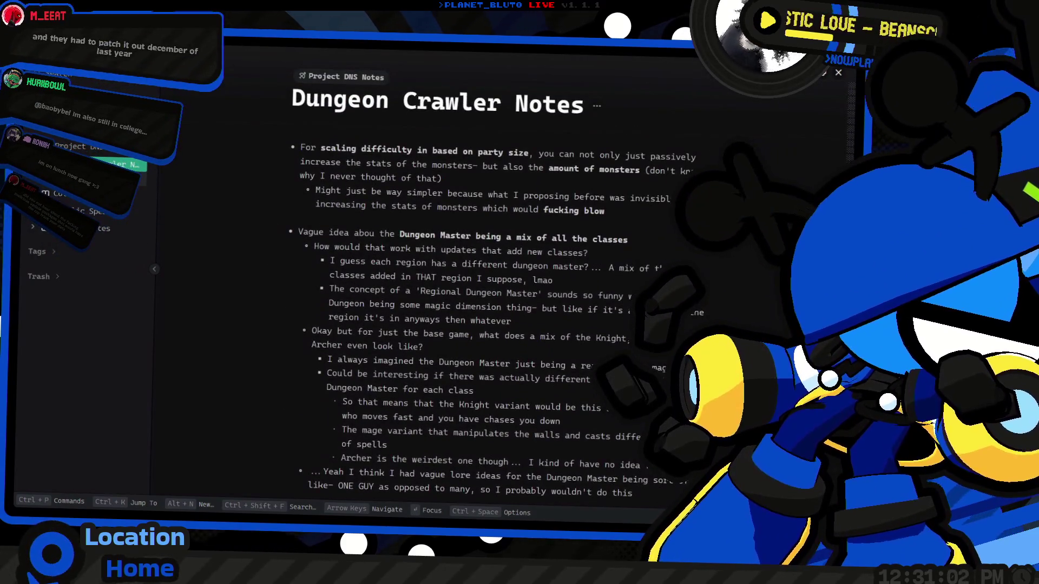
pyautogui.click(81, 178)
pyautogui.scroll(-5, 495, 219)
pyautogui.scroll(-10, 495, 216)
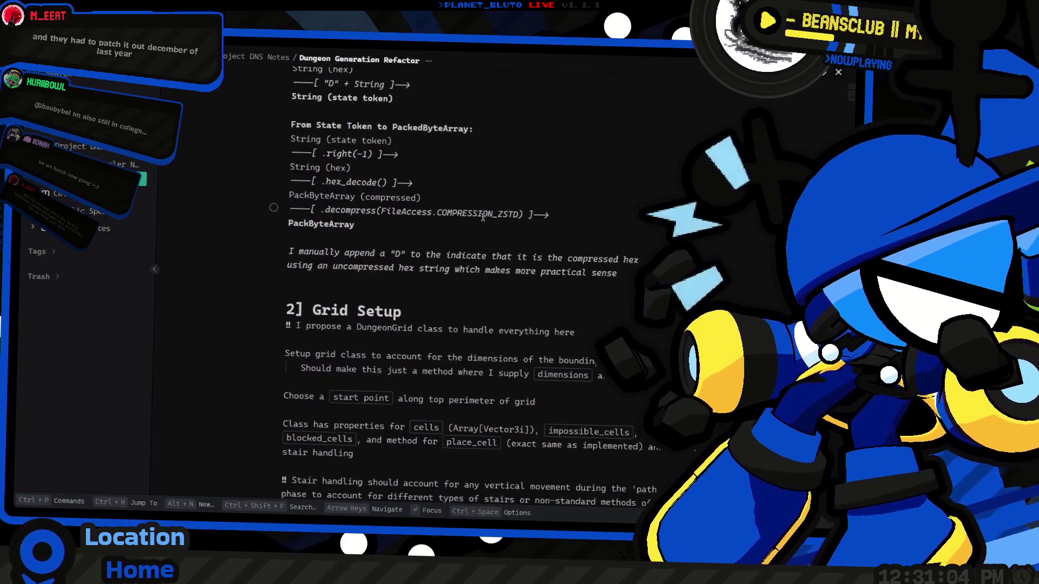
pyautogui.scroll(5, 460, 242)
pyautogui.scroll(10, 439, 226)
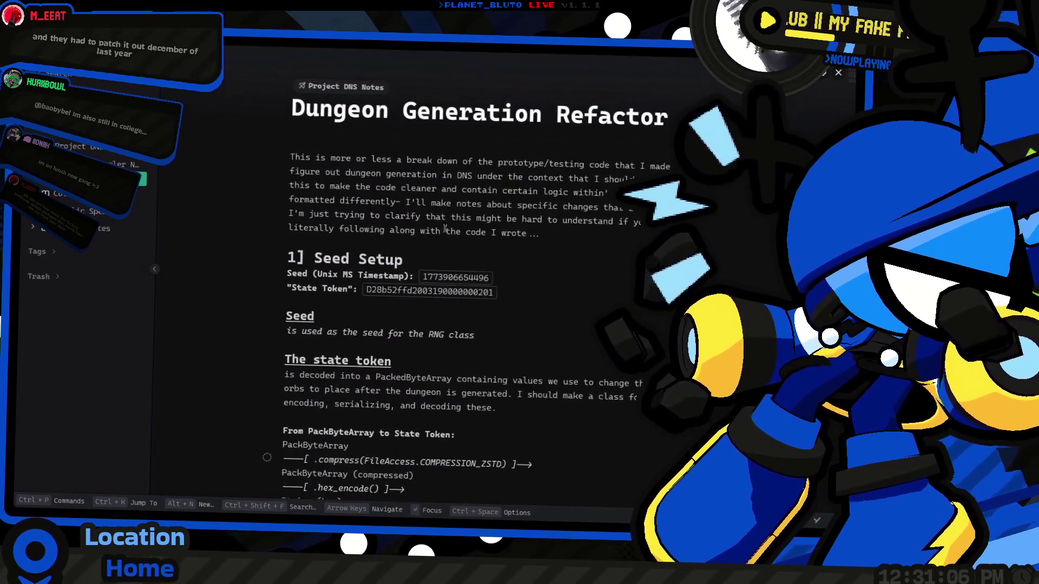
pyautogui.press('Return')
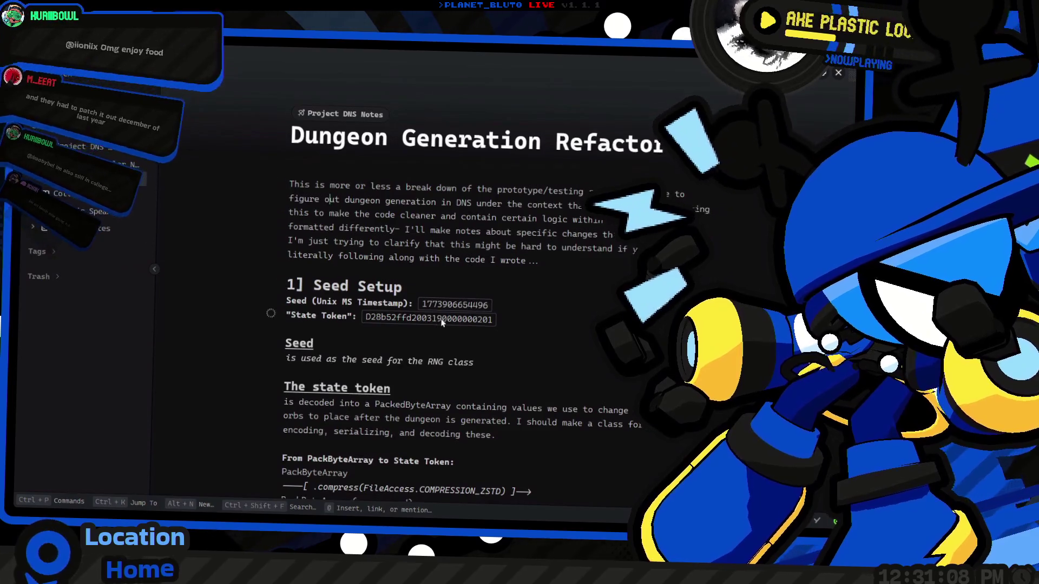
pyautogui.scroll(-20, 327, 202)
pyautogui.scroll(-10, 464, 306)
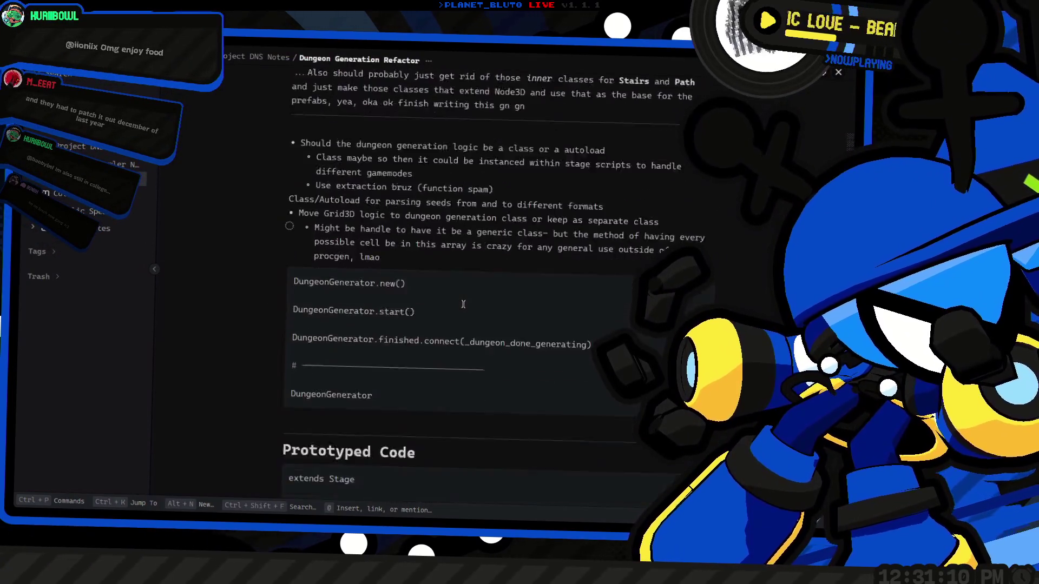
pyautogui.scroll(15, 464, 298)
pyautogui.scroll(10, 464, 287)
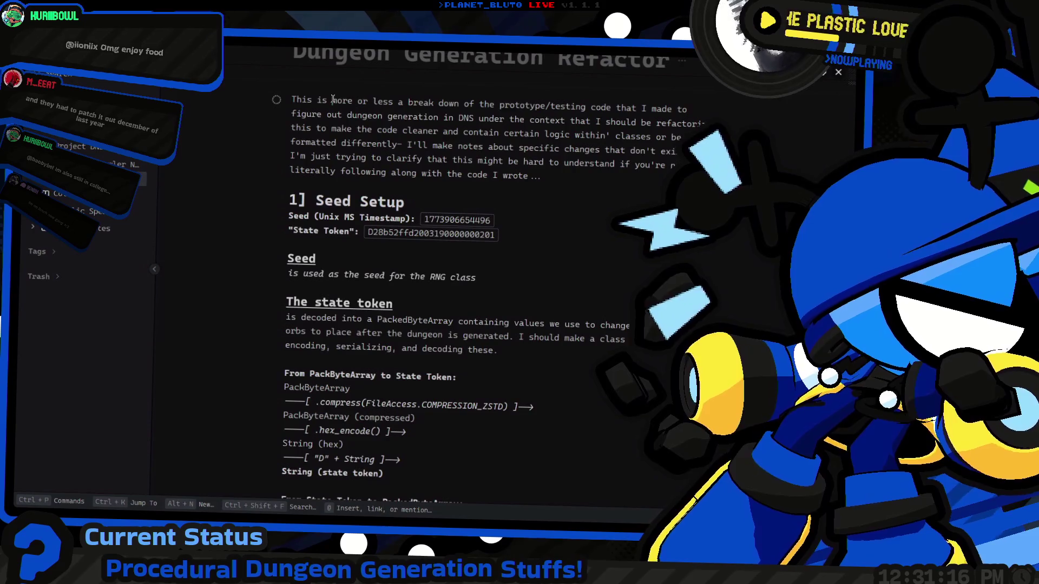
pyautogui.scroll(3, 333, 99)
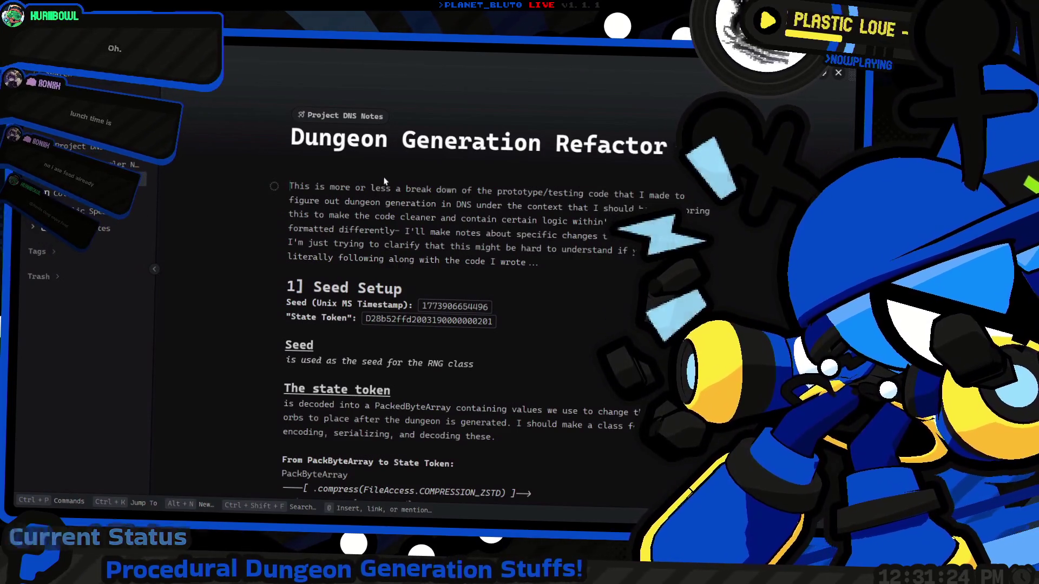
pyautogui.scroll(-2, 417, 252)
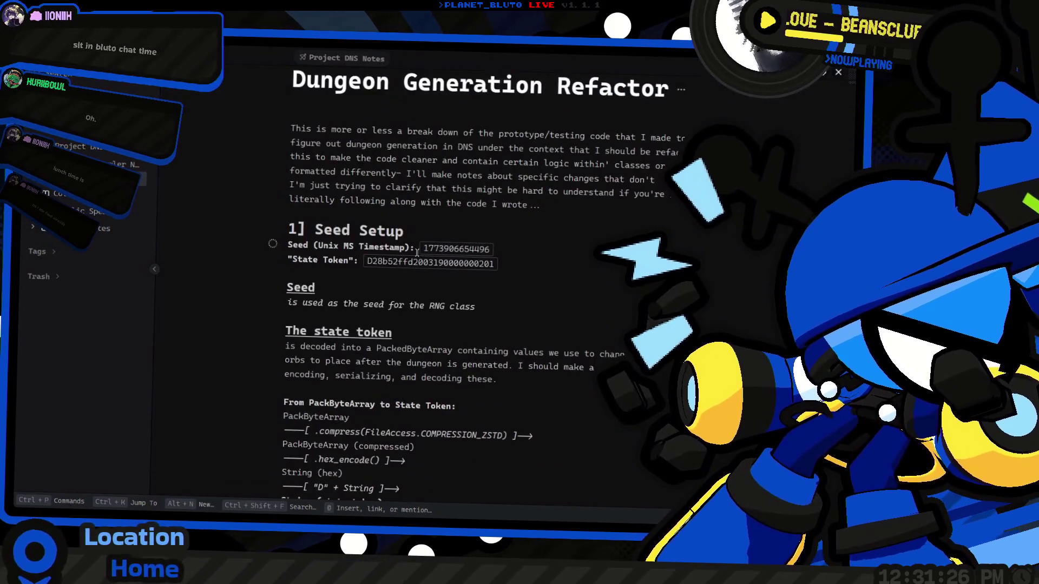
pyautogui.press('super+Tab')
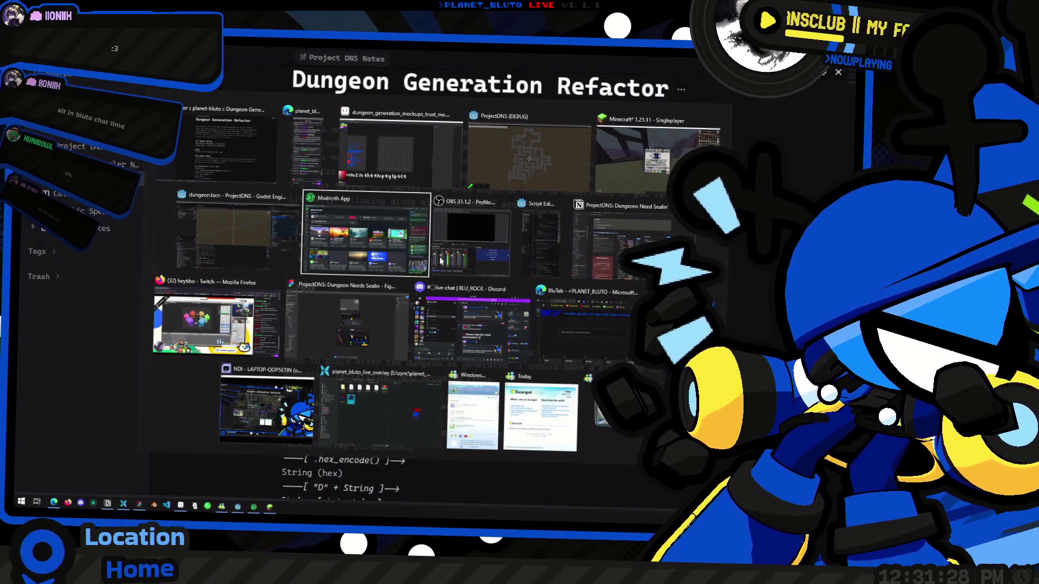
# Step: Switch to the ProjectDNS Notion page and briefly expand then collapse Profiles, Players, & Classes
pyautogui.press('Right')
pyautogui.press('Right')
pyautogui.press('Right')
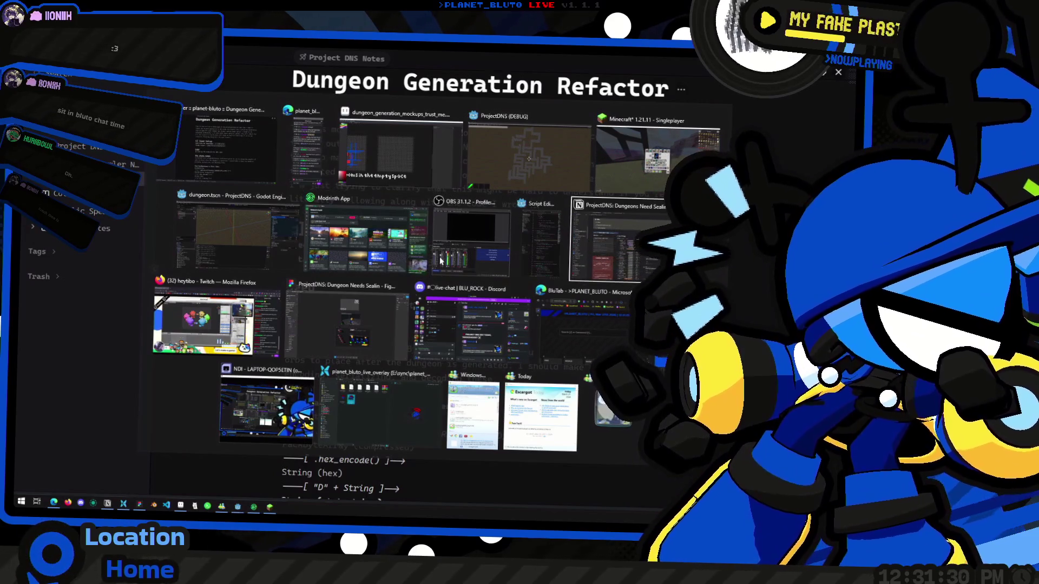
pyautogui.press('Return')
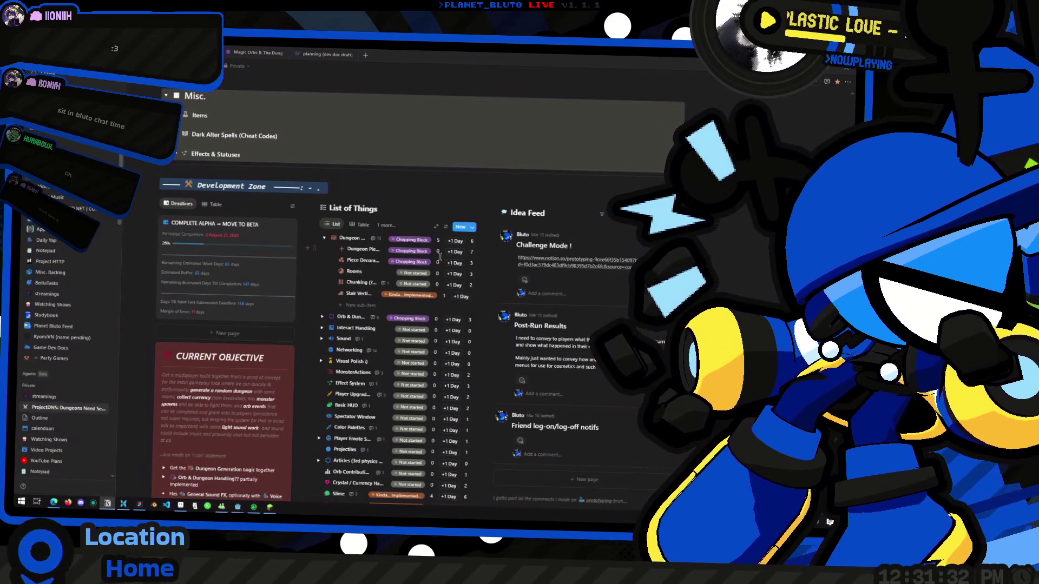
pyautogui.scroll(5, 449, 262)
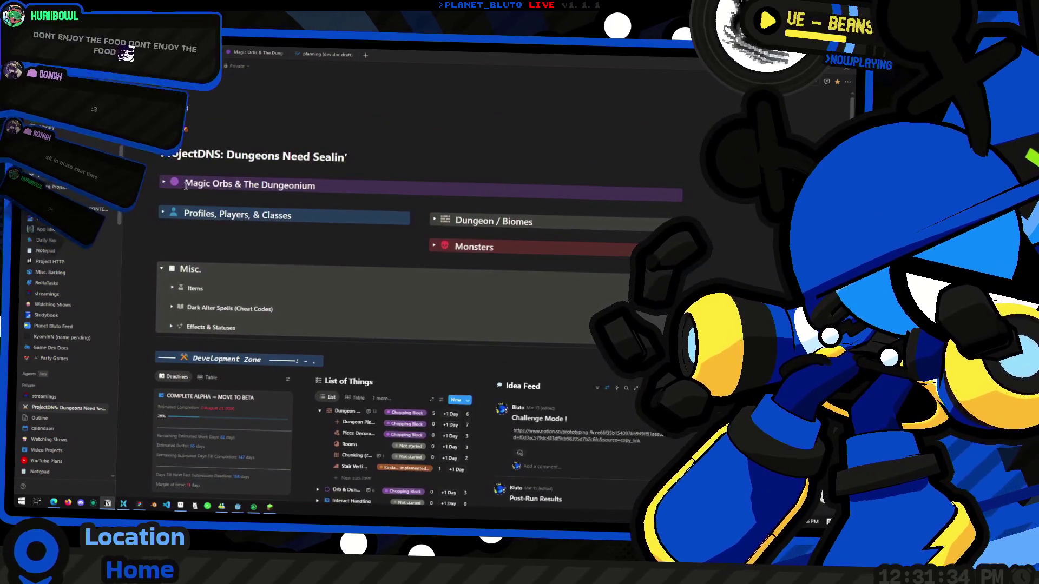
pyautogui.click(163, 213)
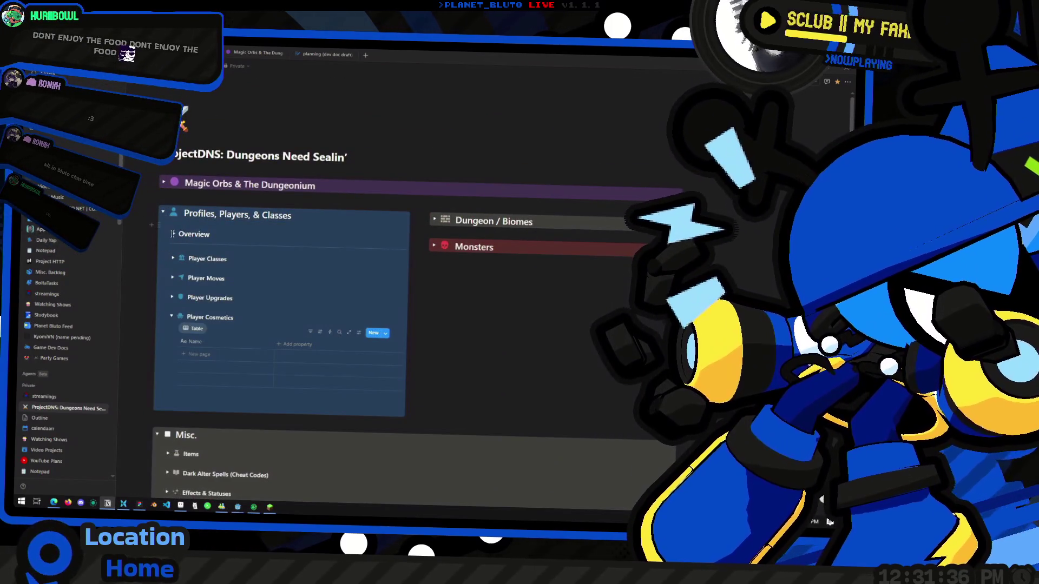
pyautogui.click(173, 235)
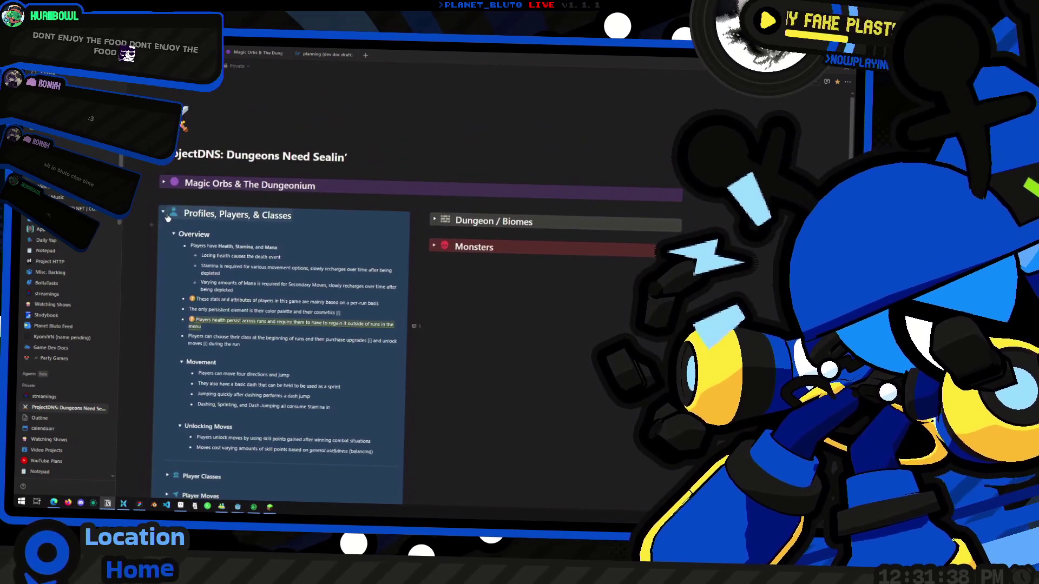
pyautogui.click(164, 214)
pyautogui.scroll(-8, 451, 146)
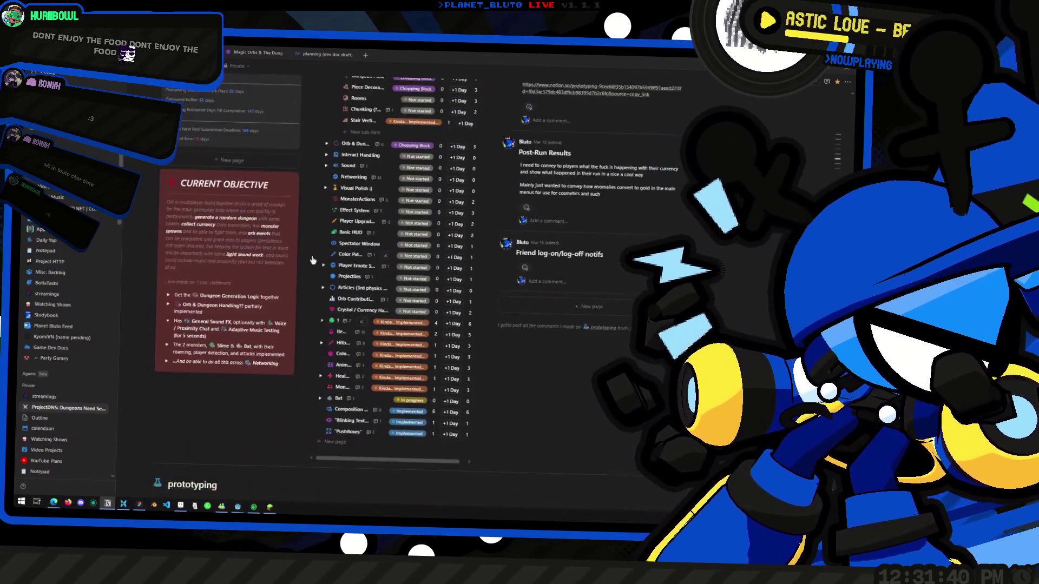
pyautogui.scroll(4, 306, 220)
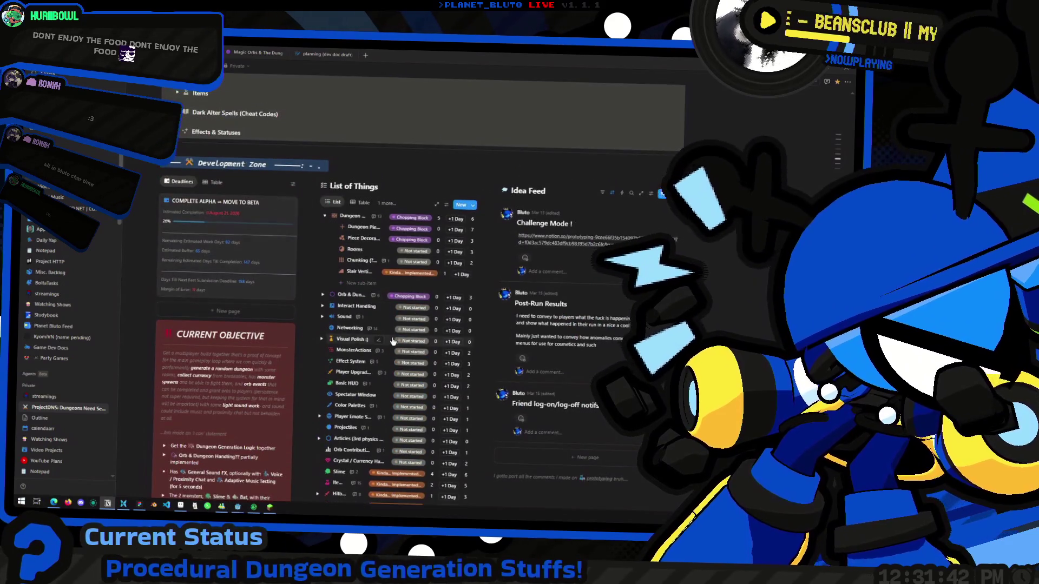
pyautogui.scroll(5, 307, 220)
# Step: Glance at the refactor note, return, and expand Dark Alter Spells (Cheat Codes) to browse its spell cards
pyautogui.hotkey('alt', 'Tab')
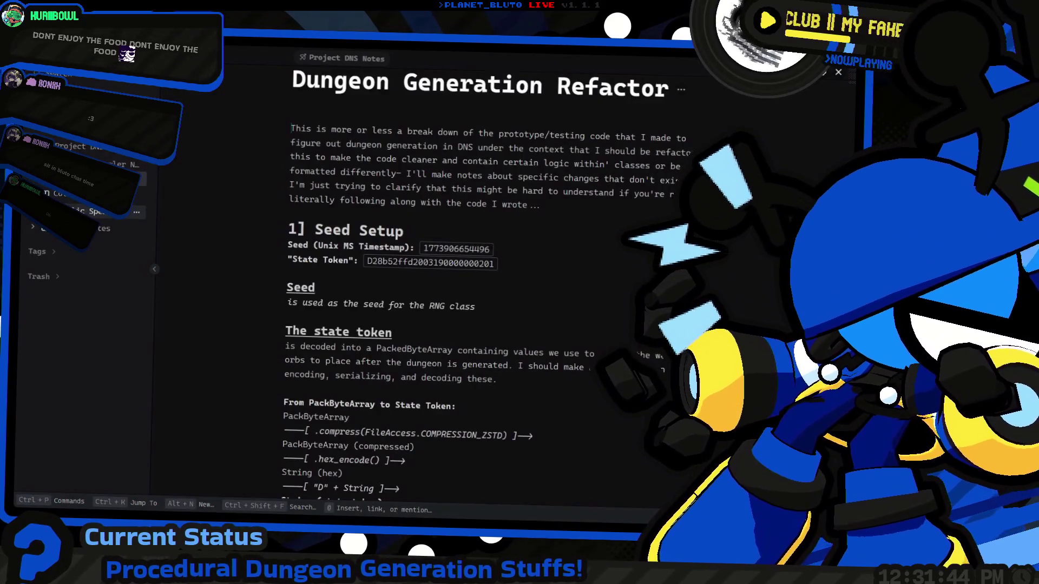
pyautogui.hotkey('alt', 'Tab')
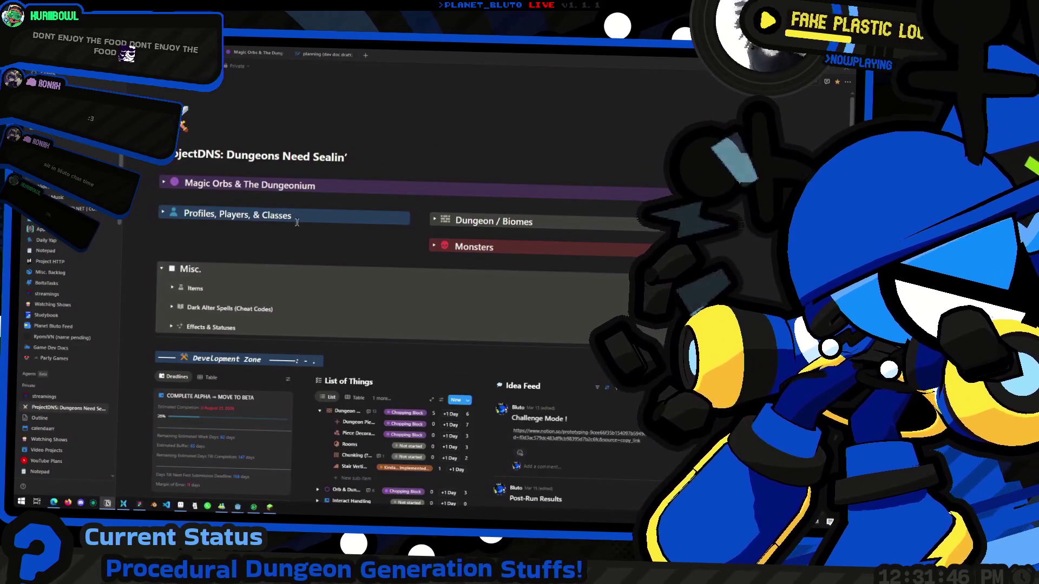
pyautogui.click(171, 307)
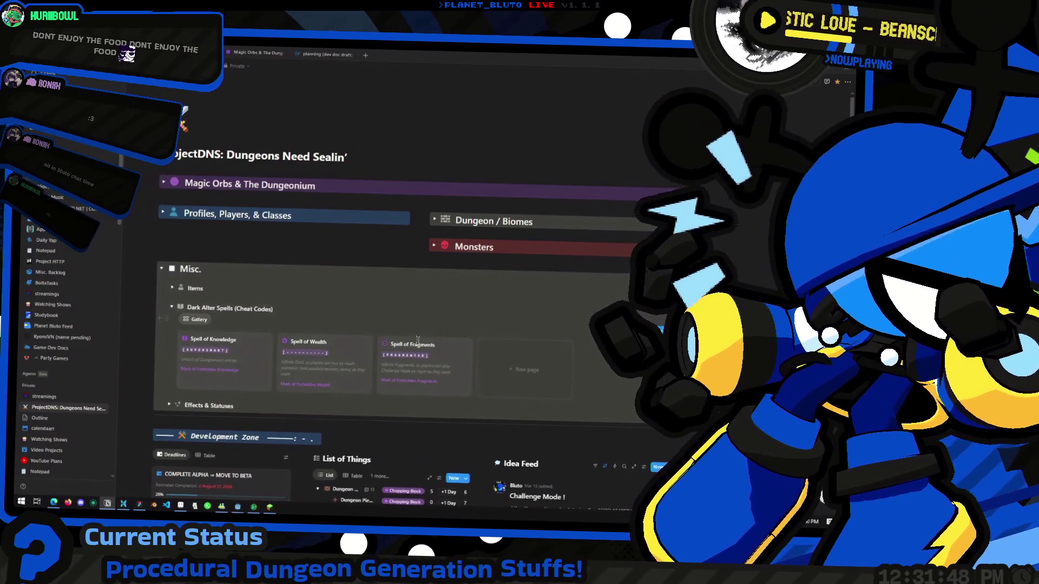
pyautogui.scroll(-3, 168, 303)
pyautogui.scroll(-5, 162, 290)
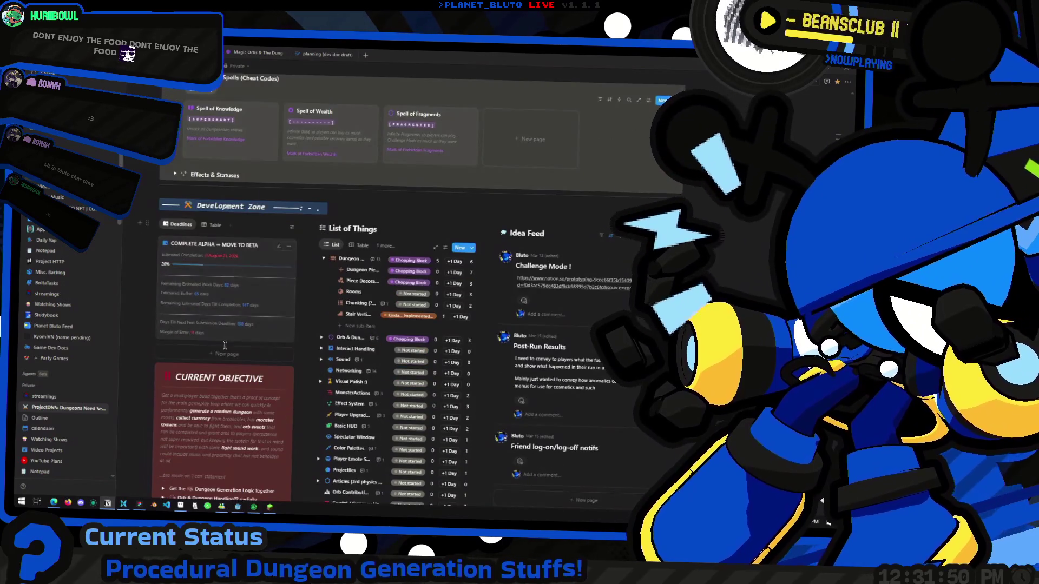
pyautogui.scroll(8, 601, 280)
pyautogui.scroll(-4, 571, 254)
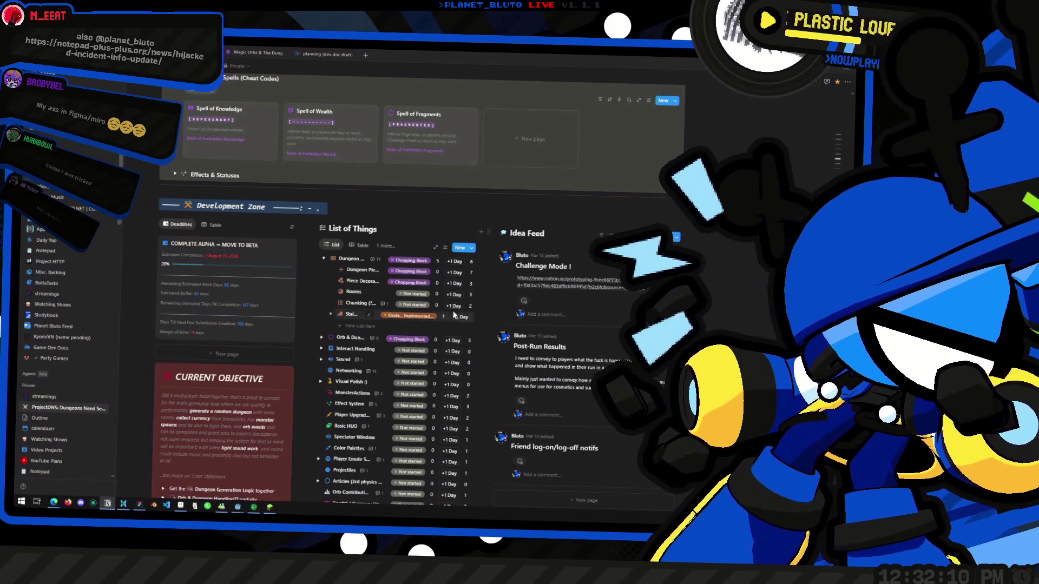
pyautogui.hotkey('alt', 'Tab')
pyautogui.hotkey('alt', 'shift', 'Tab')
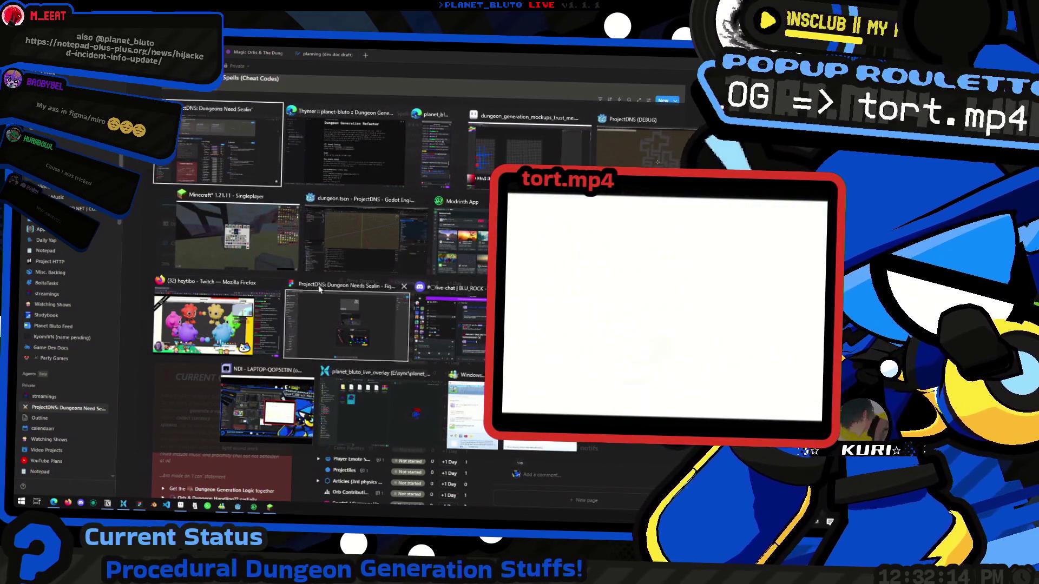
pyautogui.click(226, 142)
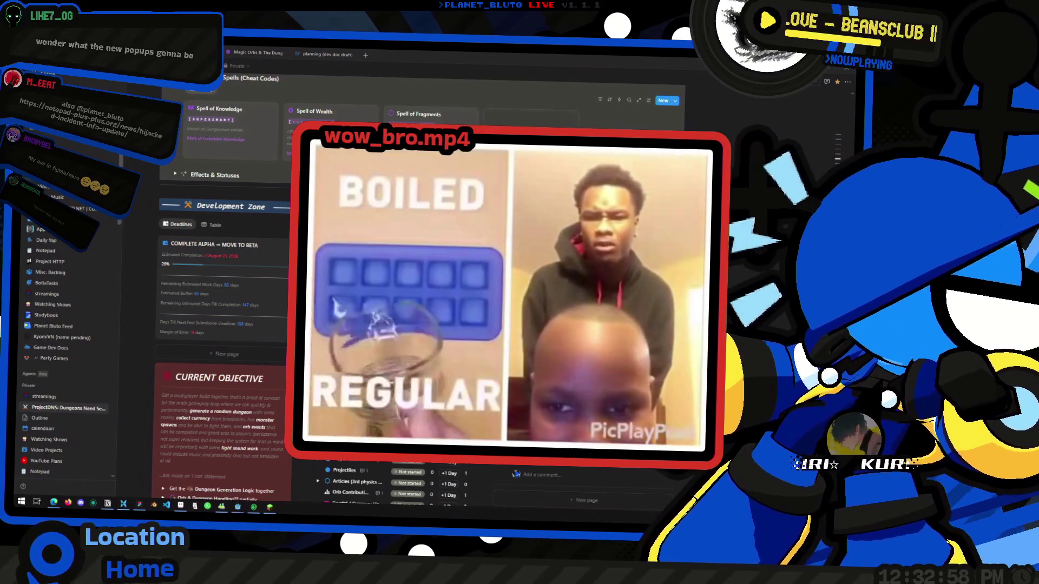
pyautogui.scroll(-3, 422, 271)
pyautogui.scroll(4, 423, 270)
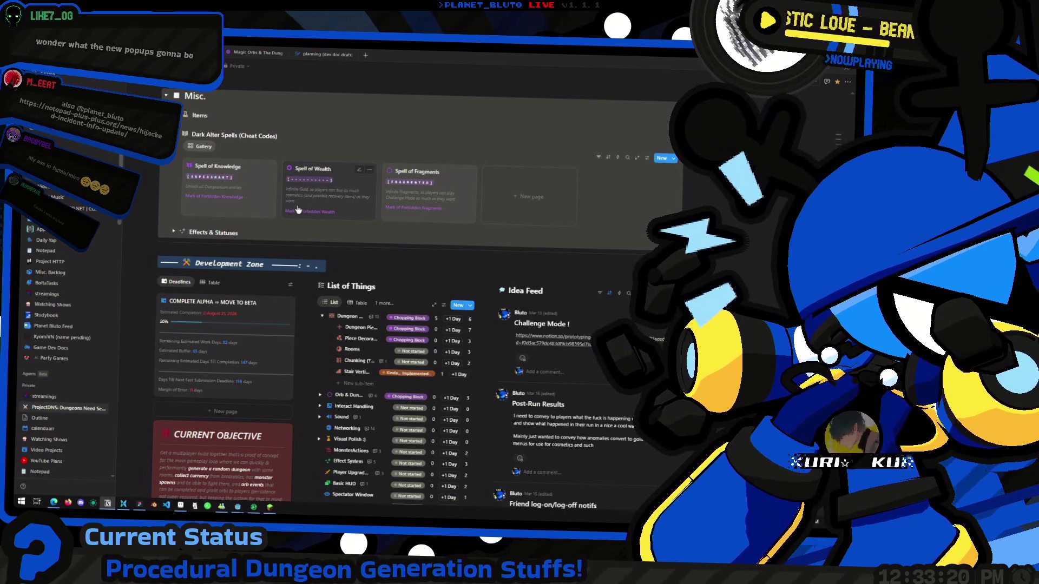
# Step: Expand Magic Orbs & The Dungeonium and collapse its Overview notes
pyautogui.scroll(3, 494, 210)
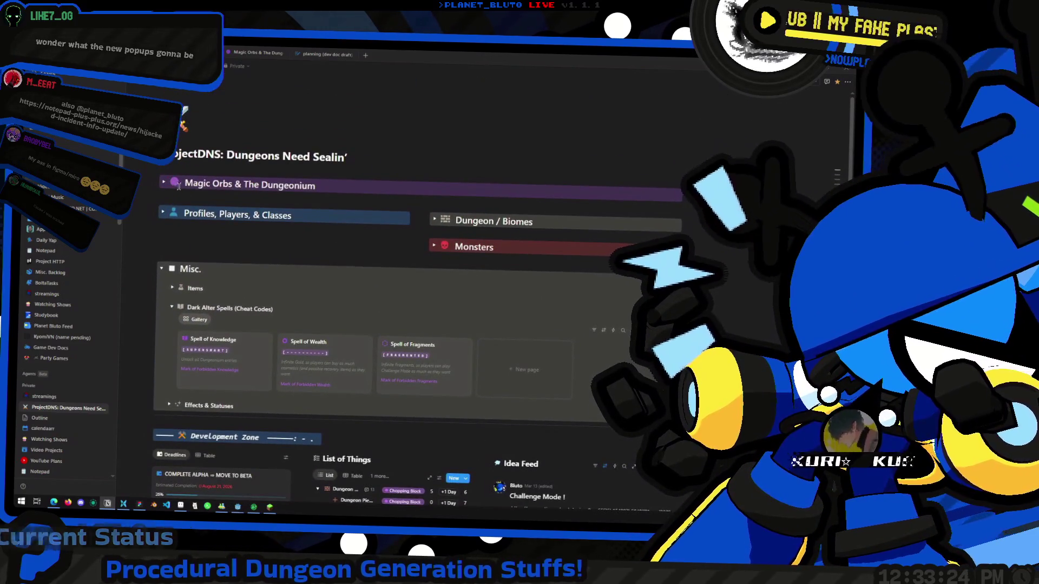
pyautogui.click(163, 183)
pyautogui.scroll(-2, 230, 260)
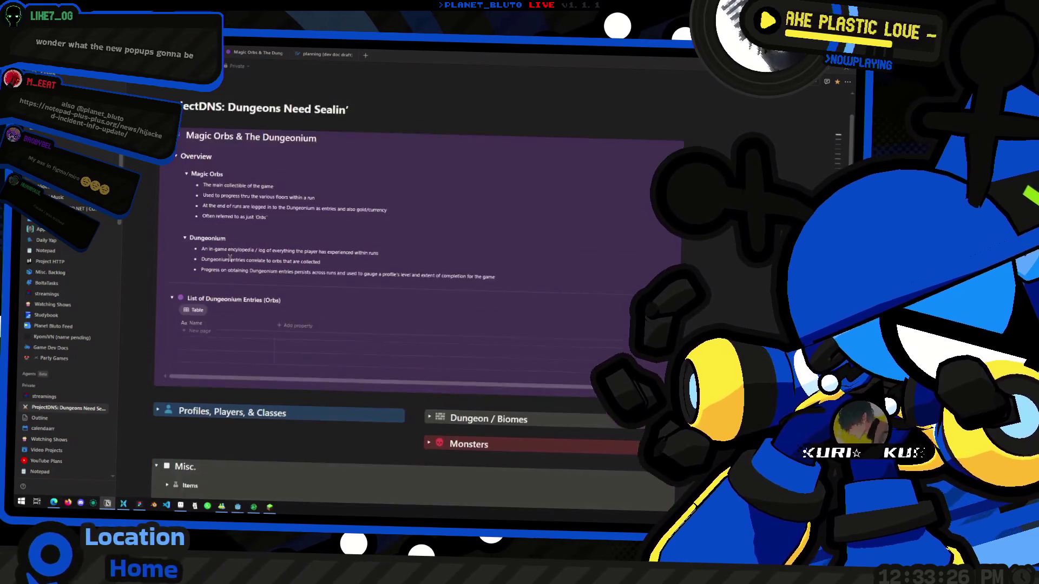
pyautogui.scroll(2, 230, 261)
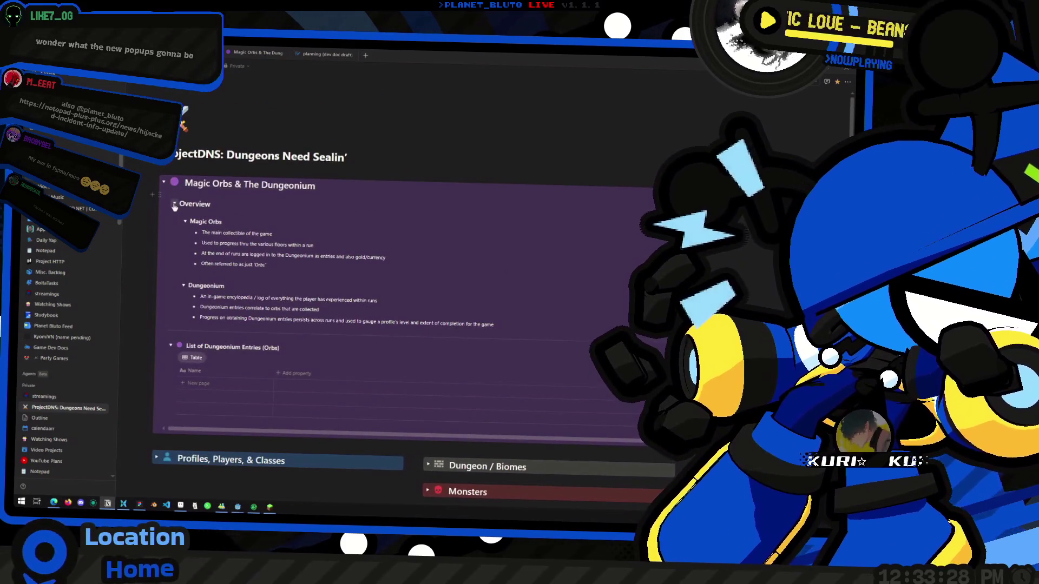
pyautogui.click(174, 205)
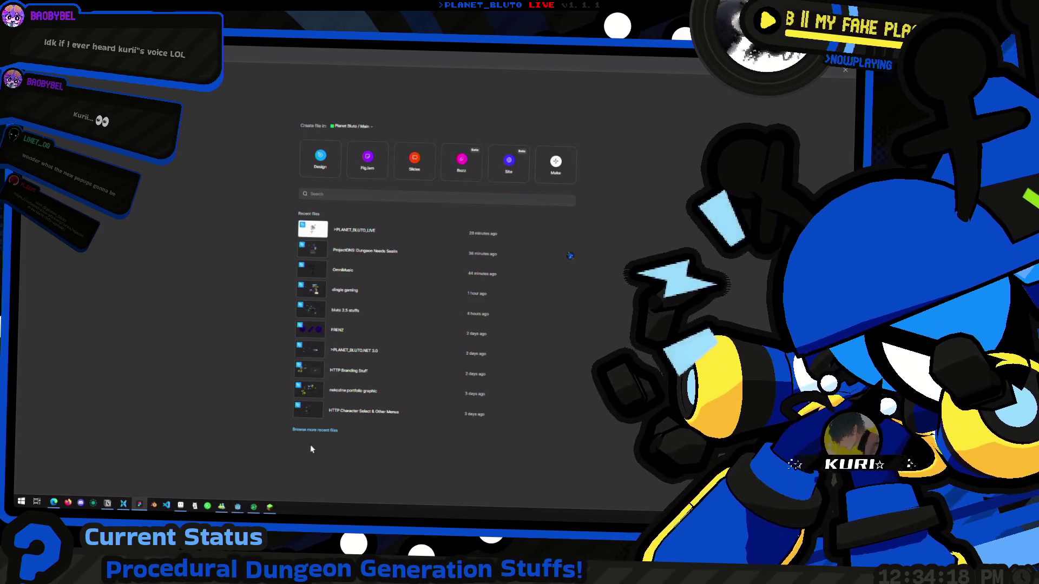
# Step: List all recent files, scroll through them, and open >PLANET_BLUTO_LIVE
pyautogui.click(321, 433)
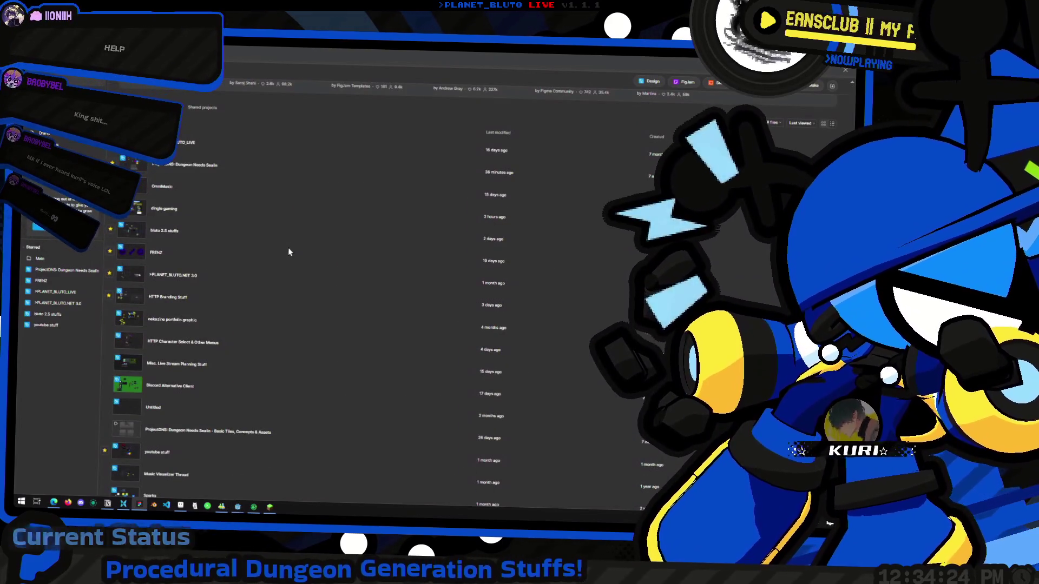
pyautogui.scroll(-2, 287, 248)
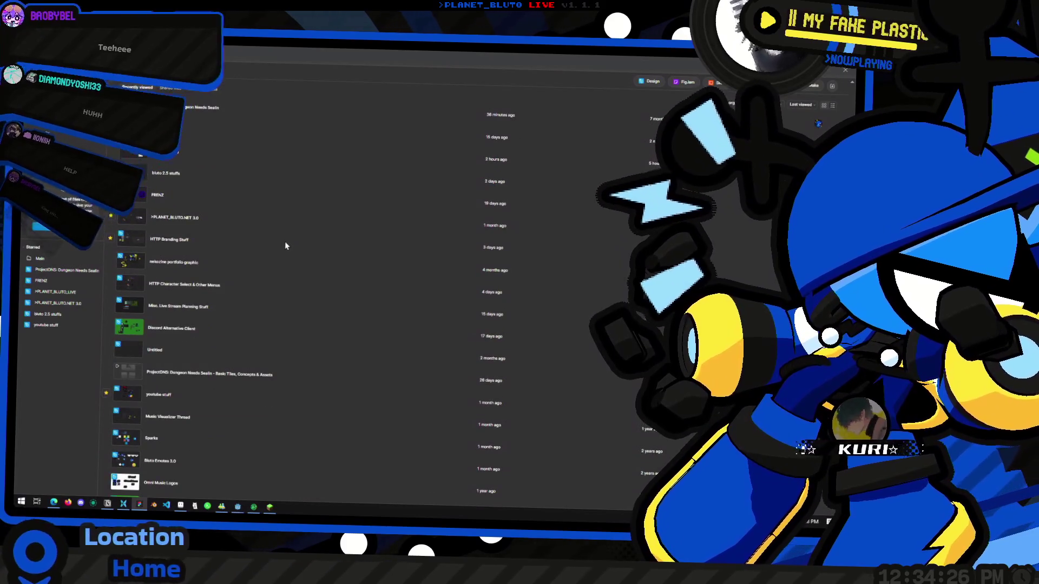
pyautogui.scroll(-2, 300, 239)
pyautogui.scroll(-4, 300, 236)
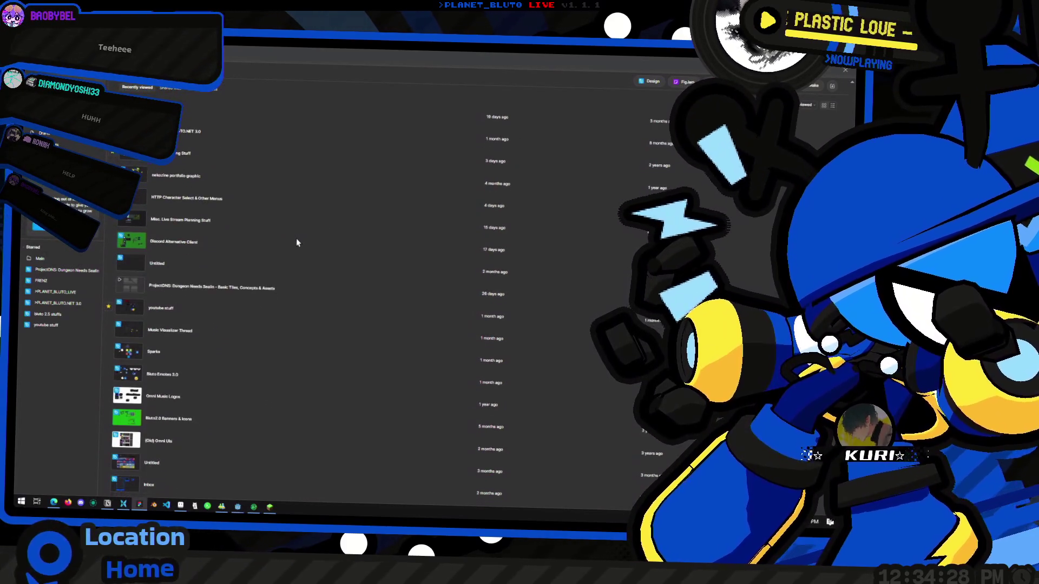
pyautogui.scroll(-7, 284, 256)
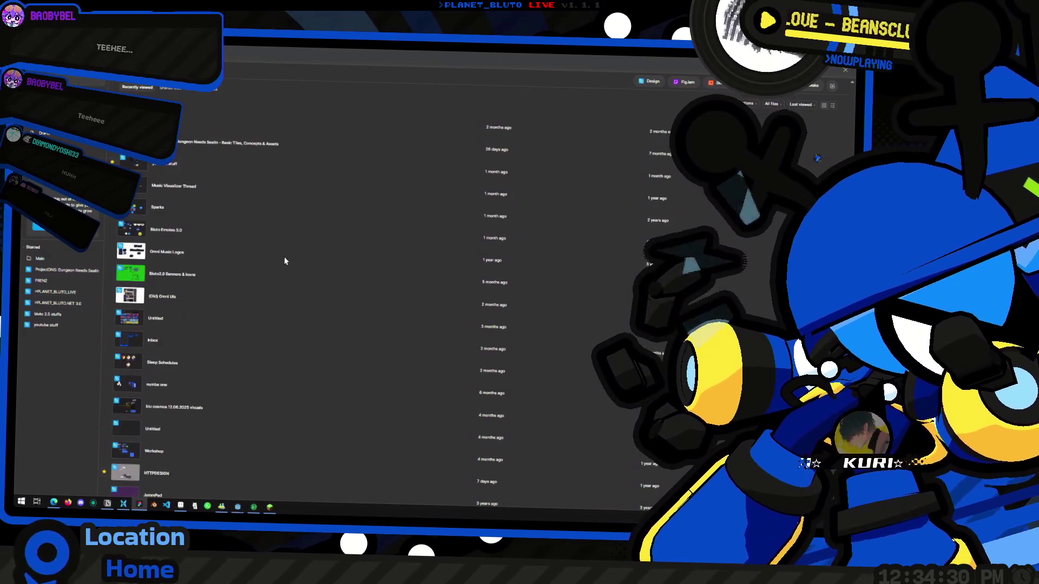
pyautogui.scroll(14, 278, 258)
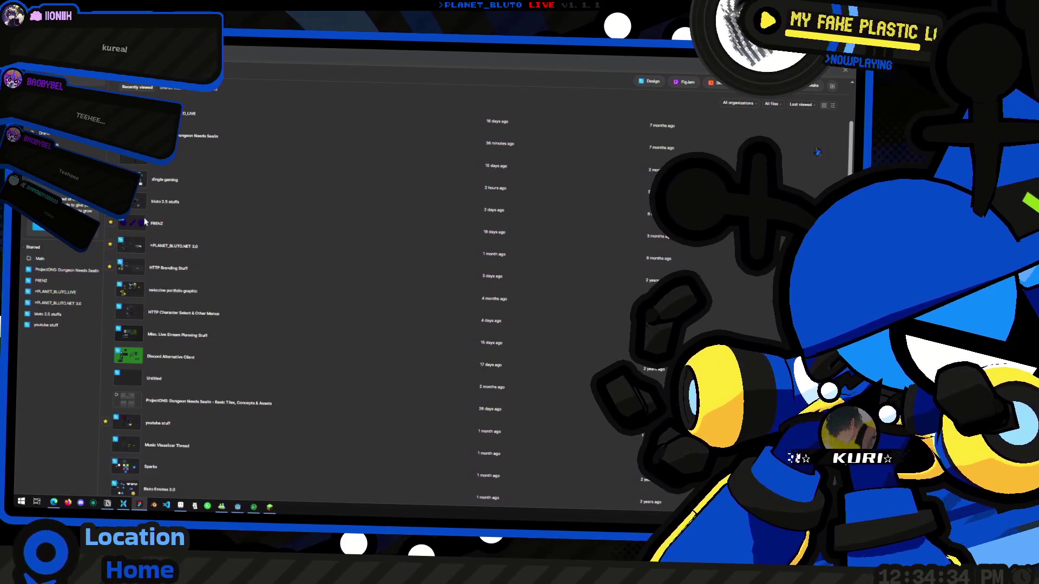
pyautogui.scroll(2, 144, 233)
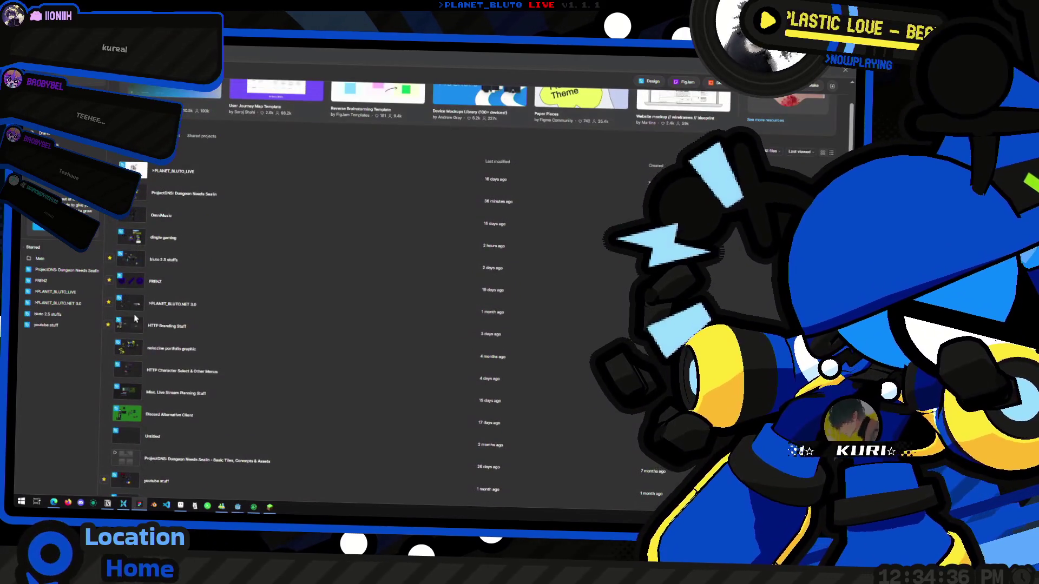
pyautogui.doubleClick(138, 169)
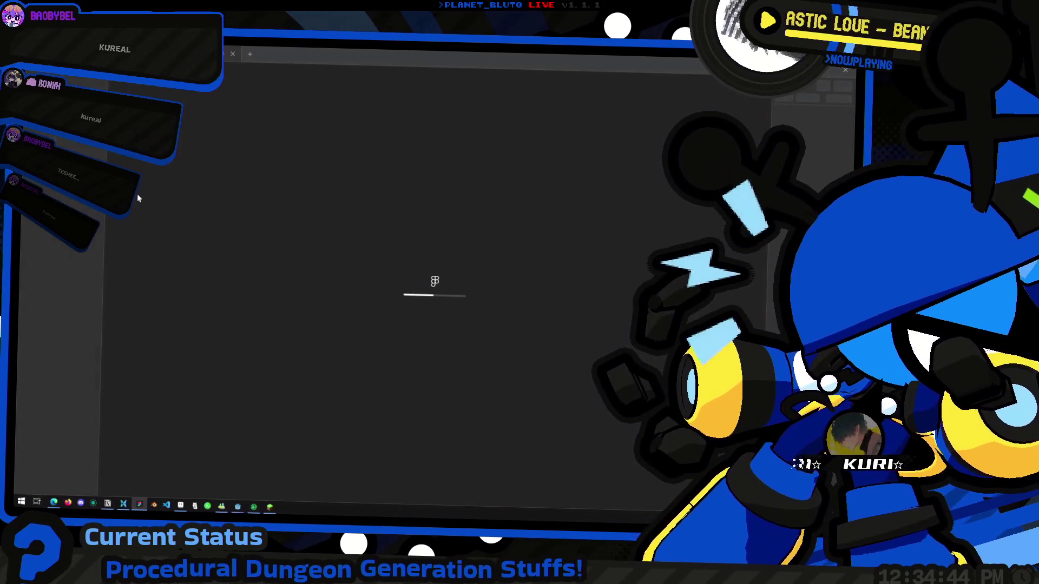
pyautogui.scroll(5, 429, 257)
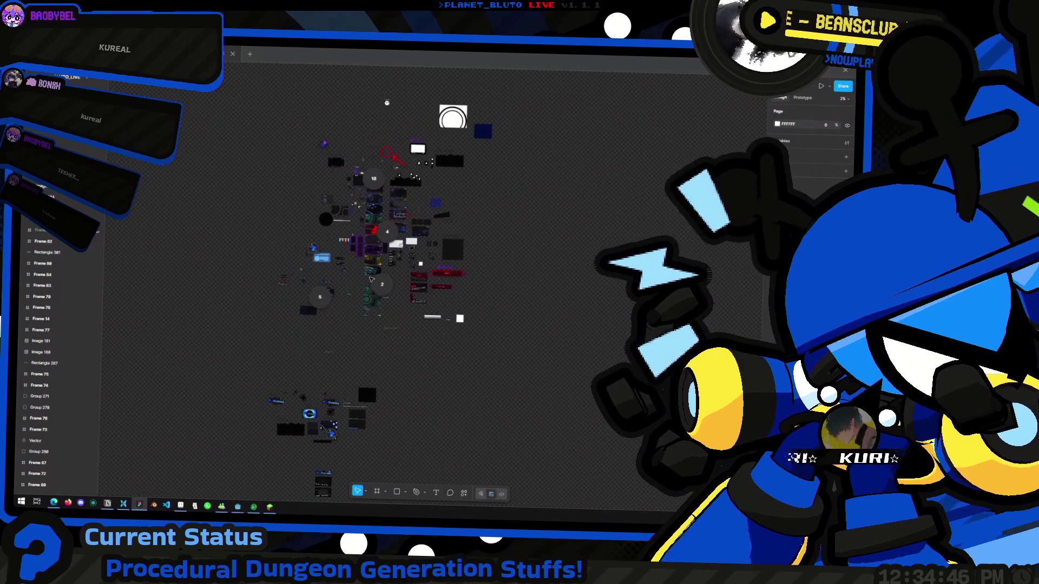
pyautogui.scroll(5, 367, 199)
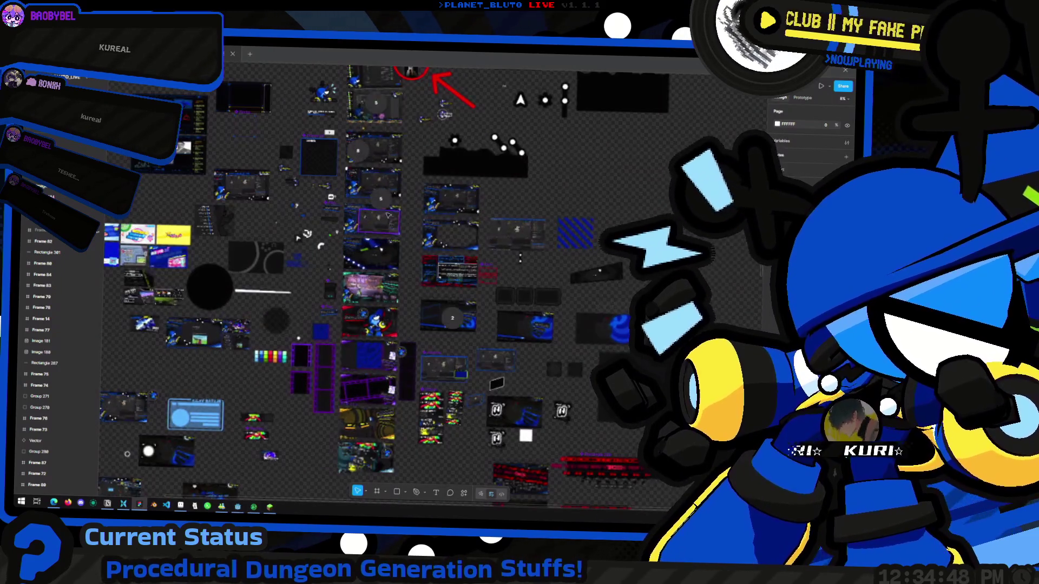
pyautogui.scroll(4, 338, 215)
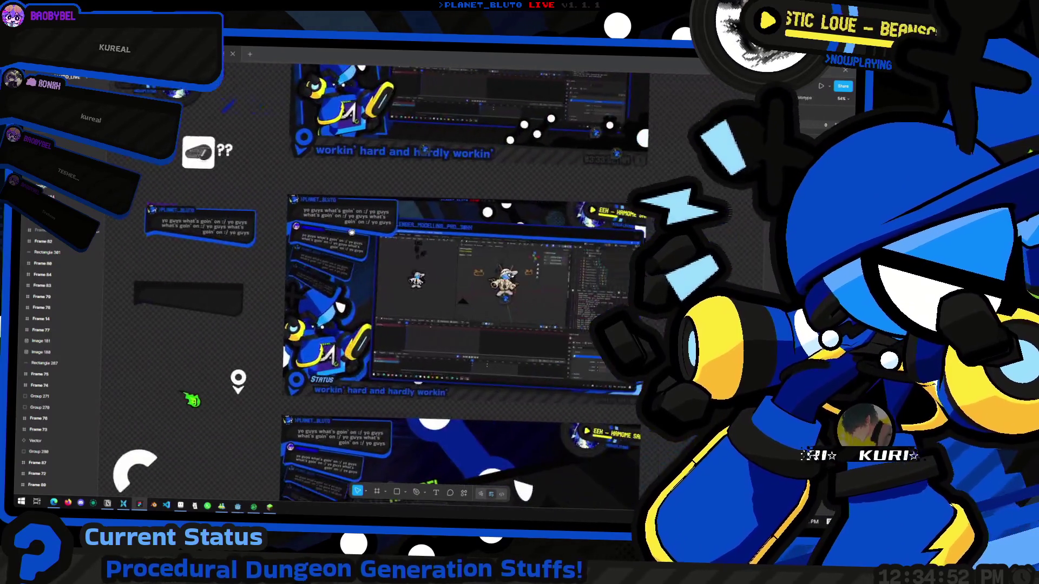
pyautogui.scroll(3, 335, 255)
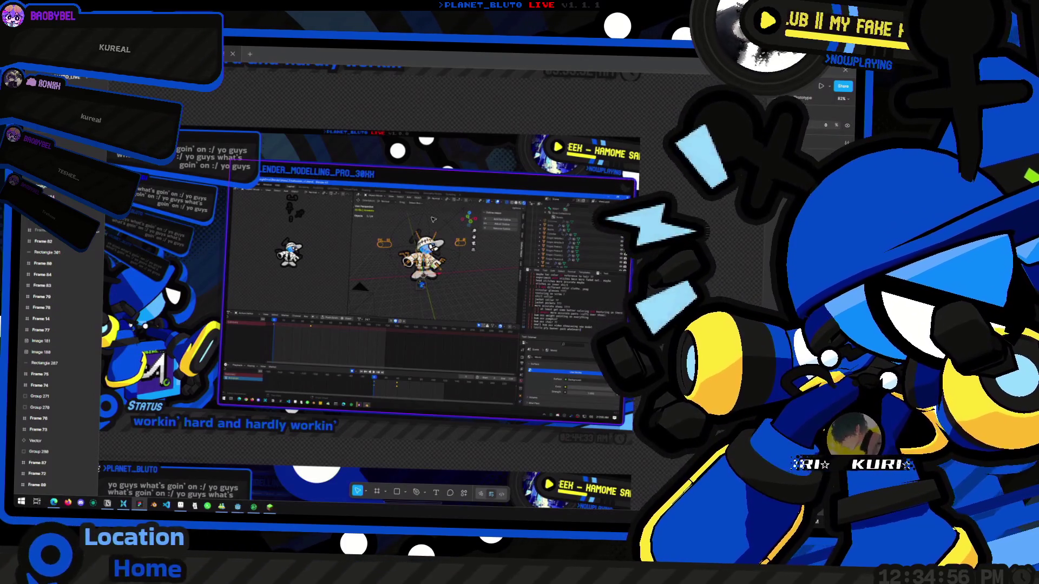
pyautogui.scroll(-2, 432, 219)
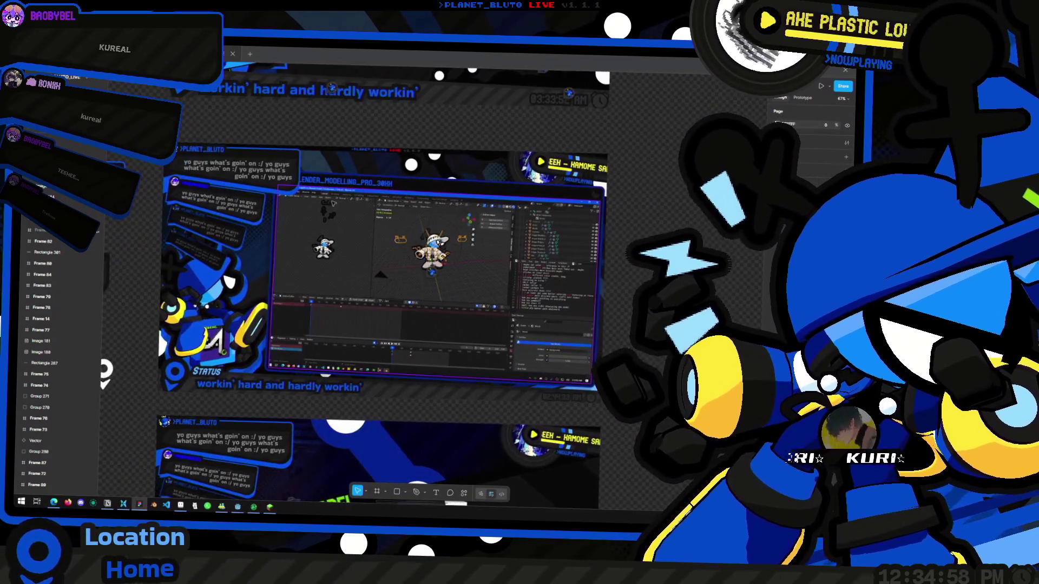
pyautogui.scroll(-2, 333, 203)
pyautogui.scroll(3, 351, 281)
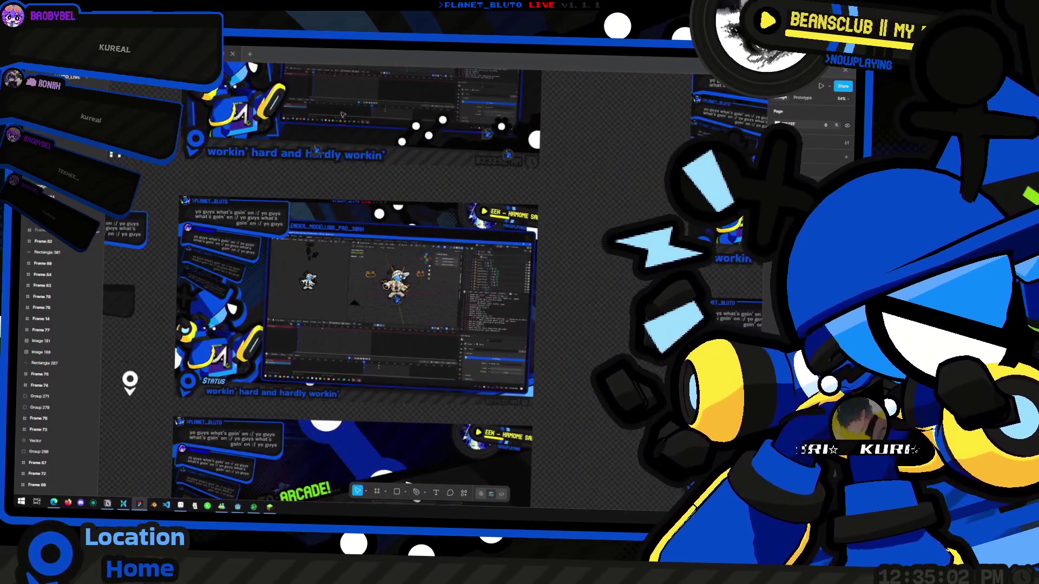
pyautogui.scroll(-5, 451, 340)
pyautogui.scroll(6, 439, 214)
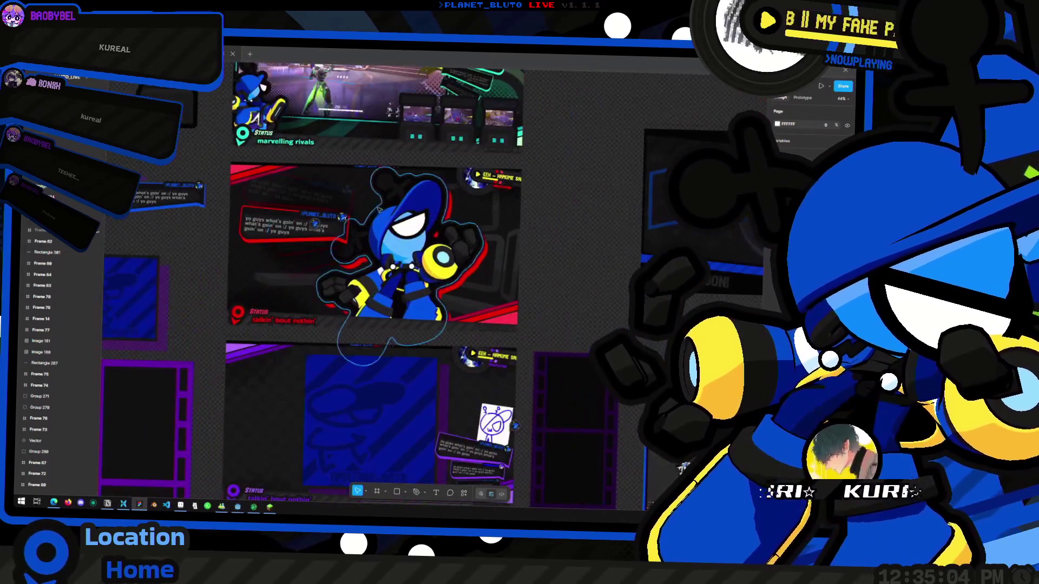
pyautogui.scroll(-2, 439, 214)
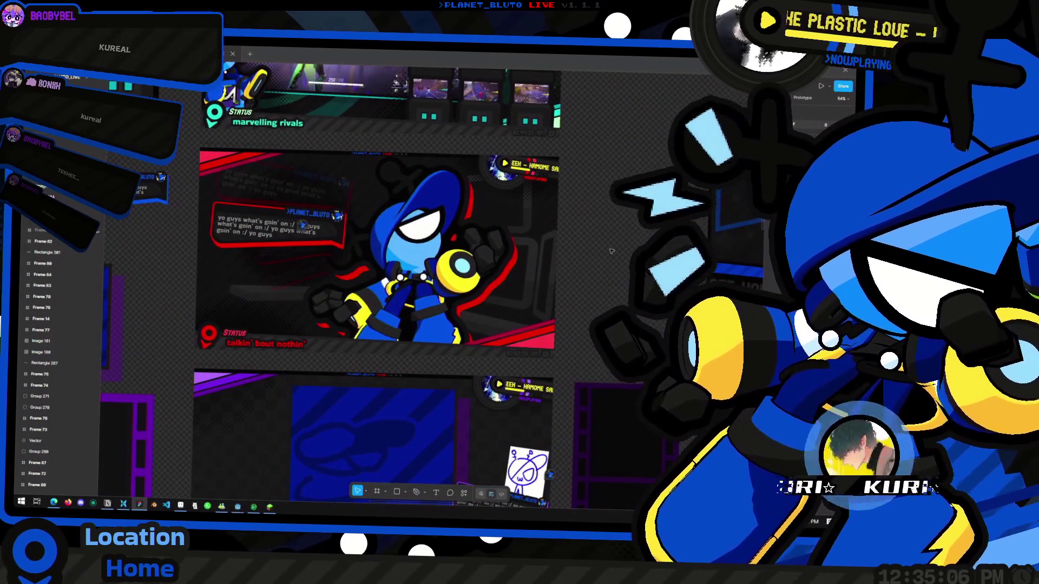
pyautogui.click(546, 185)
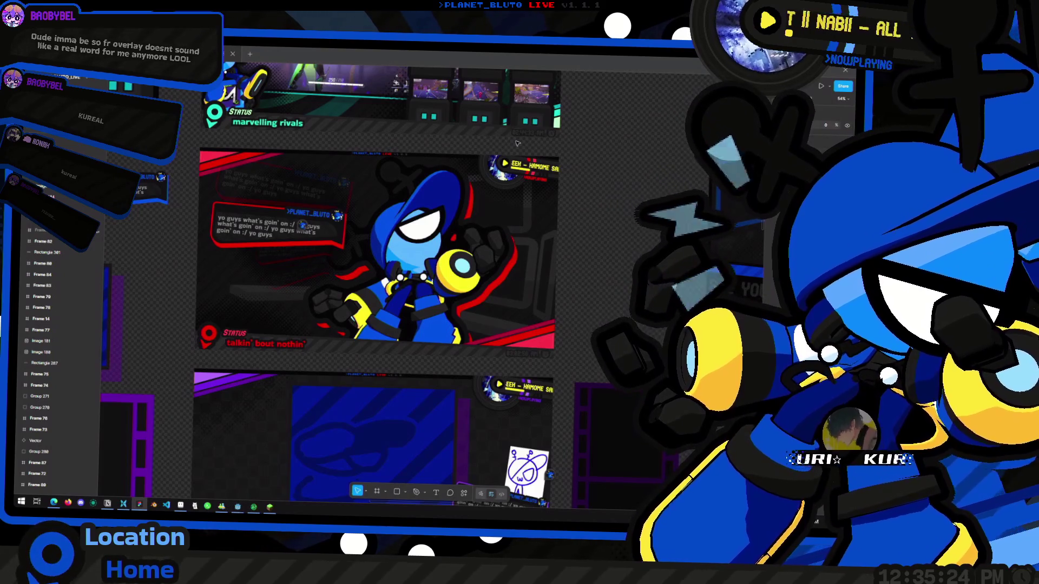
pyautogui.scroll(-8, 509, 230)
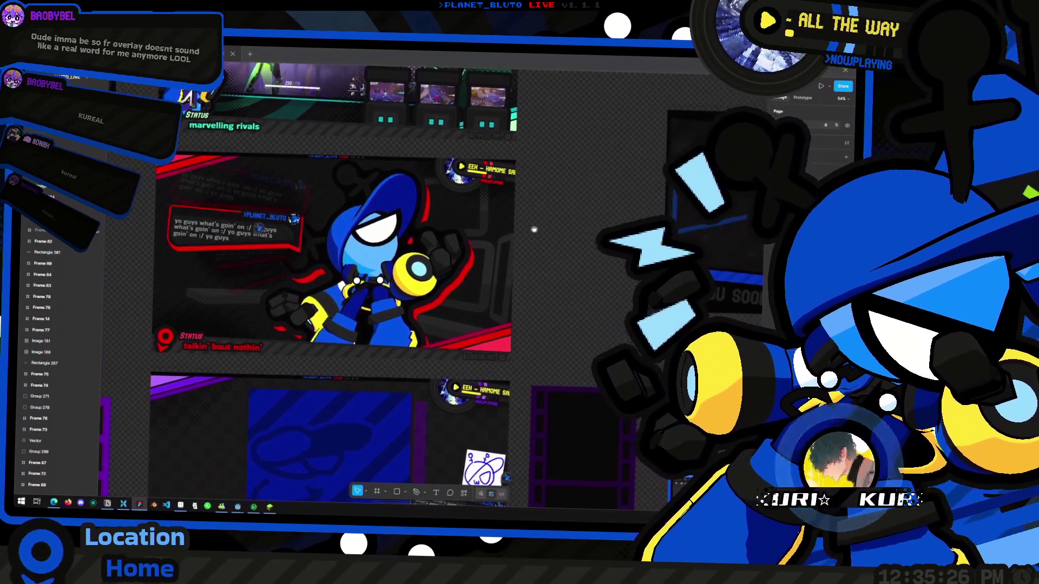
pyautogui.scroll(-5, 508, 230)
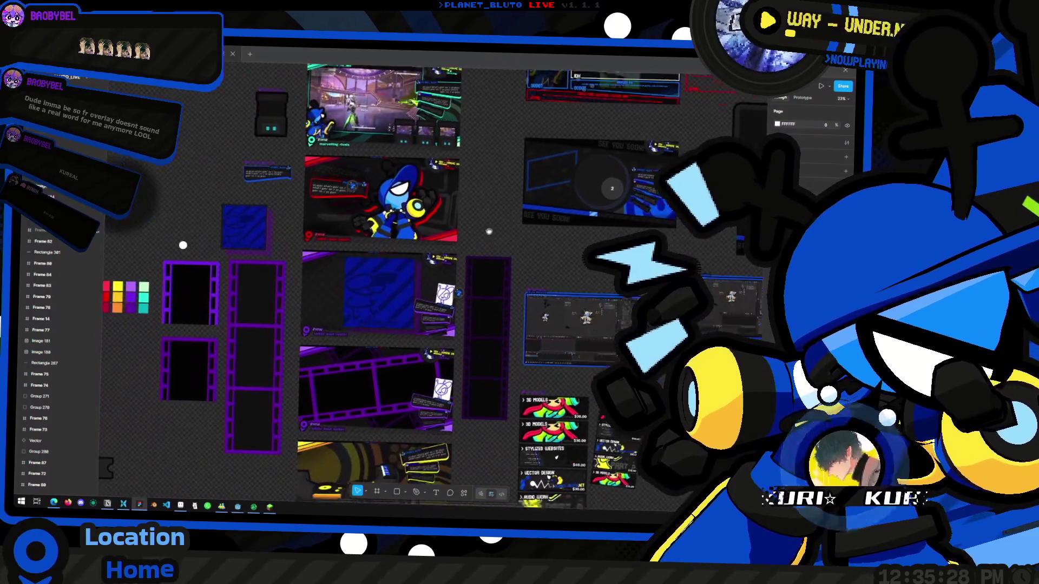
pyautogui.scroll(-3, 463, 233)
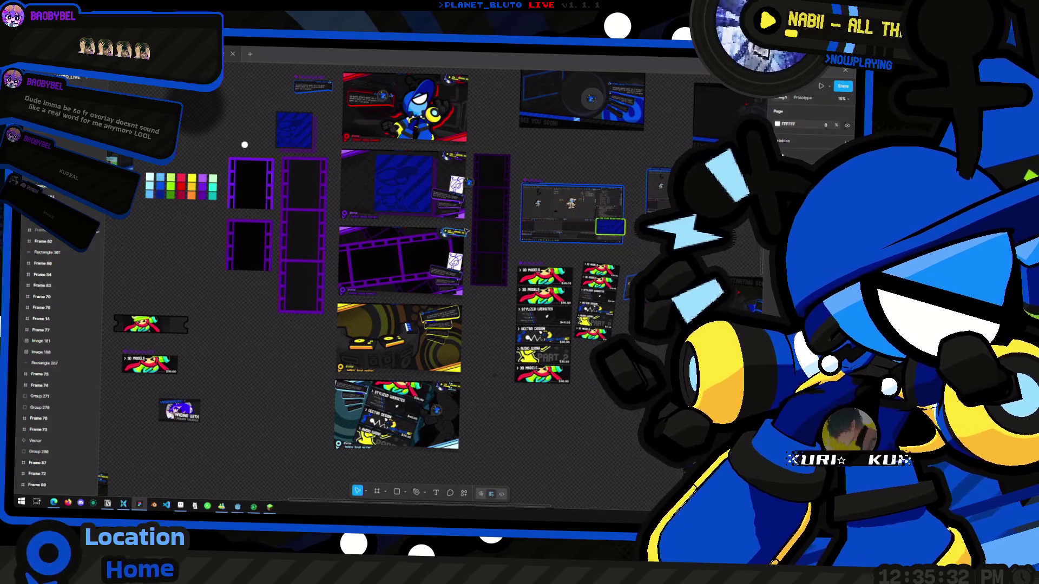
pyautogui.middleClick(506, 217)
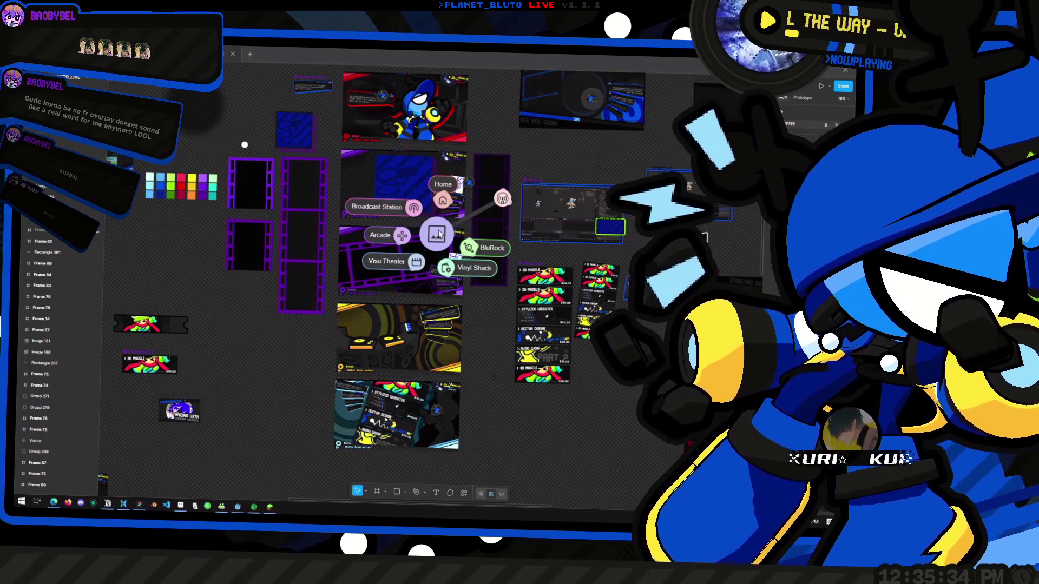
pyautogui.click(414, 262)
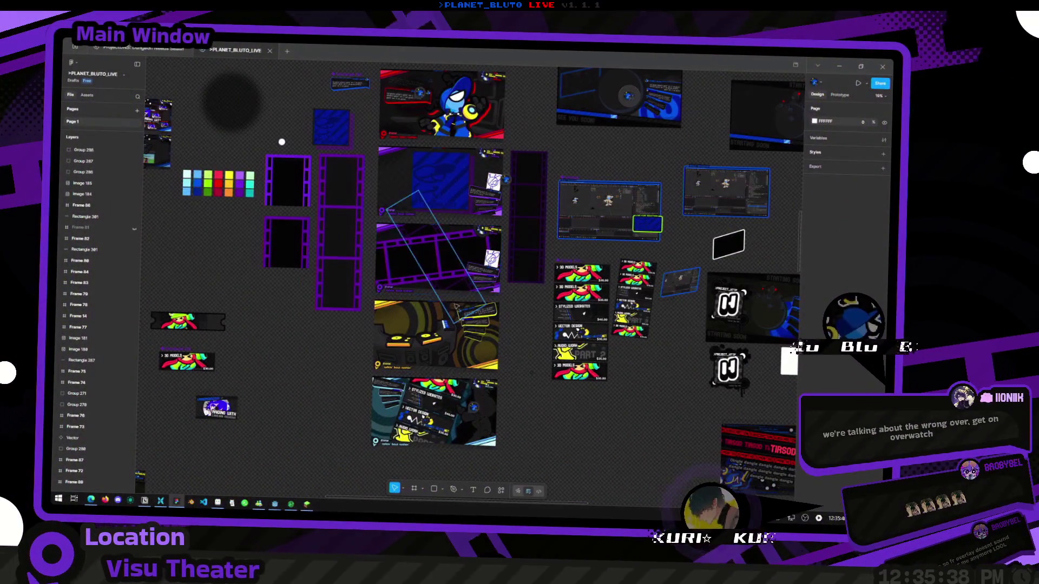
pyautogui.scroll(-5, 456, 306)
pyautogui.scroll(3, 456, 307)
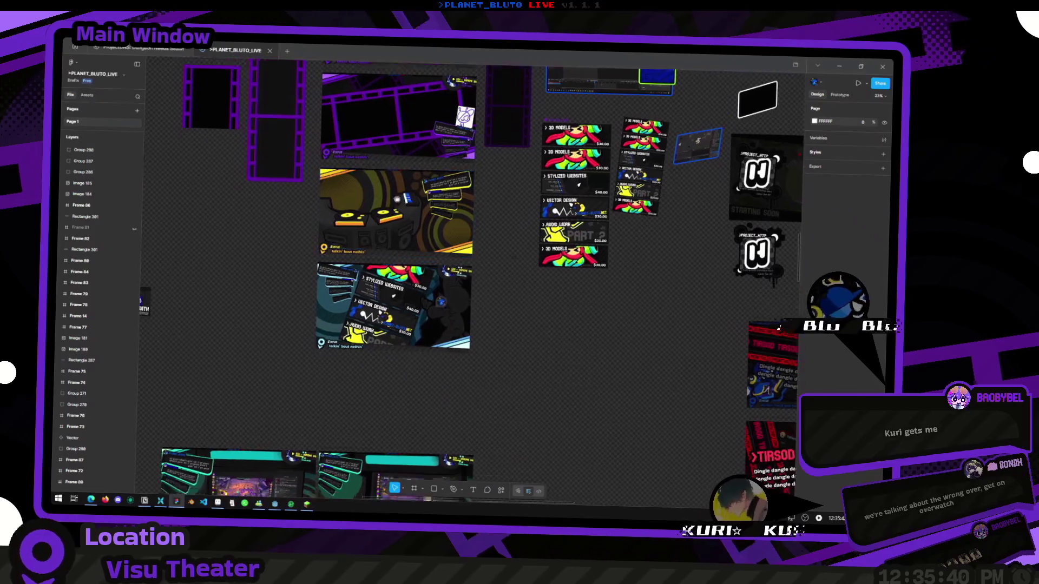
pyautogui.scroll(-10, 394, 297)
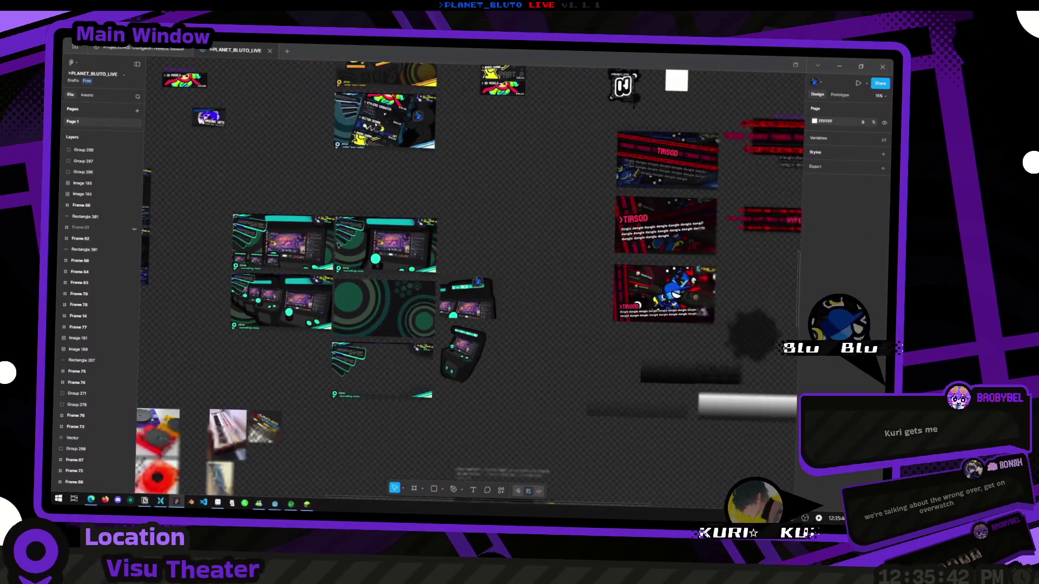
pyautogui.scroll(-5, 339, 245)
pyautogui.scroll(3, 343, 254)
pyautogui.scroll(-4, 351, 272)
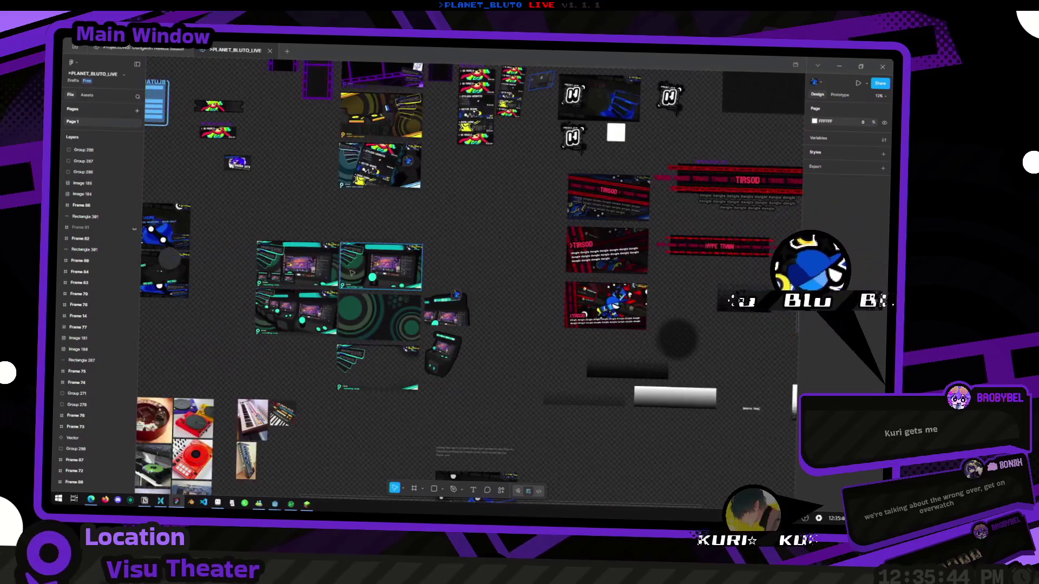
pyautogui.hscroll(-3, 351, 272)
pyautogui.click(485, 234)
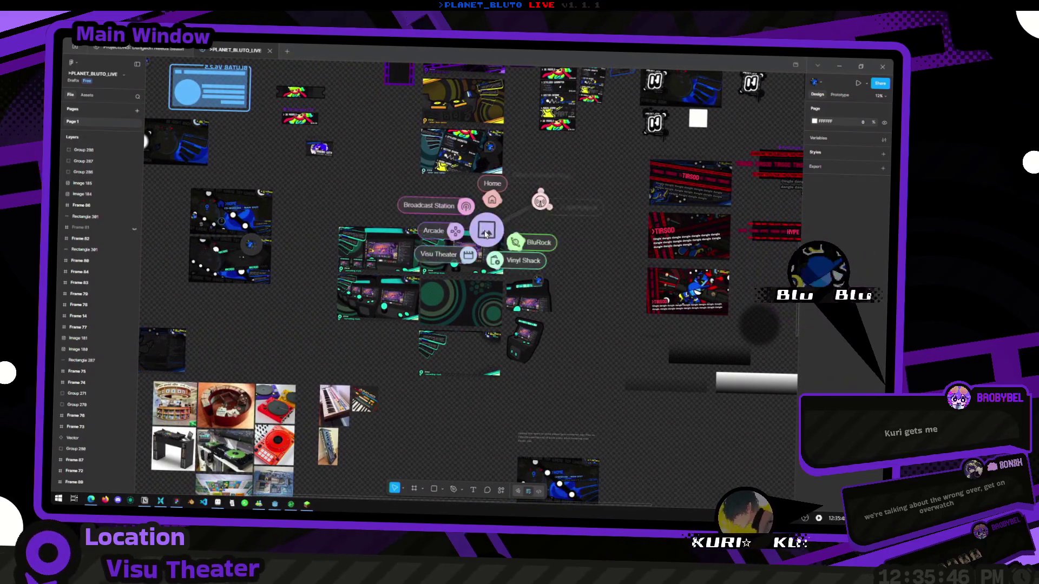
pyautogui.click(464, 234)
pyautogui.click(428, 210)
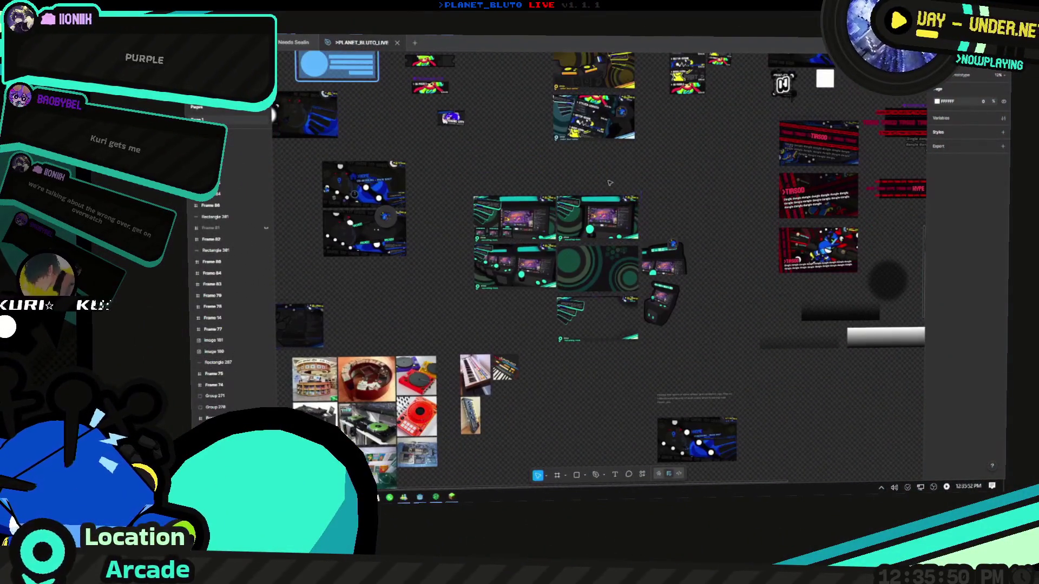
pyautogui.scroll(3, 600, 182)
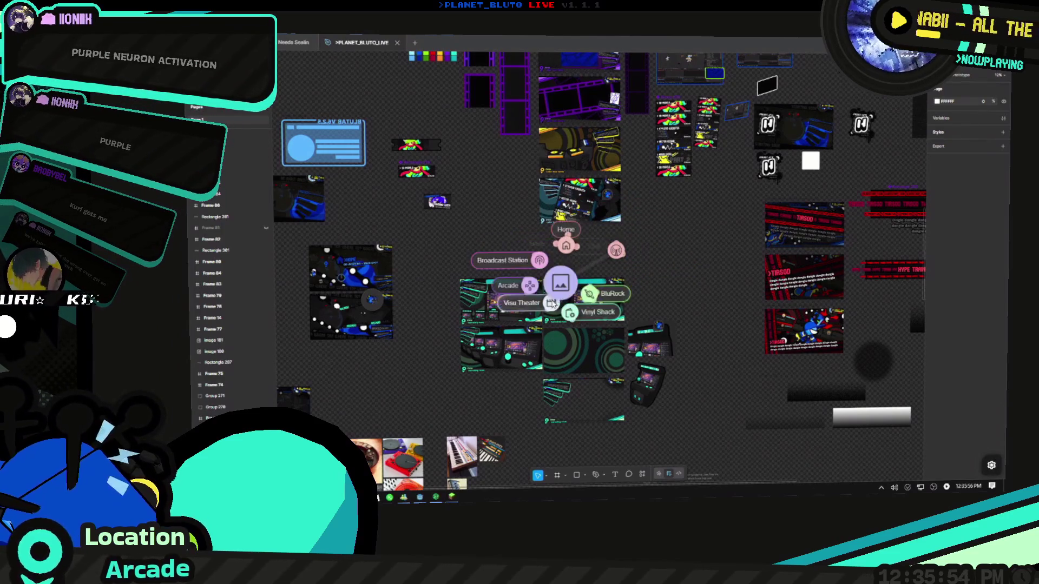
pyautogui.click(505, 216)
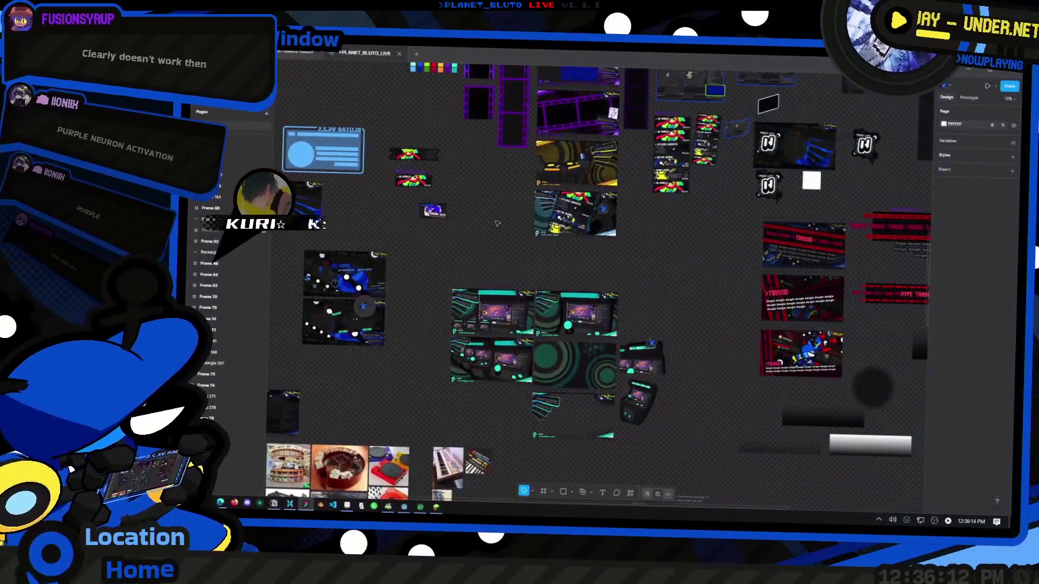
pyautogui.hscroll(3, 710, 231)
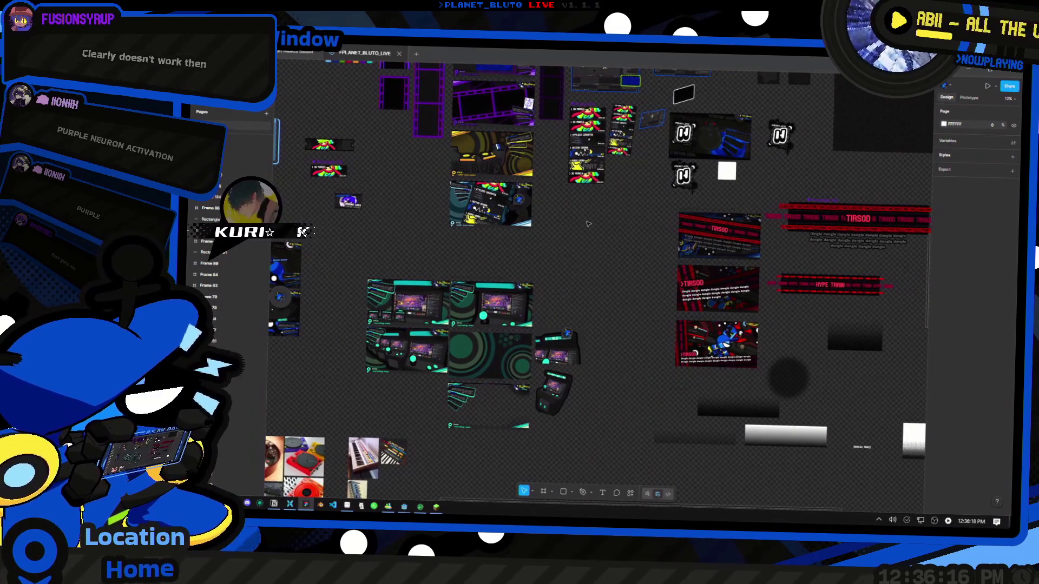
pyautogui.scroll(-5, 588, 224)
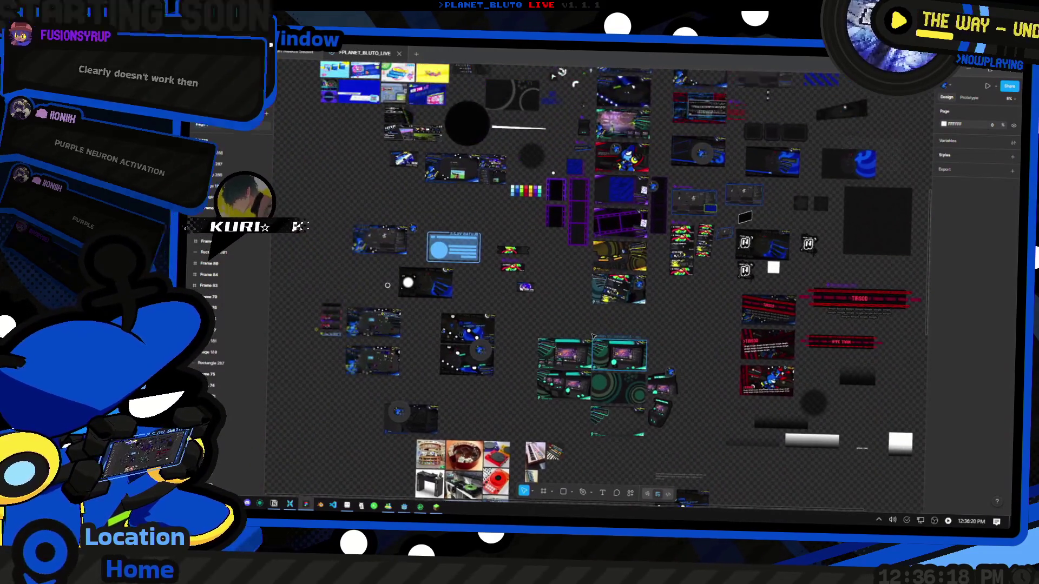
pyautogui.scroll(5, 592, 337)
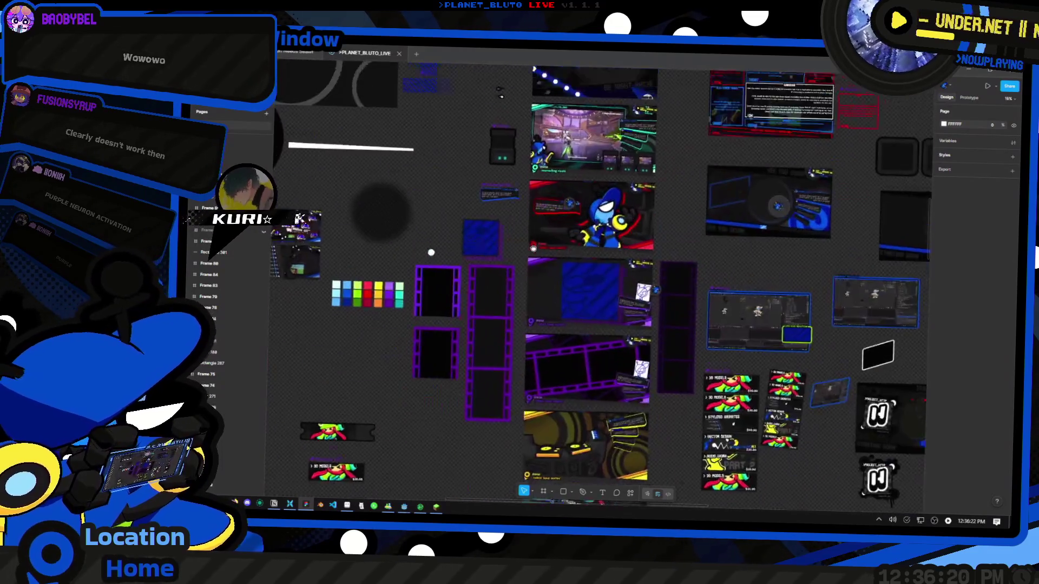
pyautogui.scroll(10, 483, 272)
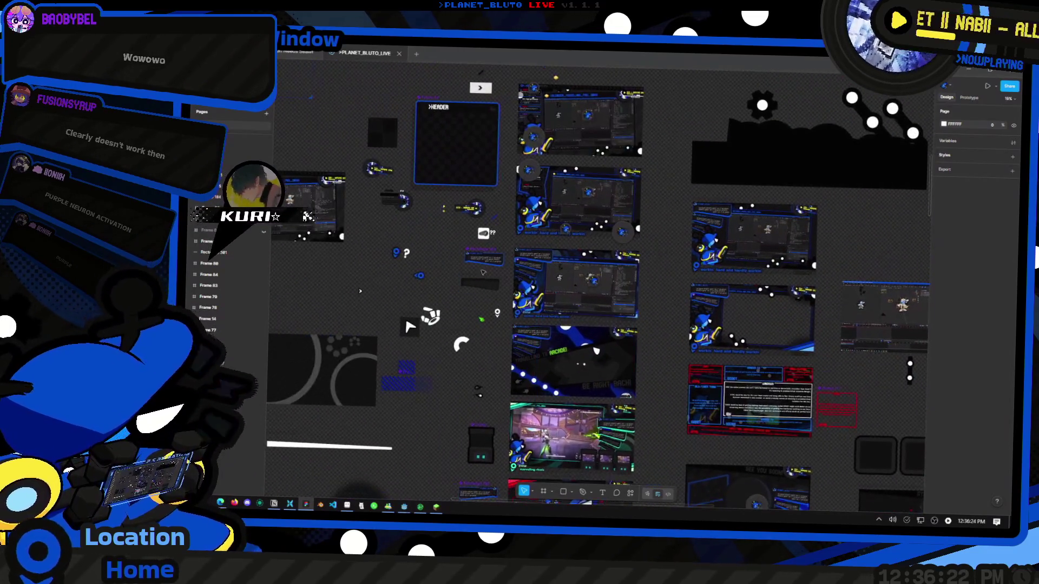
pyautogui.click(294, 52)
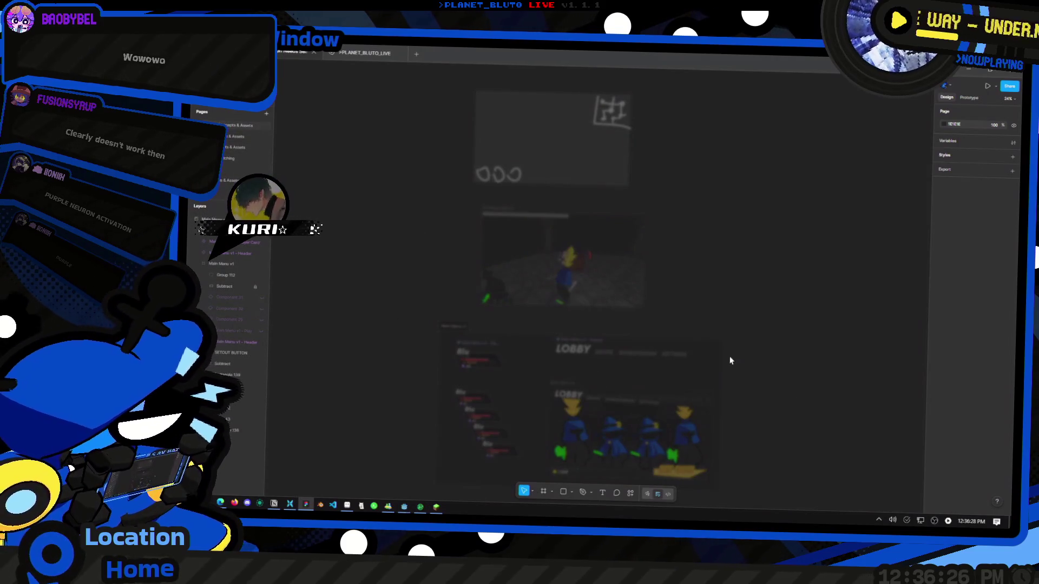
pyautogui.scroll(3, 585, 282)
pyautogui.hscroll(3, 584, 282)
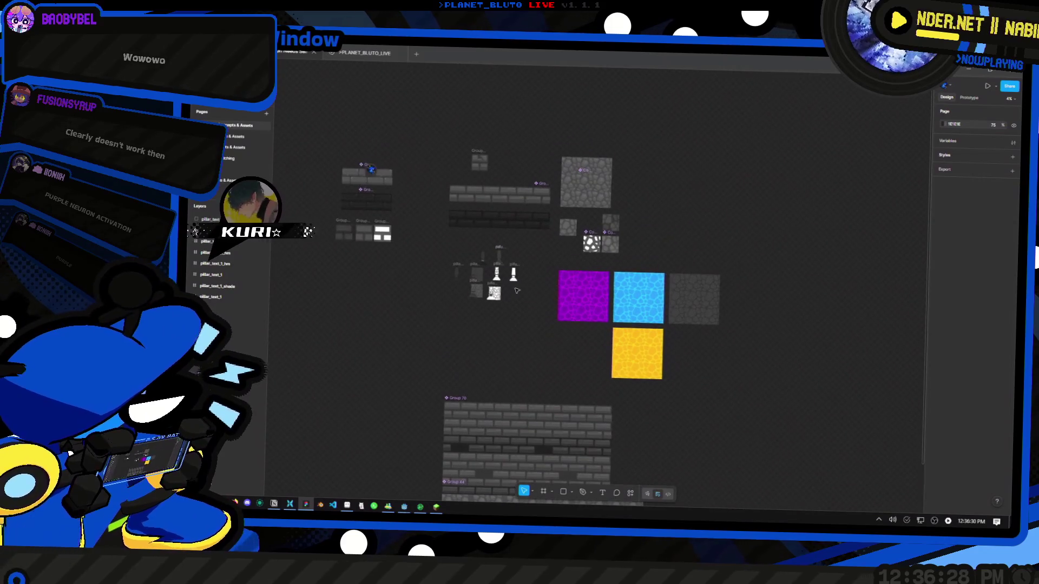
pyautogui.scroll(2, 595, 281)
pyautogui.hscroll(2, 595, 281)
pyautogui.scroll(-4, 595, 281)
pyautogui.hscroll(-4, 596, 281)
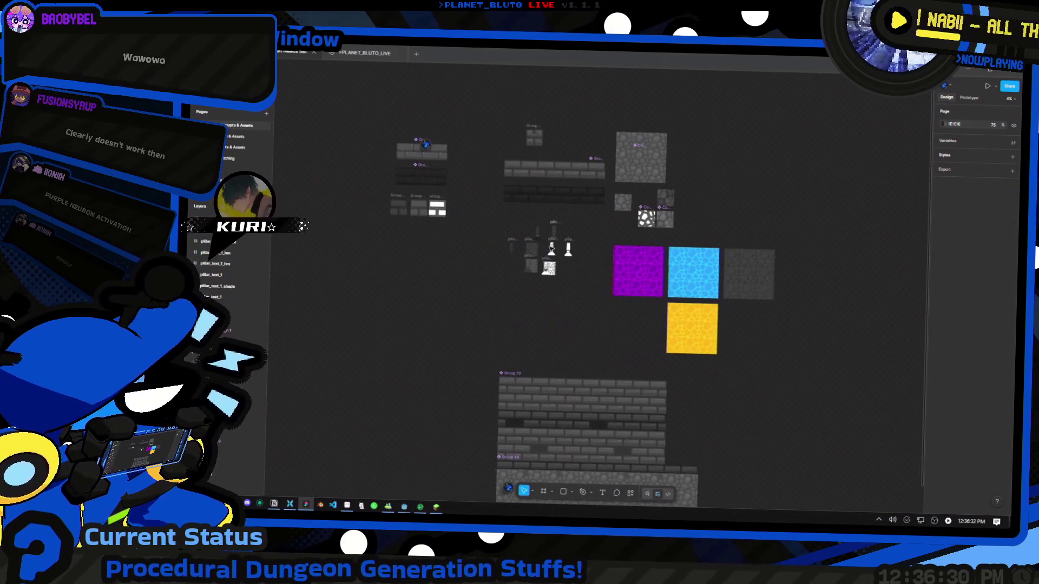
pyautogui.keyDown('ctrl'); pyautogui.scroll(5, 601, 198); pyautogui.keyUp('ctrl')
pyautogui.scroll(4, 590, 276)
pyautogui.hscroll(-2, 590, 276)
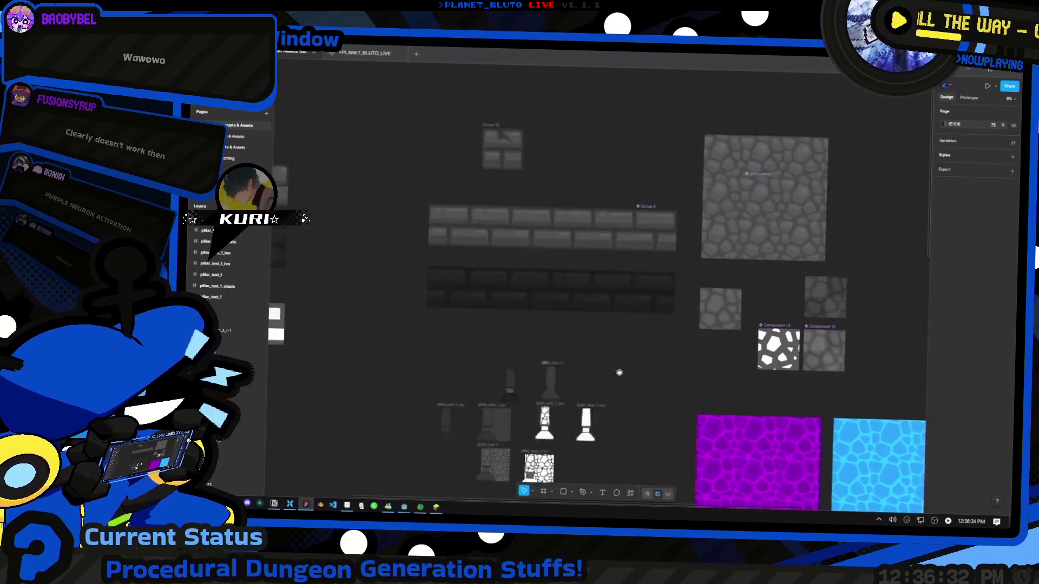
pyautogui.keyDown('ctrl'); pyautogui.scroll(2, 452, 282); pyautogui.keyUp('ctrl')
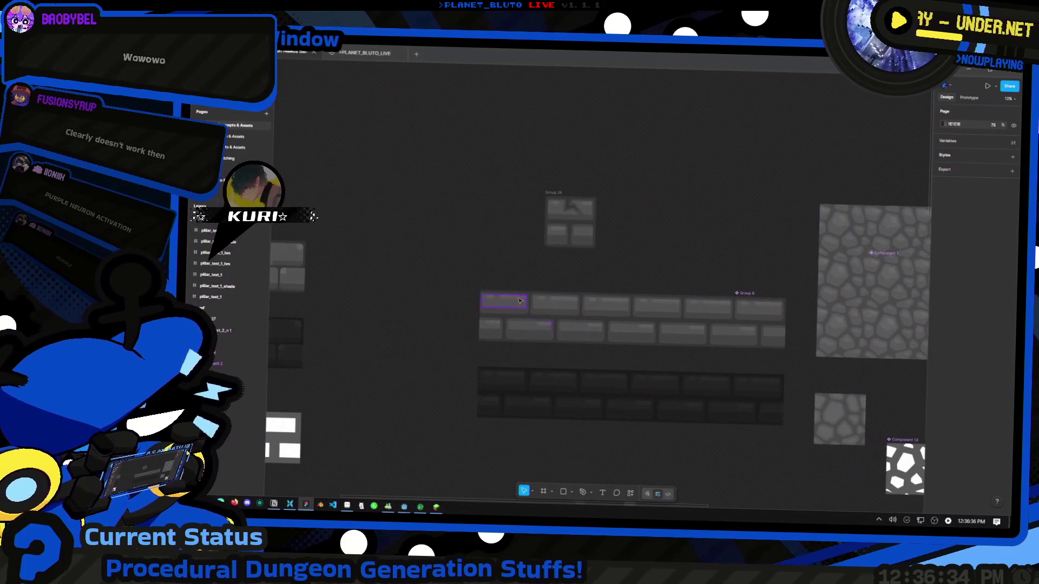
pyautogui.keyDown('ctrl'); pyautogui.scroll(-3, 515, 342); pyautogui.keyUp('ctrl')
pyautogui.keyDown('ctrl'); pyautogui.scroll(3, 532, 317); pyautogui.keyUp('ctrl')
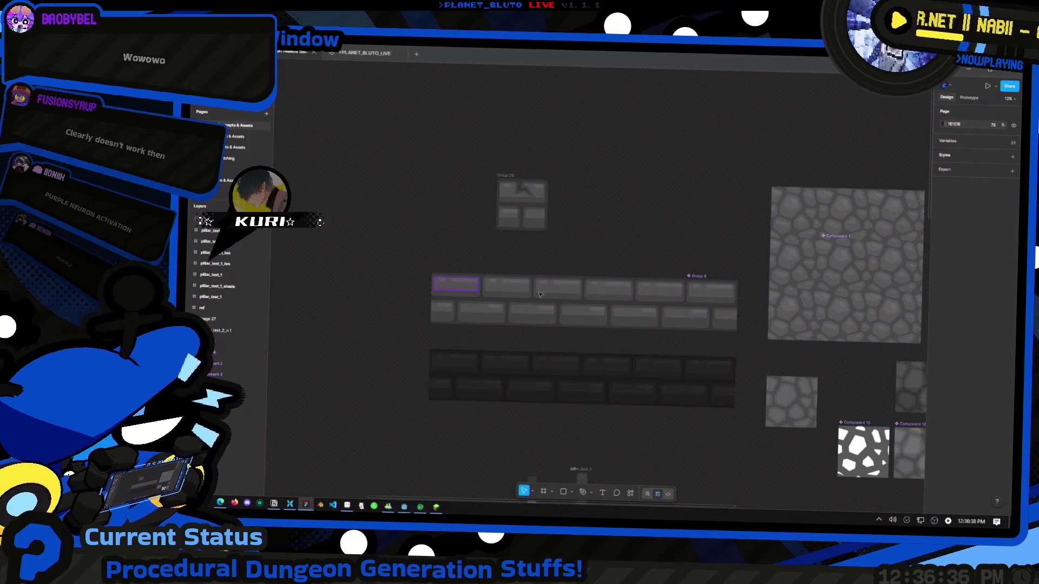
pyautogui.keyDown('ctrl'); pyautogui.scroll(-3, 540, 295); pyautogui.keyUp('ctrl')
pyautogui.keyDown('ctrl'); pyautogui.scroll(3, 427, 259); pyautogui.keyUp('ctrl')
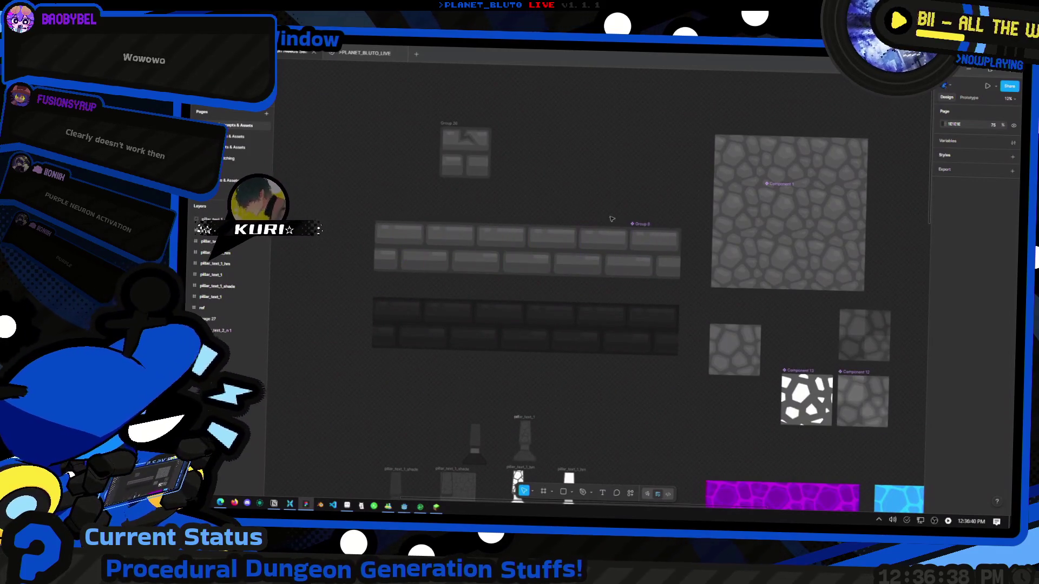
pyautogui.hscroll(5, 612, 220)
pyautogui.keyDown('ctrl'); pyautogui.scroll(5, 505, 264); pyautogui.keyUp('ctrl')
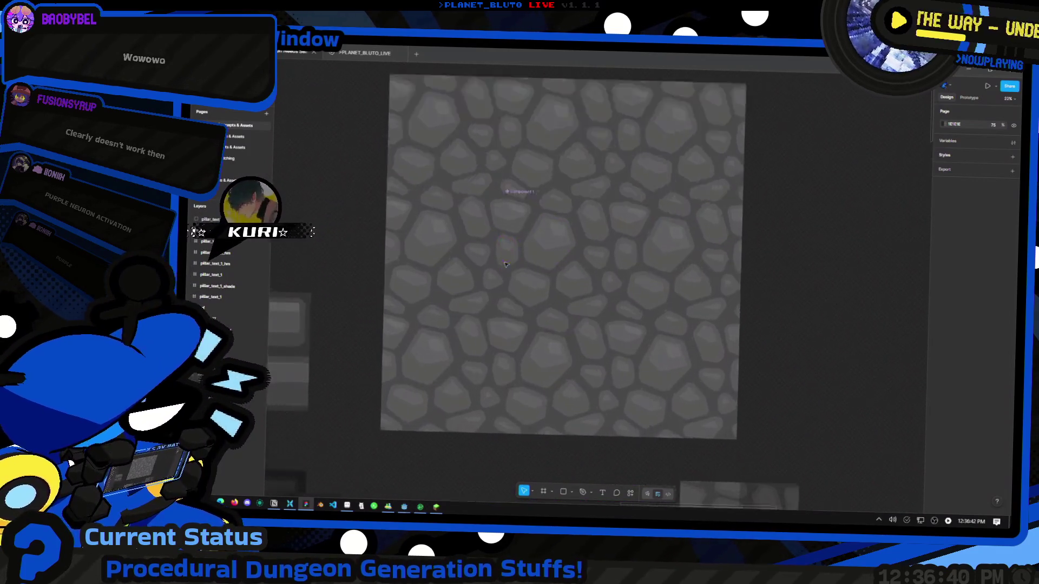
pyautogui.hotkey('alt', 'Tab')
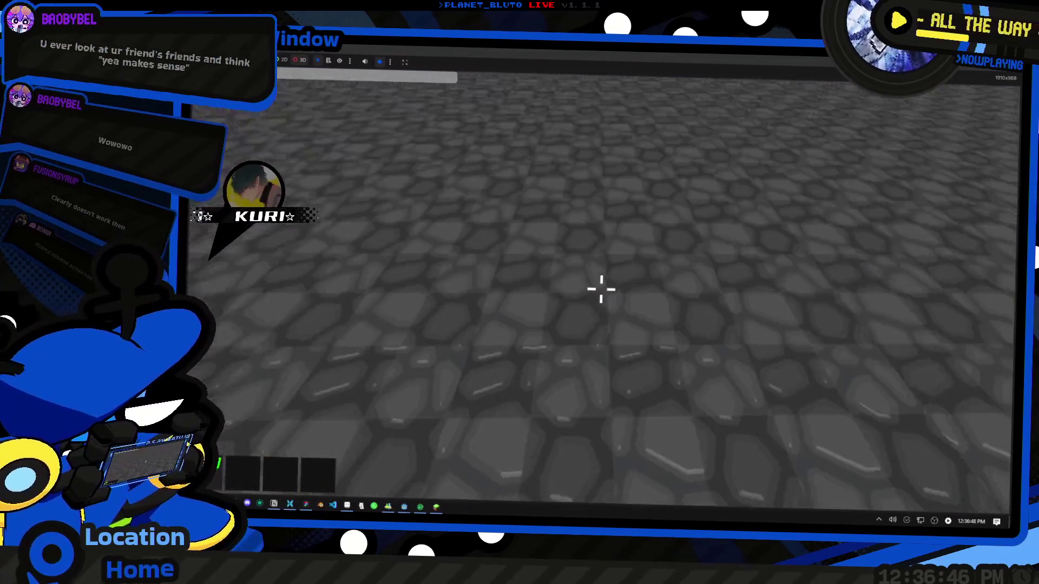
pyautogui.hotkey('alt', 'Tab')
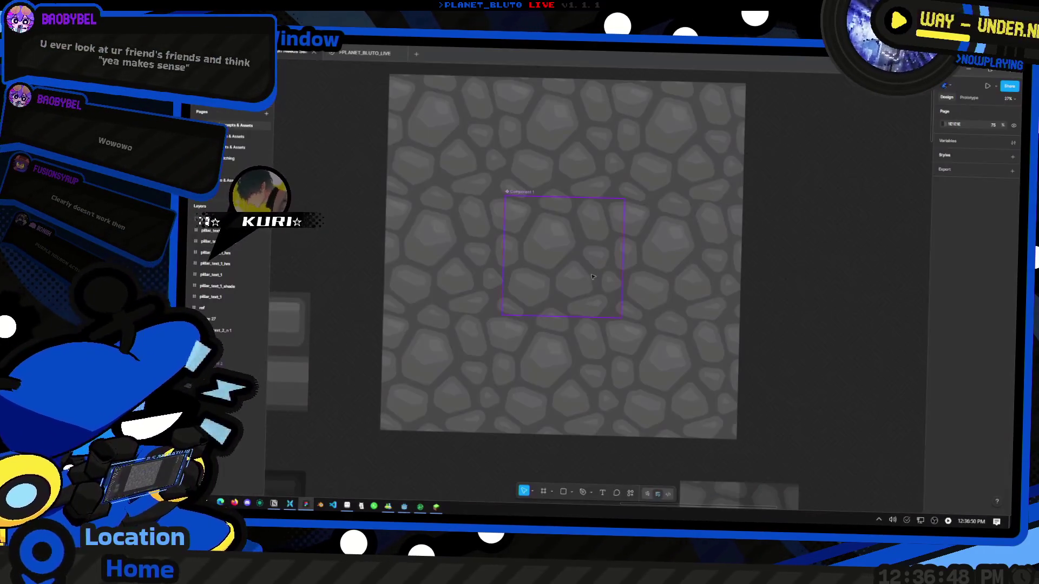
pyautogui.scroll(-3, 589, 276)
pyautogui.scroll(-5, 580, 308)
pyautogui.hscroll(5, 643, 294)
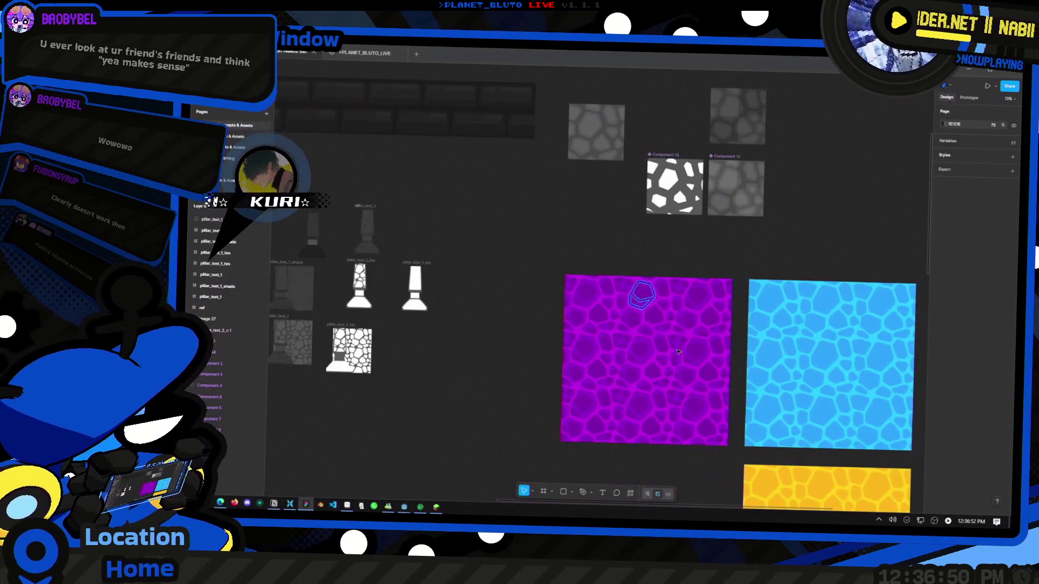
pyautogui.moveTo(757, 252)
pyautogui.mouseDown()
pyautogui.moveTo(595, 263)
pyautogui.moveTo(441, 243)
pyautogui.moveTo(582, 275)
pyautogui.mouseUp()
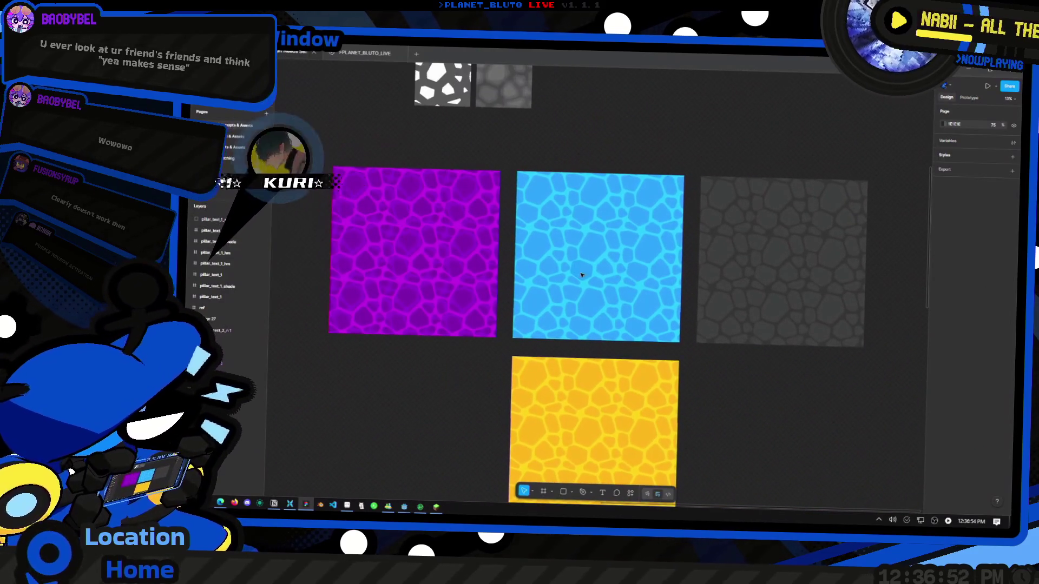
pyautogui.scroll(-3, 474, 225)
pyautogui.scroll(2, 522, 240)
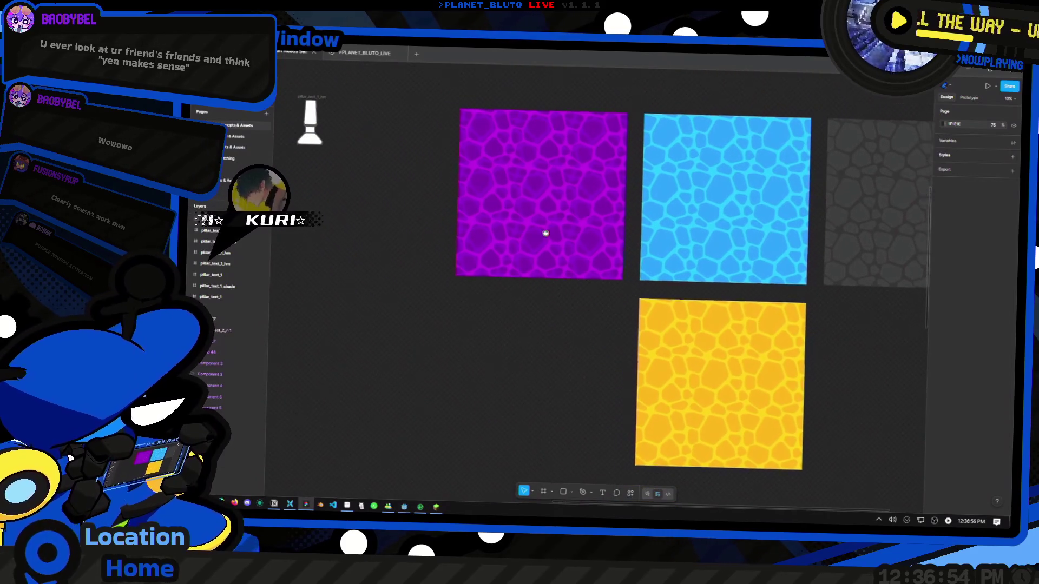
pyautogui.hscroll(3, 705, 234)
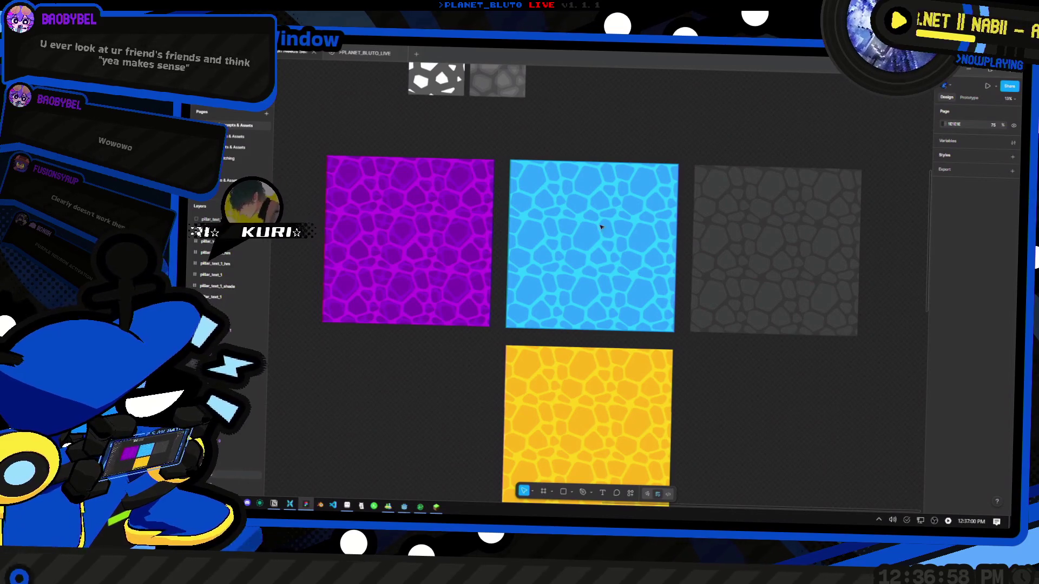
pyautogui.scroll(3, 591, 260)
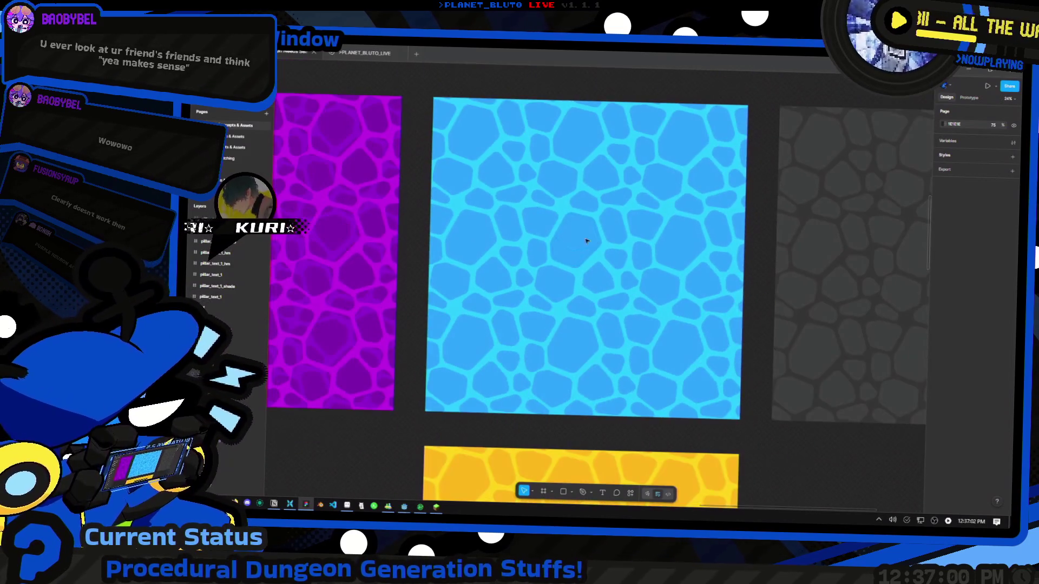
pyautogui.scroll(-5, 603, 243)
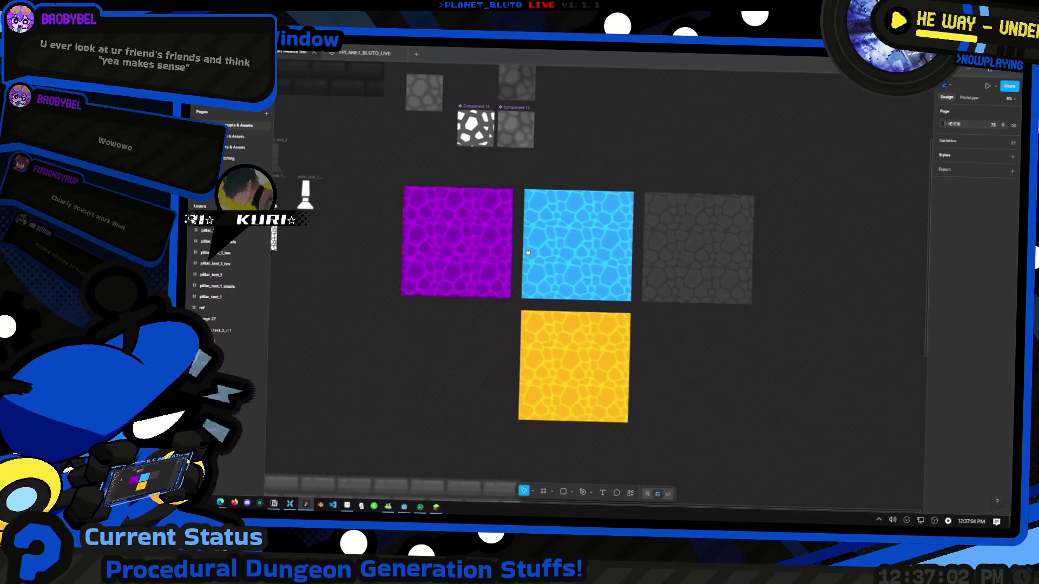
pyautogui.hscroll(-3, 433, 222)
pyautogui.scroll(-5, 545, 281)
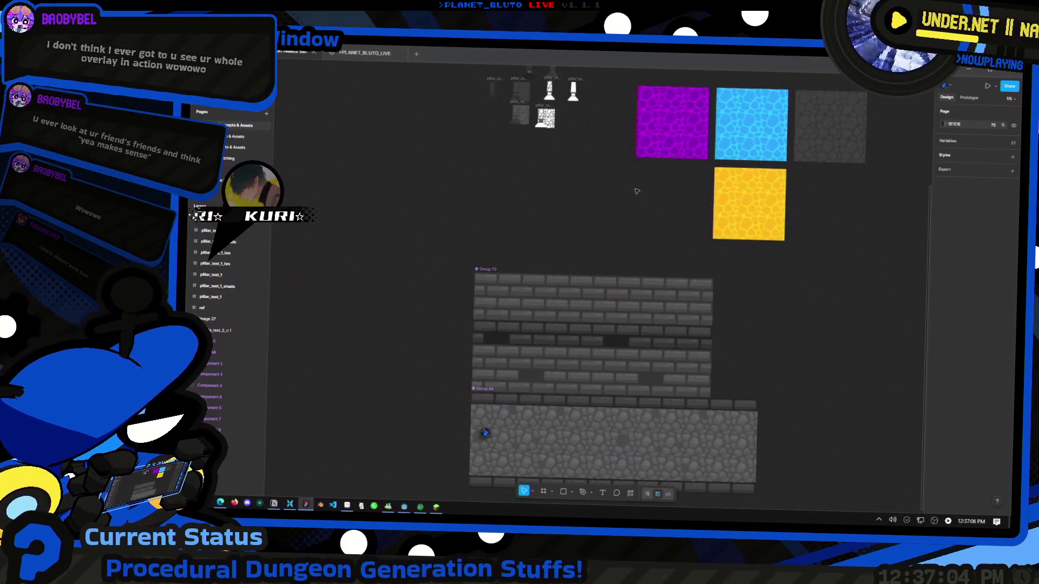
pyautogui.scroll(-4, 595, 216)
pyautogui.scroll(2, 586, 200)
pyautogui.scroll(5, 586, 200)
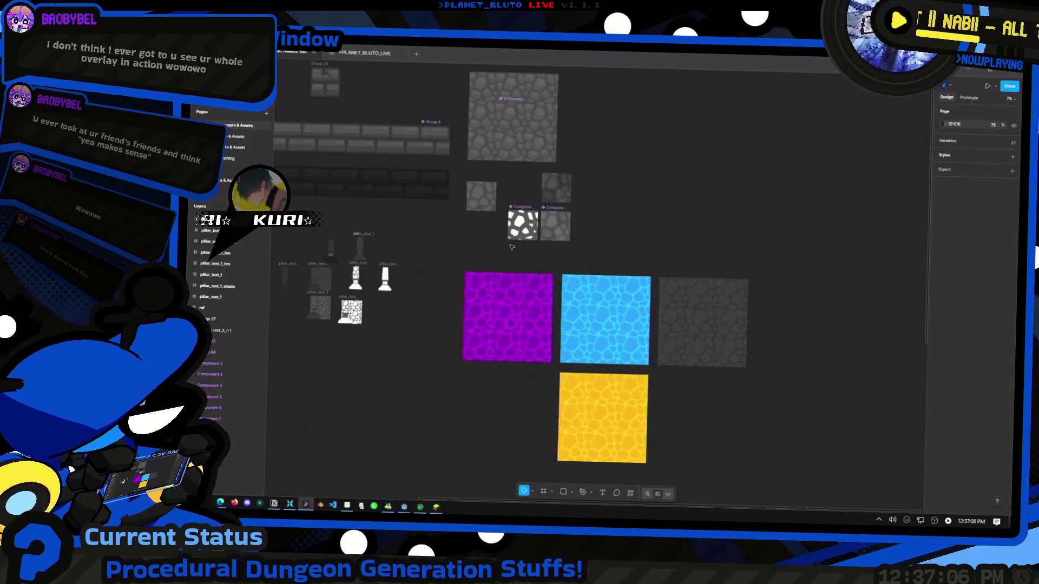
pyautogui.hscroll(3, 518, 248)
pyautogui.scroll(-1, 517, 248)
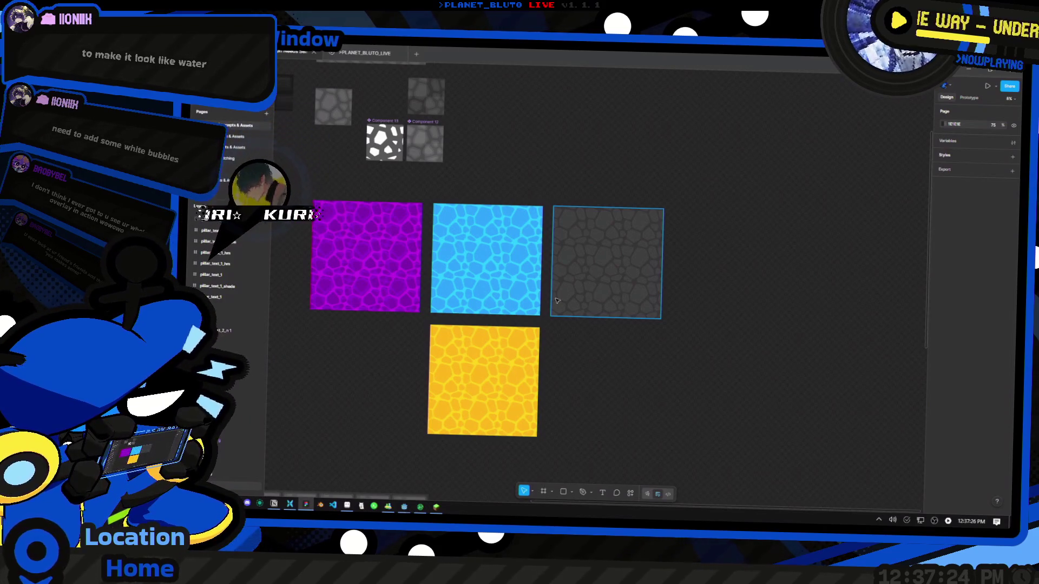
pyautogui.scroll(3, 587, 272)
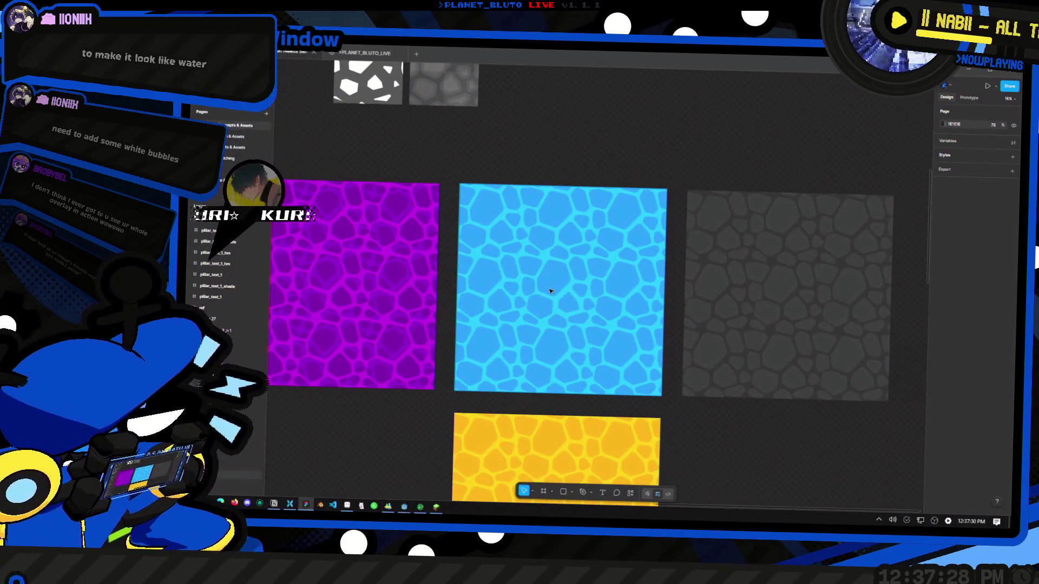
pyautogui.hscroll(-2, 604, 273)
pyautogui.scroll(-1, 604, 272)
pyautogui.scroll(-2, 605, 279)
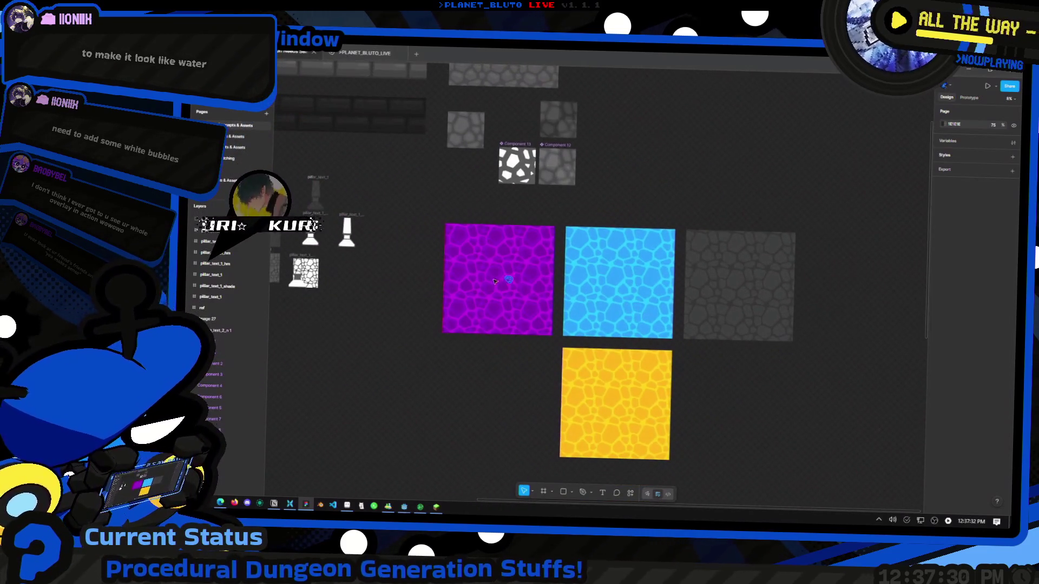
pyautogui.scroll(5, 489, 292)
pyautogui.scroll(-2, 487, 276)
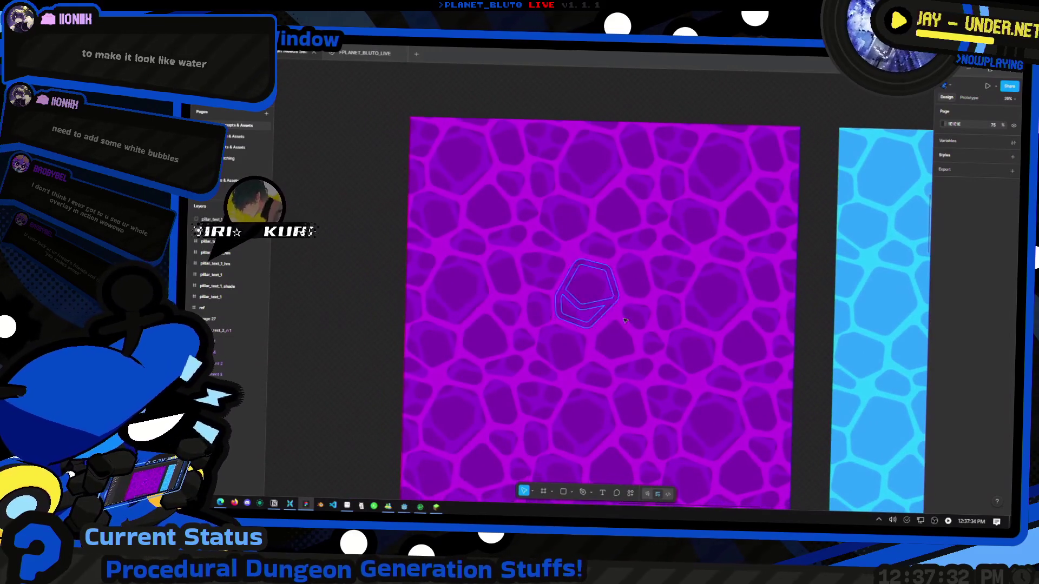
pyautogui.scroll(-2, 485, 275)
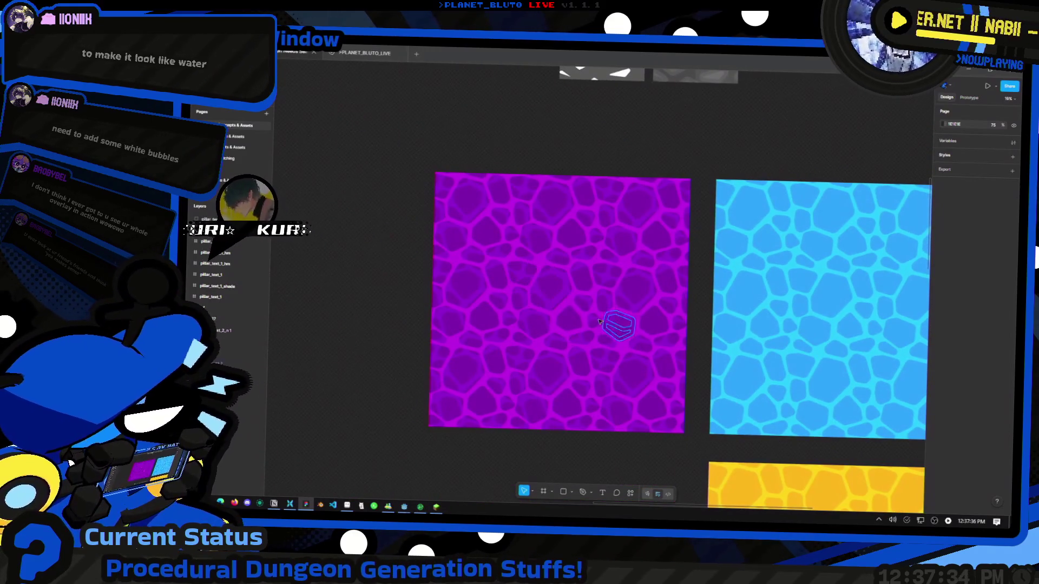
pyautogui.click(523, 297)
pyautogui.scroll(-3, 622, 304)
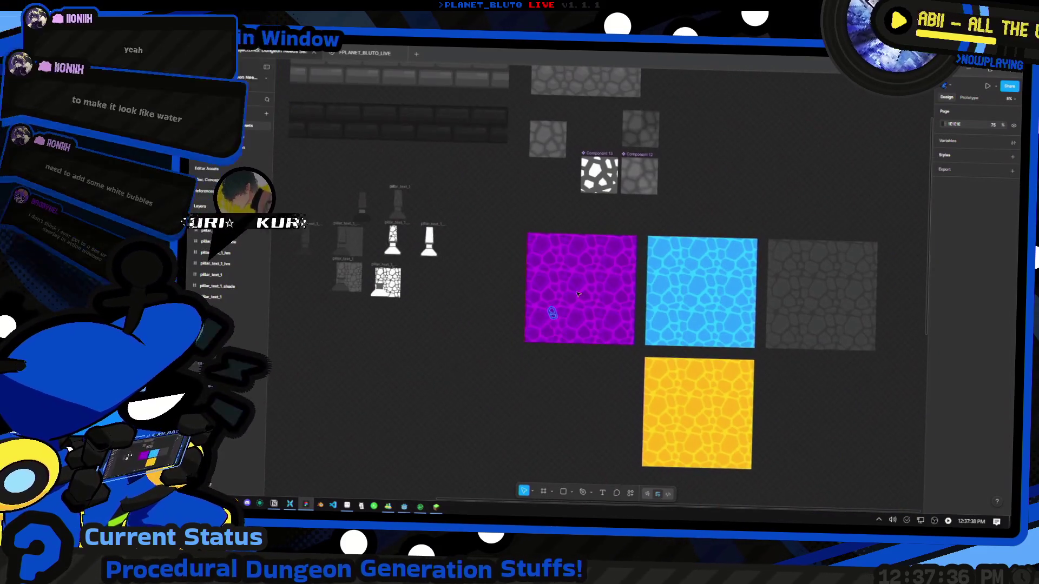
pyautogui.scroll(2, 506, 298)
pyautogui.scroll(-2, 469, 345)
pyautogui.scroll(-2, 470, 344)
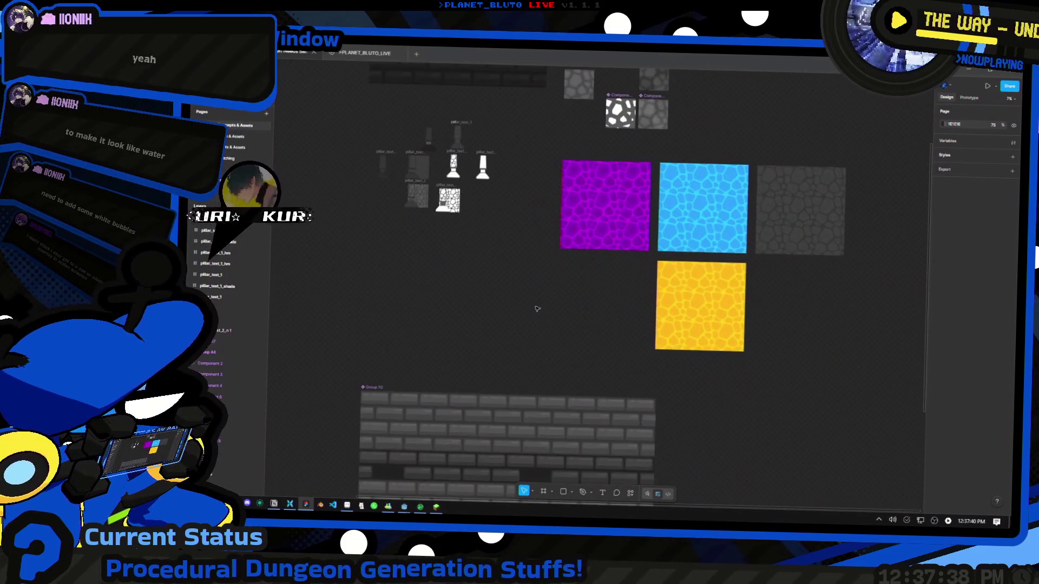
pyautogui.hscroll(2, 487, 341)
pyautogui.scroll(-3, 556, 327)
pyautogui.scroll(3, 556, 327)
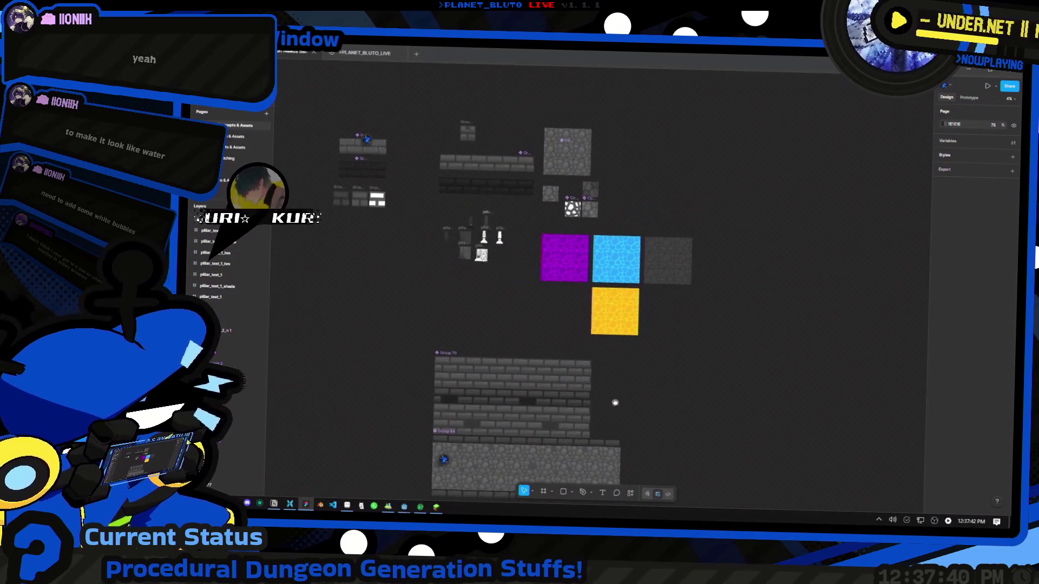
pyautogui.hscroll(2, 595, 325)
pyautogui.scroll(5, 607, 306)
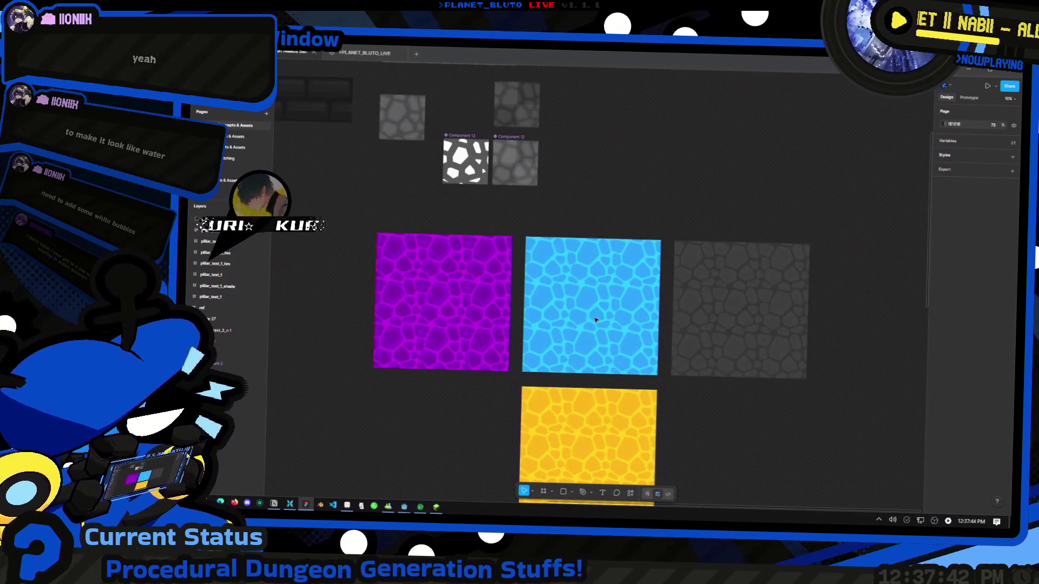
pyautogui.scroll(6, 593, 303)
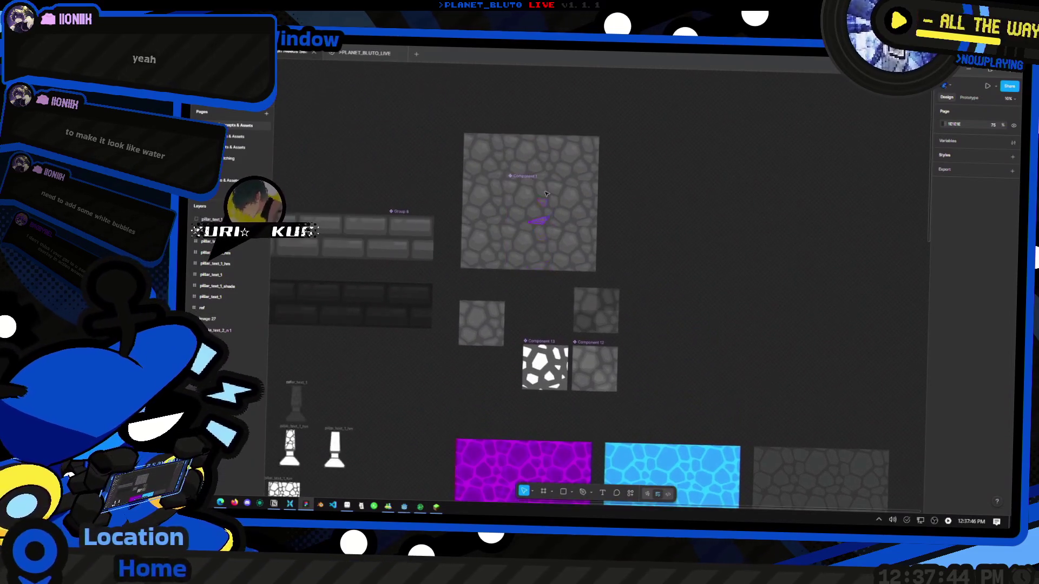
pyautogui.scroll(1, 584, 280)
pyautogui.scroll(-6, 583, 280)
pyautogui.hscroll(2, 584, 280)
pyautogui.scroll(1, 622, 330)
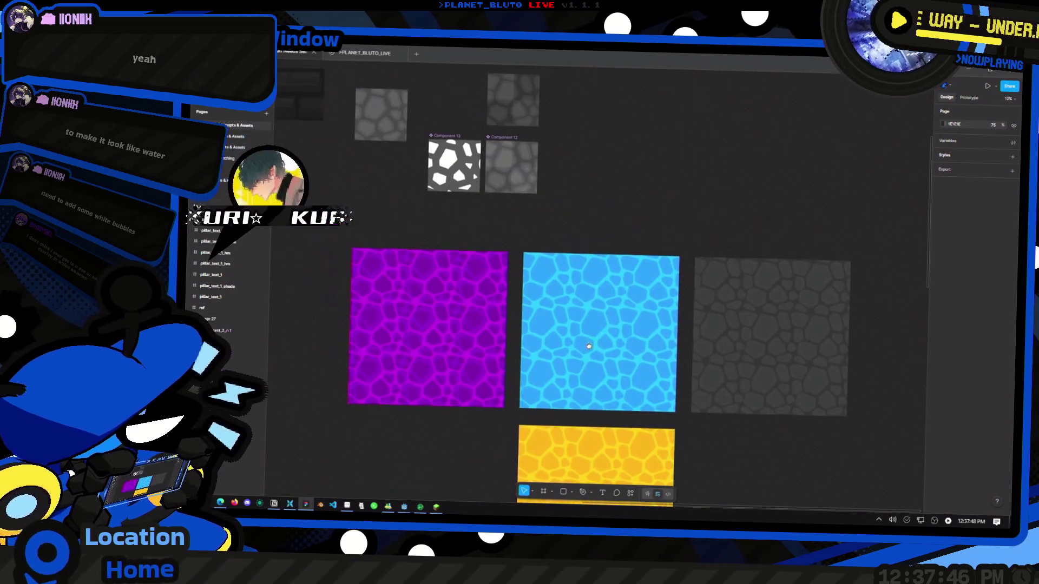
pyautogui.scroll(3, 625, 334)
pyautogui.scroll(-8, 625, 334)
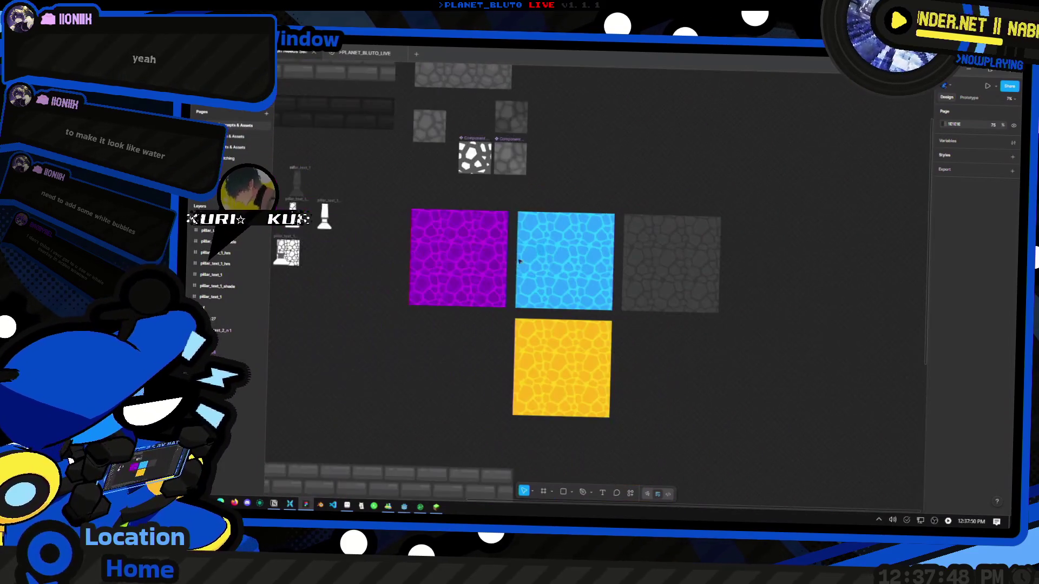
pyautogui.scroll(-2, 593, 359)
pyautogui.hscroll(-4, 594, 359)
pyautogui.scroll(-4, 593, 358)
pyautogui.scroll(-1, 448, 290)
pyautogui.scroll(3, 568, 436)
pyautogui.hscroll(-5, 568, 436)
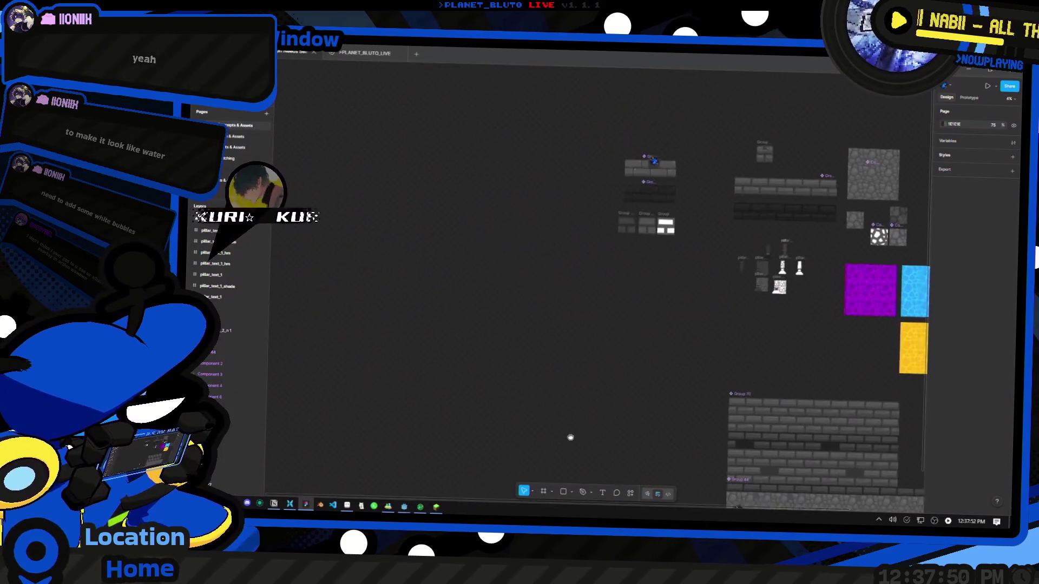
pyautogui.hscroll(5, 543, 251)
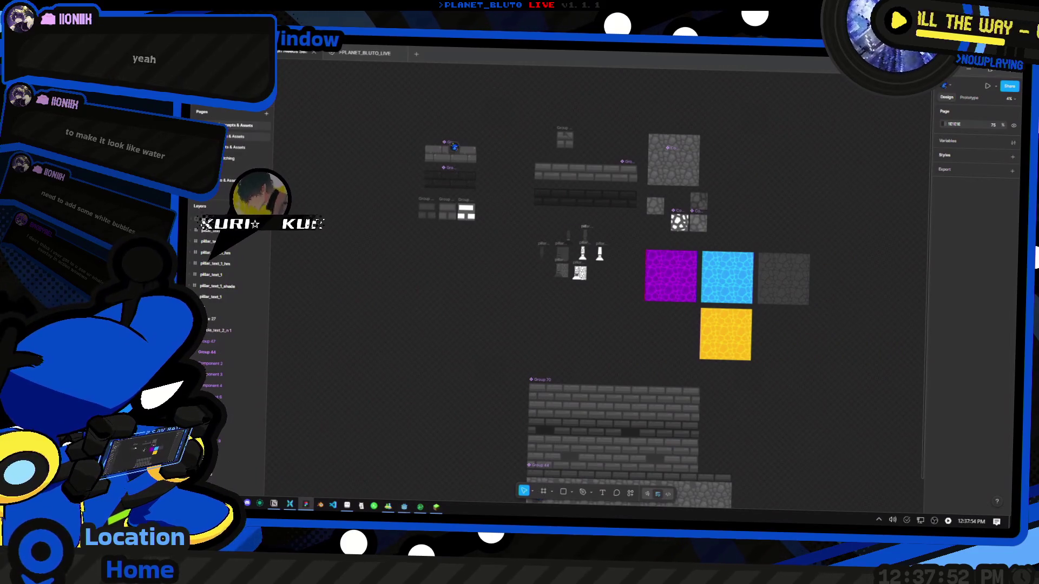
# Step: Switch to the next Figma page of dungeon room layouts and DNSEntity hierarchy, zoomed out
pyautogui.press('pagedown')
pyautogui.press('pagedown')
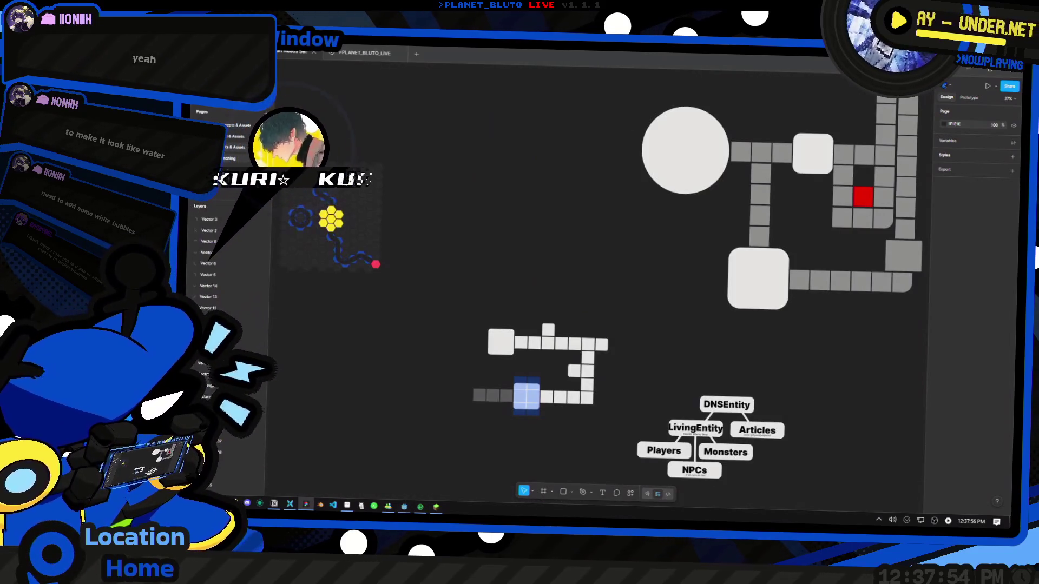
pyautogui.scroll(-5, 629, 269)
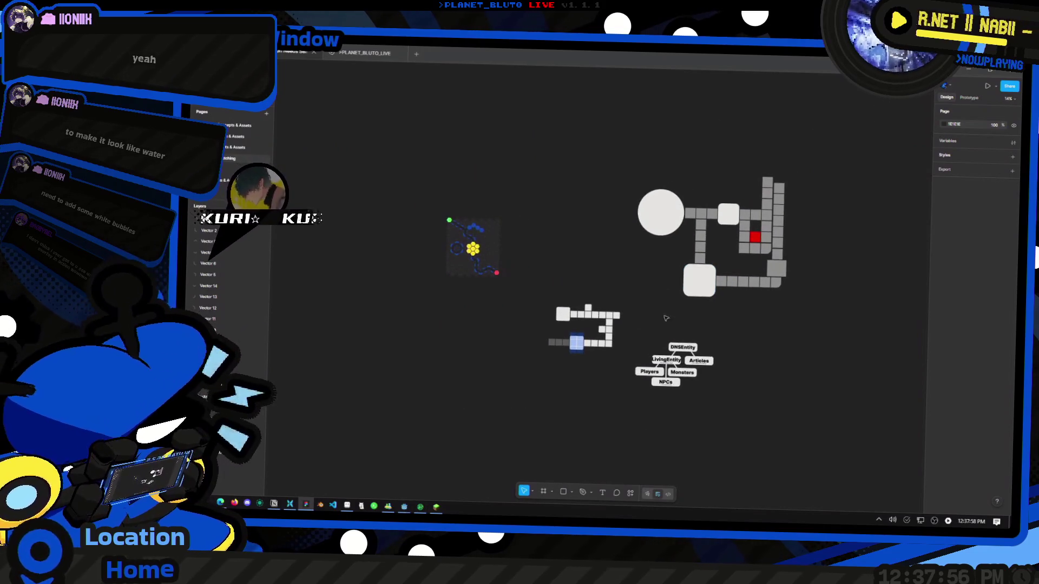
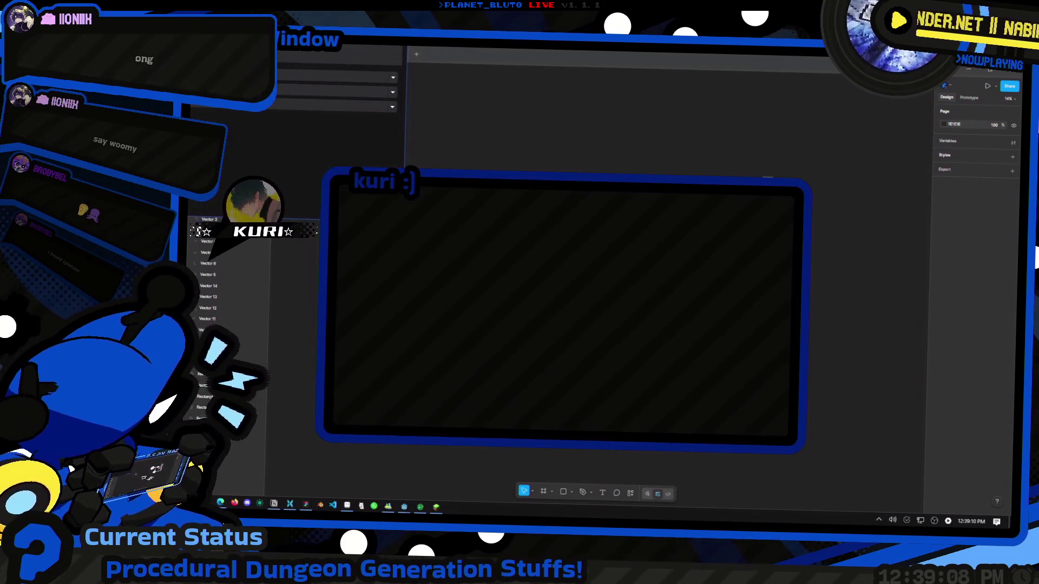
# Step: Close the Figma page dropdowns and switch to the Discord DevTools console window
pyautogui.press('Escape')
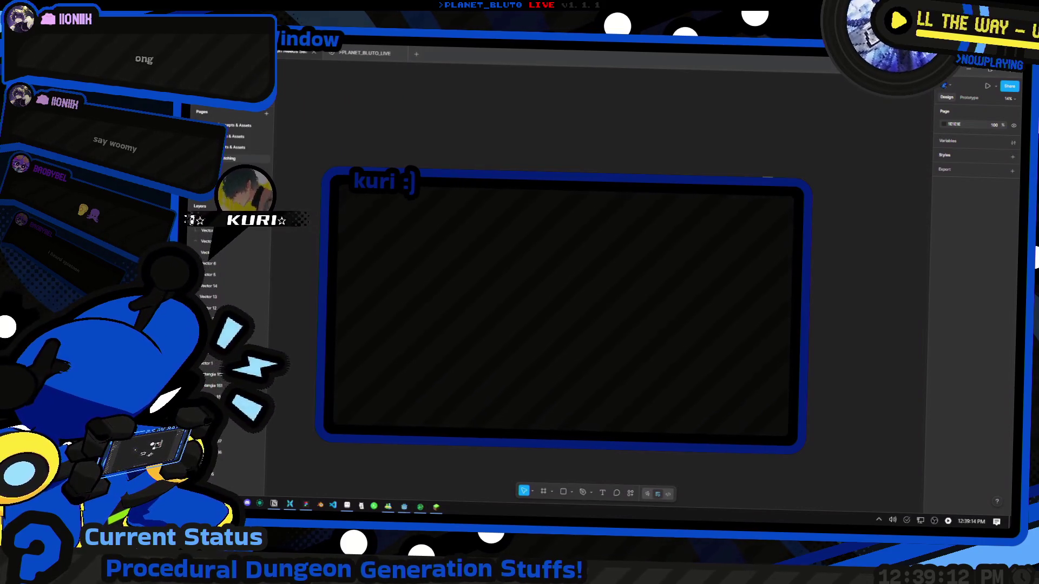
pyautogui.hotkey('alt', 'Tab')
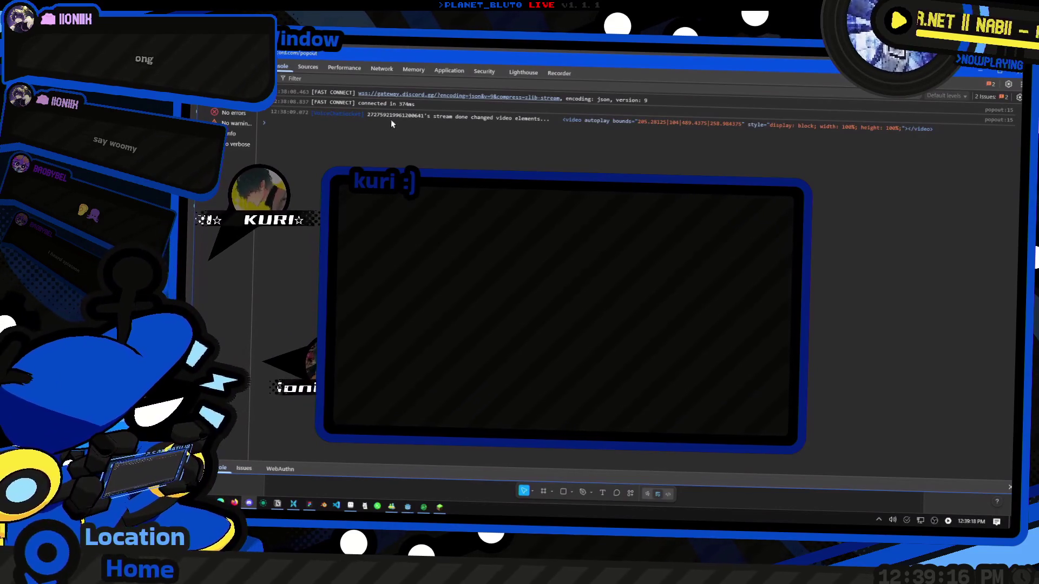
# Step: Evaluate ('b' + 'a' + + 'a' + 'a').toLowerCase() in the console, then log the voice-chat streams object
pyautogui.write("('b' + 'a' + + 'a' + 'a').toLowerCase()")
pyautogui.press('Return')
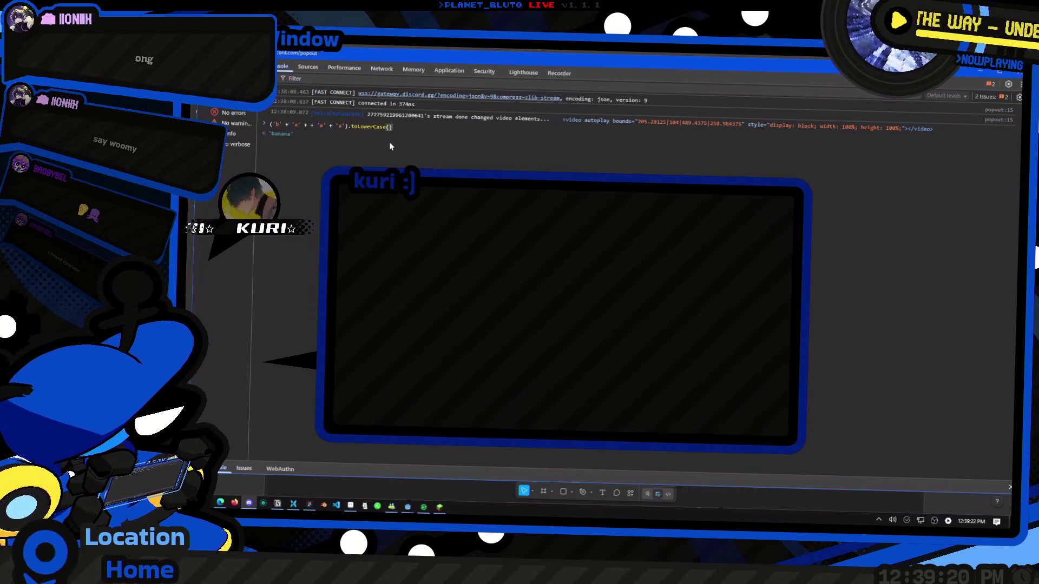
pyautogui.press('Up')
pyautogui.press('Up')
pyautogui.press('Up')
pyautogui.press('Up')
pyautogui.hotkey('ctrl', 'a')
pyautogui.write('s')
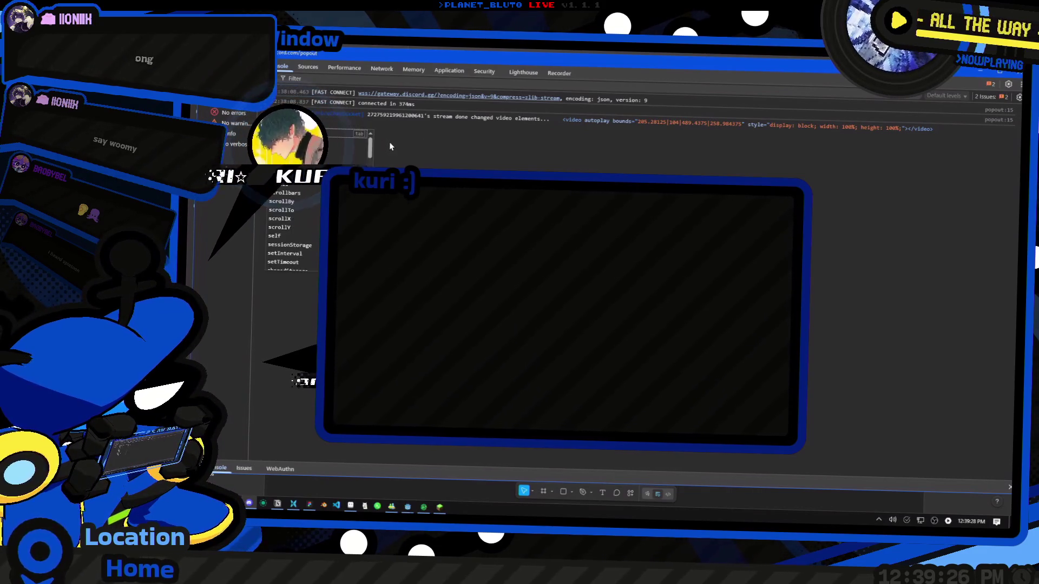
pyautogui.press('Return')
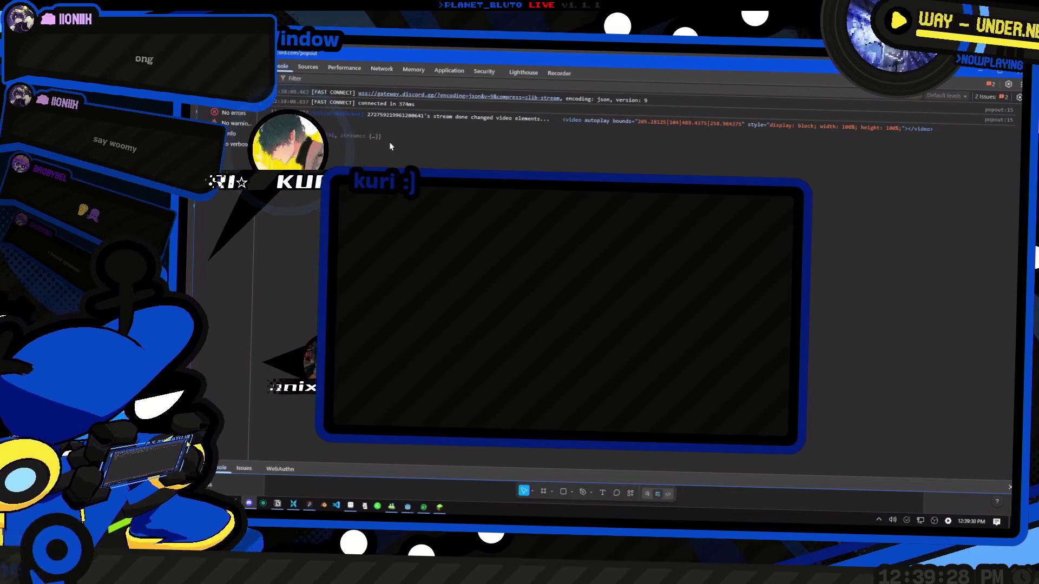
# Step: Expand the logged streams object and its prototype, then show the page's element tree
pyautogui.click(389, 141)
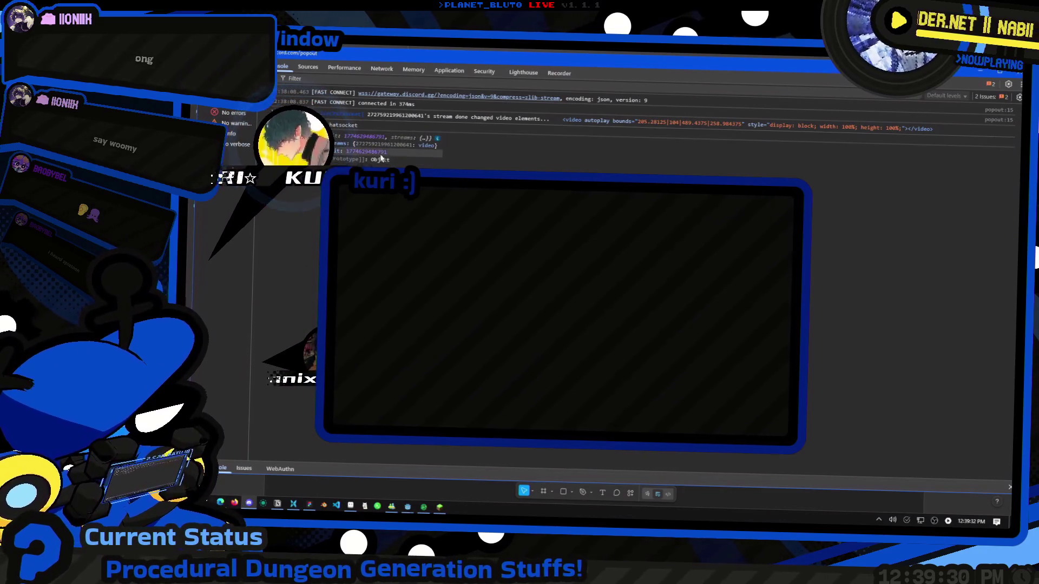
pyautogui.click(380, 144)
pyautogui.click(407, 159)
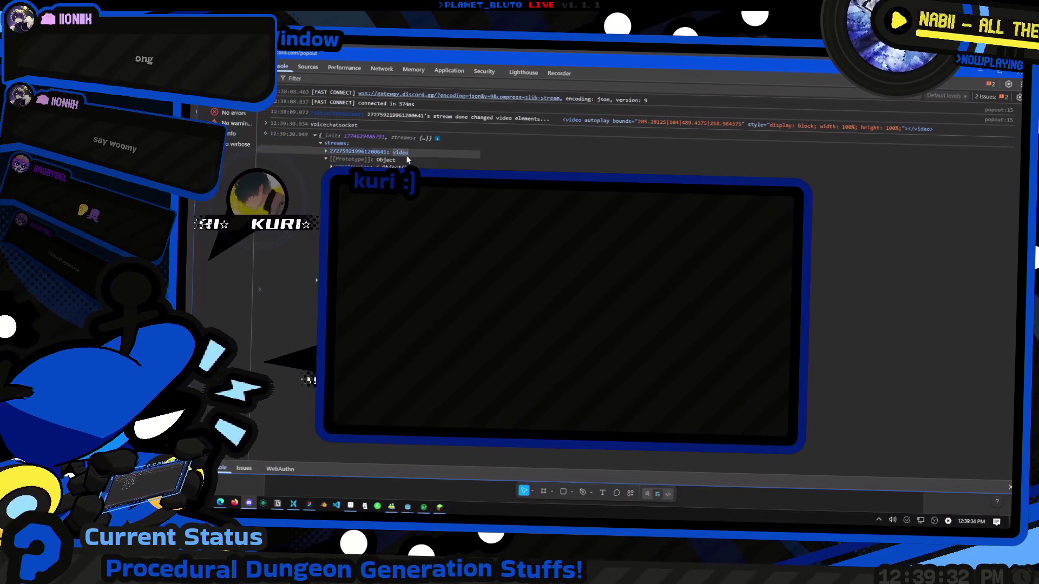
pyautogui.hotkey('ctrl', 'shift', 'c')
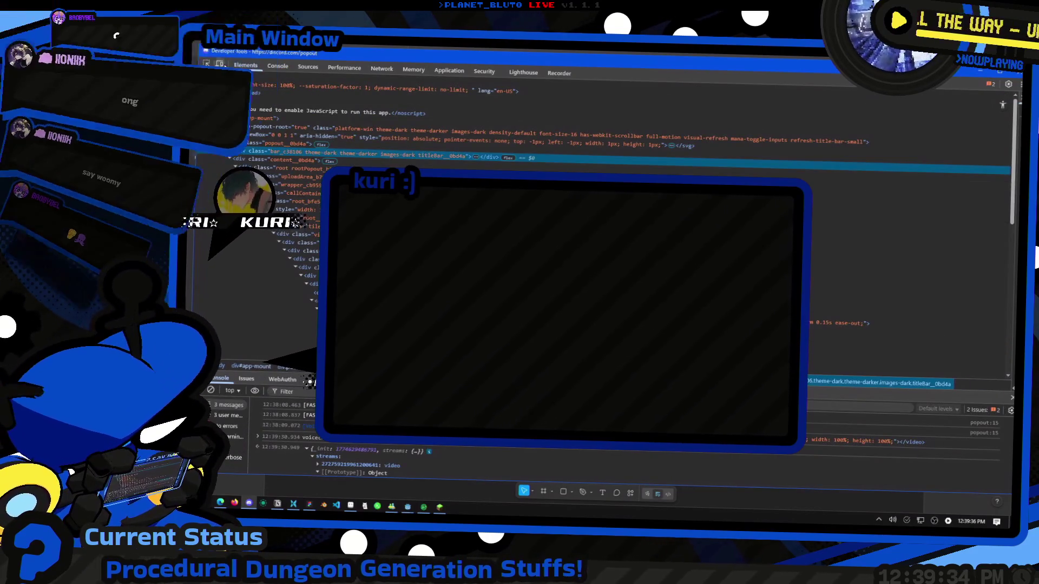
# Step: Close the Developer Tools window, returning to Figma's dungeon layout diagrams
pyautogui.scroll(-5, 378, 460)
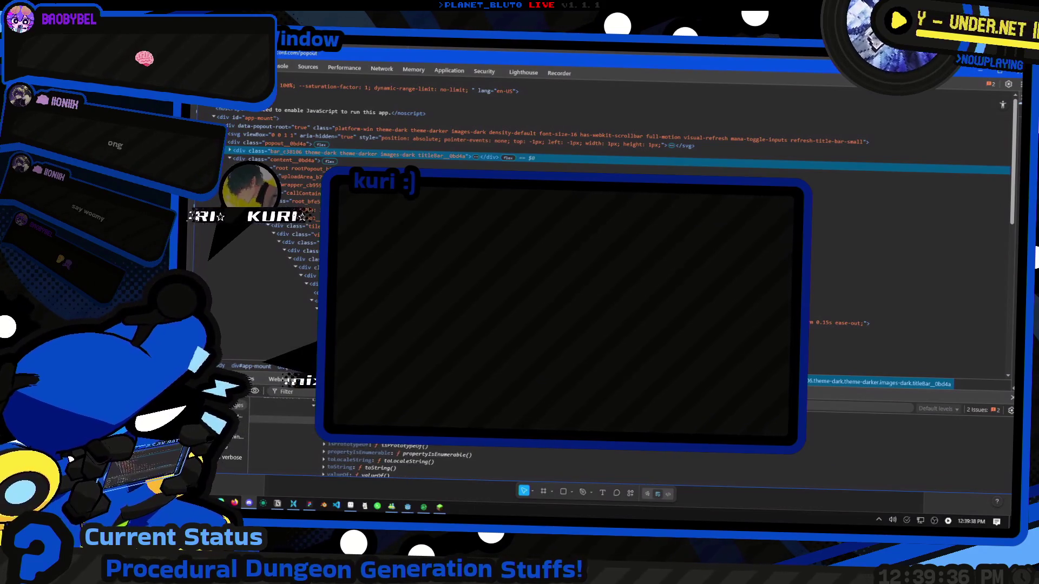
pyautogui.scroll(5, 398, 455)
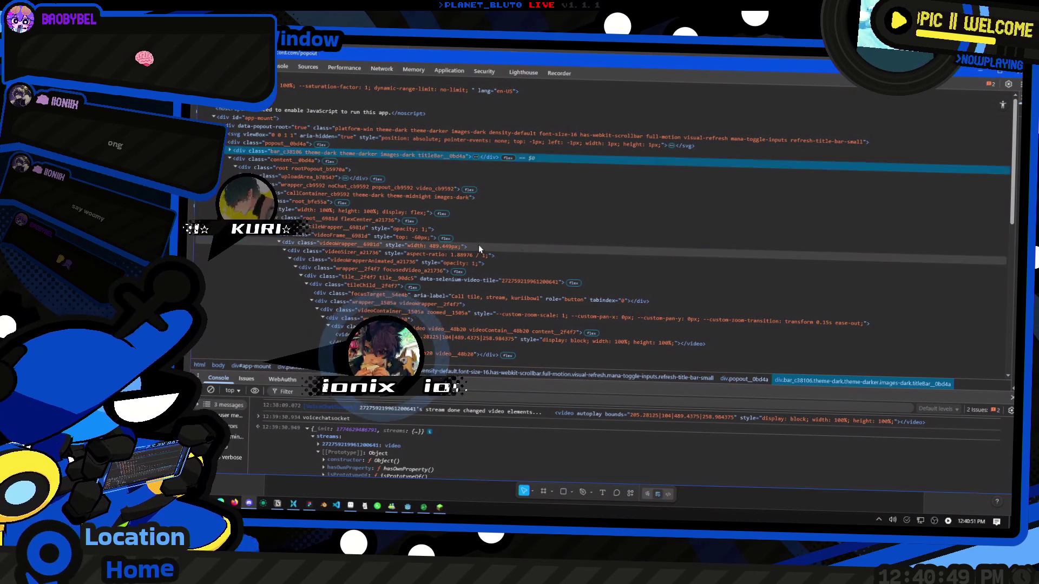
pyautogui.hotkey('alt', 'Tab')
pyautogui.hotkey('alt', 'Tab')
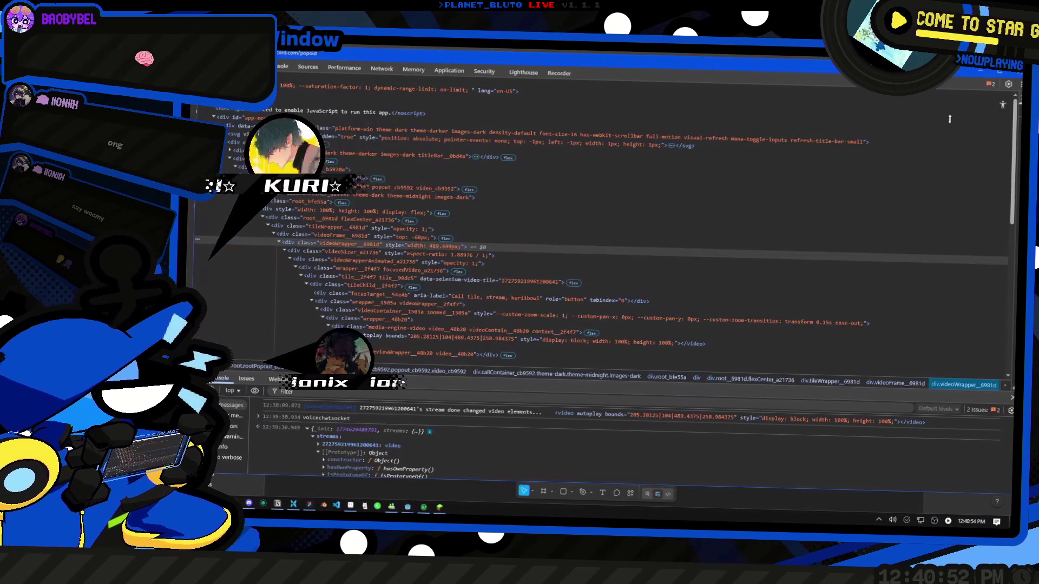
pyautogui.click(1008, 81)
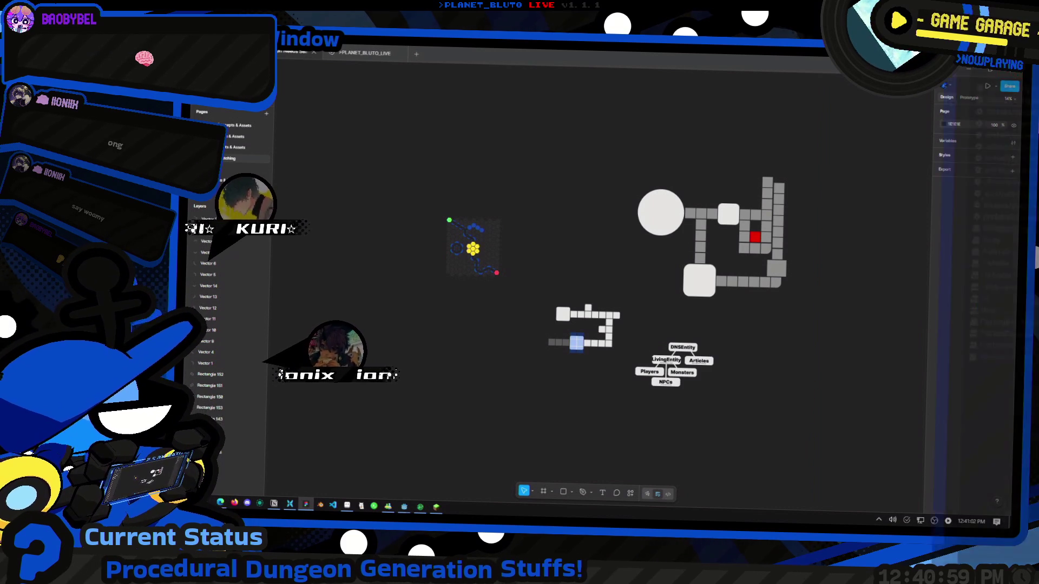
# Step: Zoom onto the hex path diagram, then page through the file to Dungeon Structures
pyautogui.hotkey('alt', 'Tab')
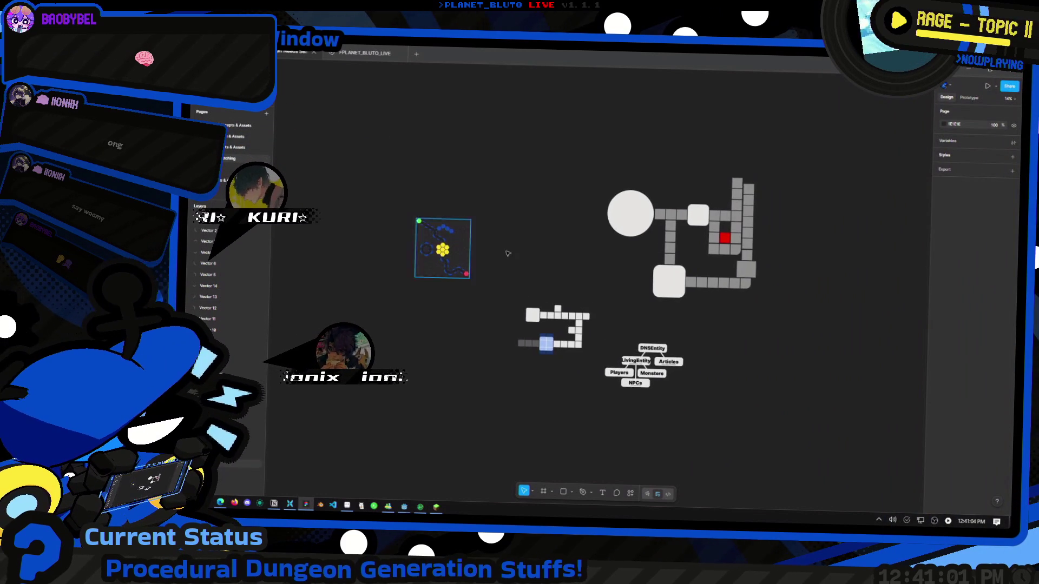
pyautogui.scroll(2, 550, 294)
pyautogui.scroll(3, 464, 243)
pyautogui.scroll(5, 534, 225)
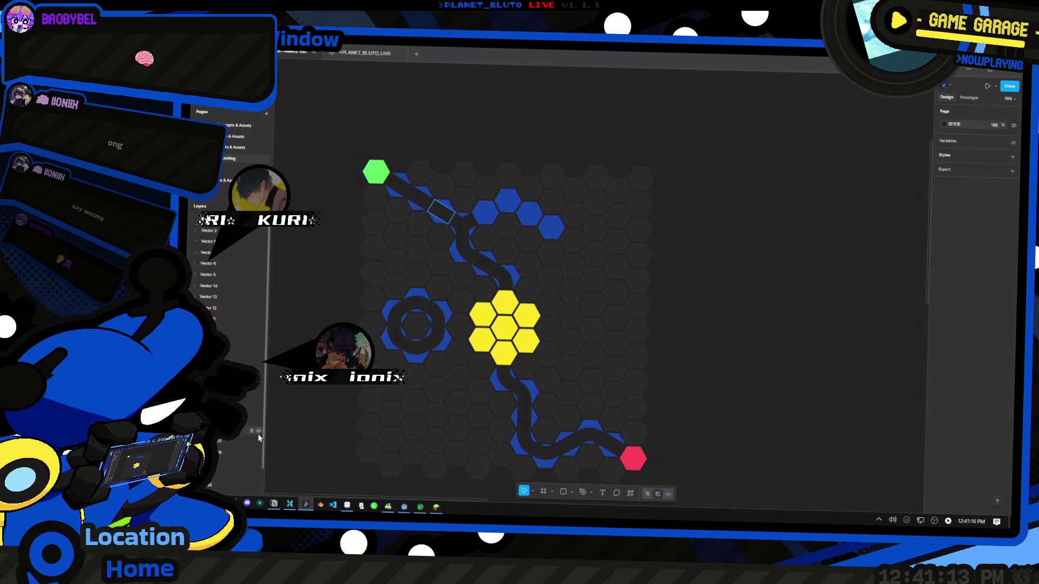
pyautogui.click(226, 179)
pyautogui.click(226, 191)
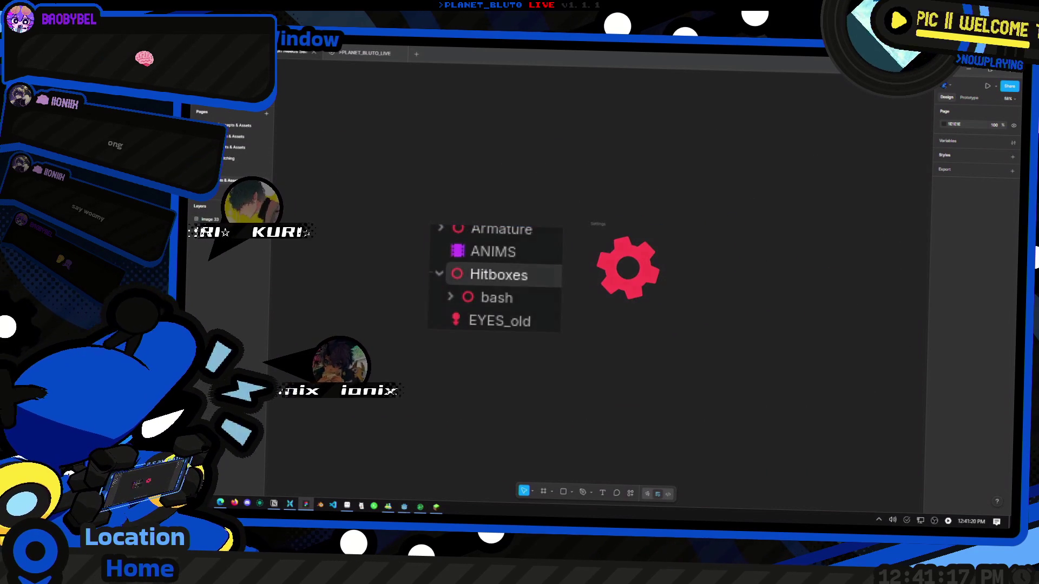
pyautogui.press('pageup')
pyautogui.press('pageup')
# Step: Pan and zoom across the props, areas, room, pillar and boss-room reference images, then bring up the window switcher
pyautogui.scroll(-3, 621, 246)
pyautogui.scroll(5, 461, 291)
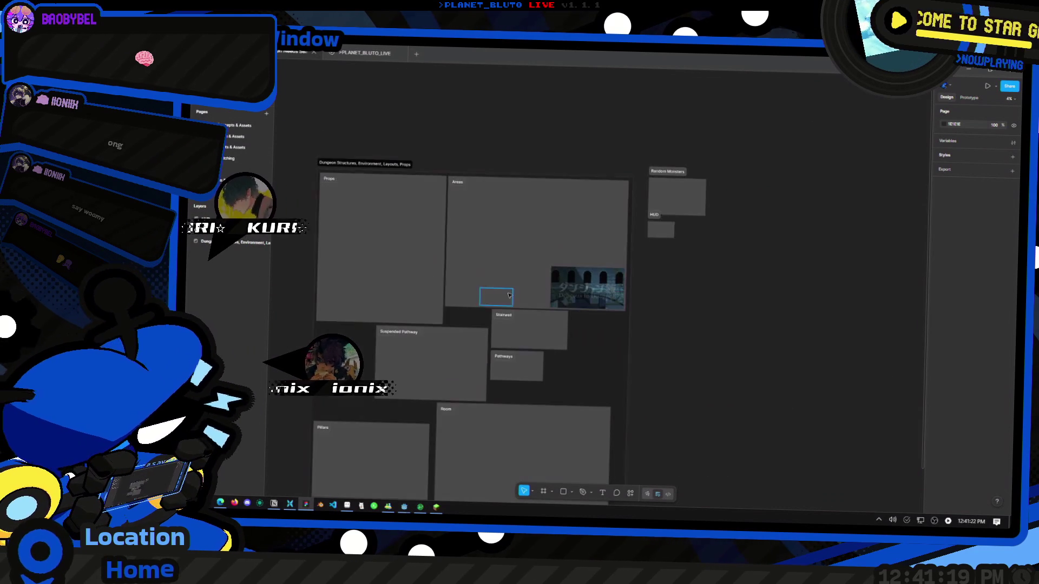
pyautogui.scroll(-2, 461, 291)
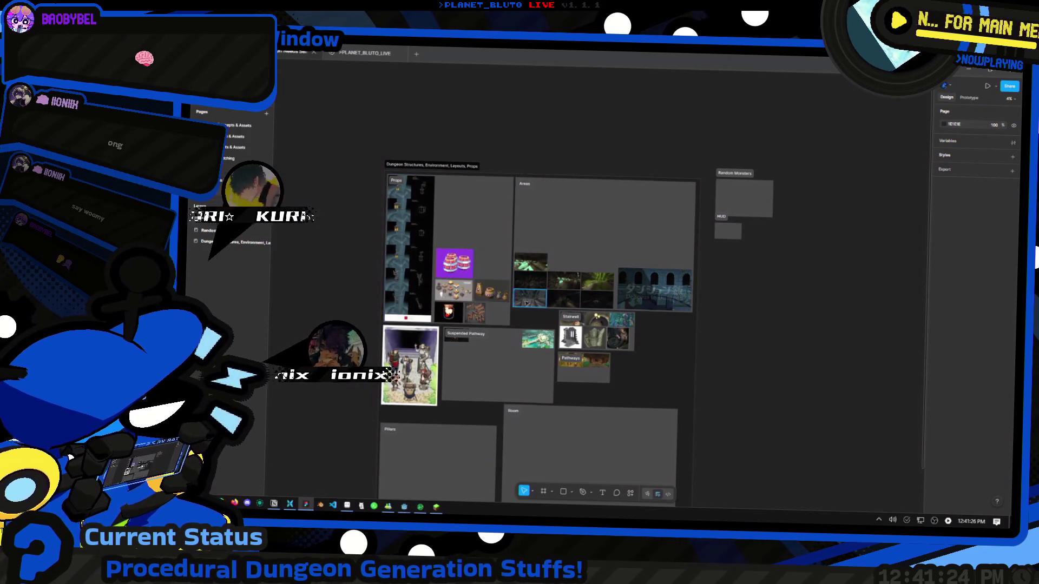
pyautogui.scroll(3, 481, 264)
pyautogui.scroll(-5, 481, 264)
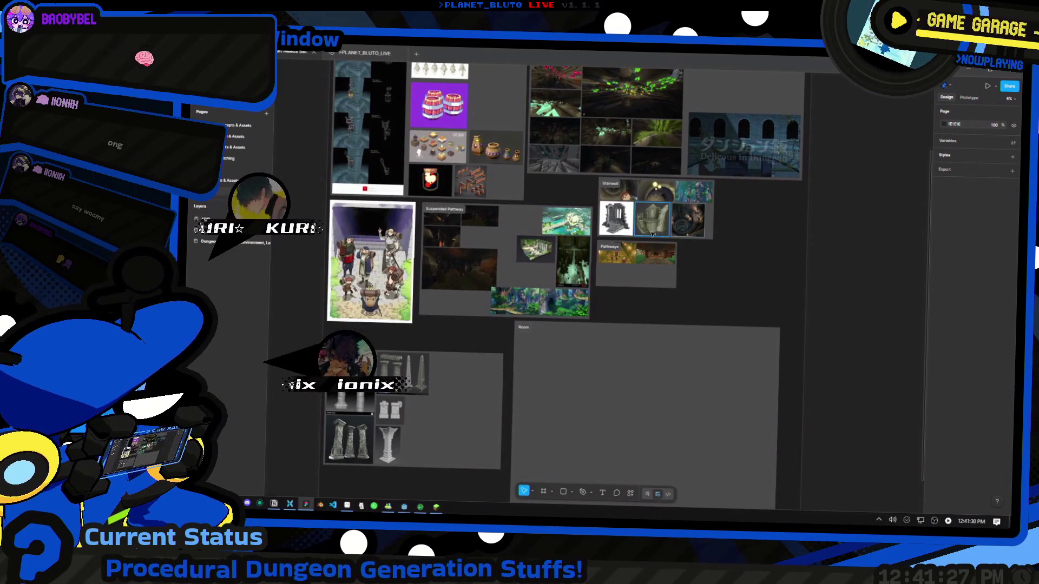
pyautogui.scroll(-2, 652, 234)
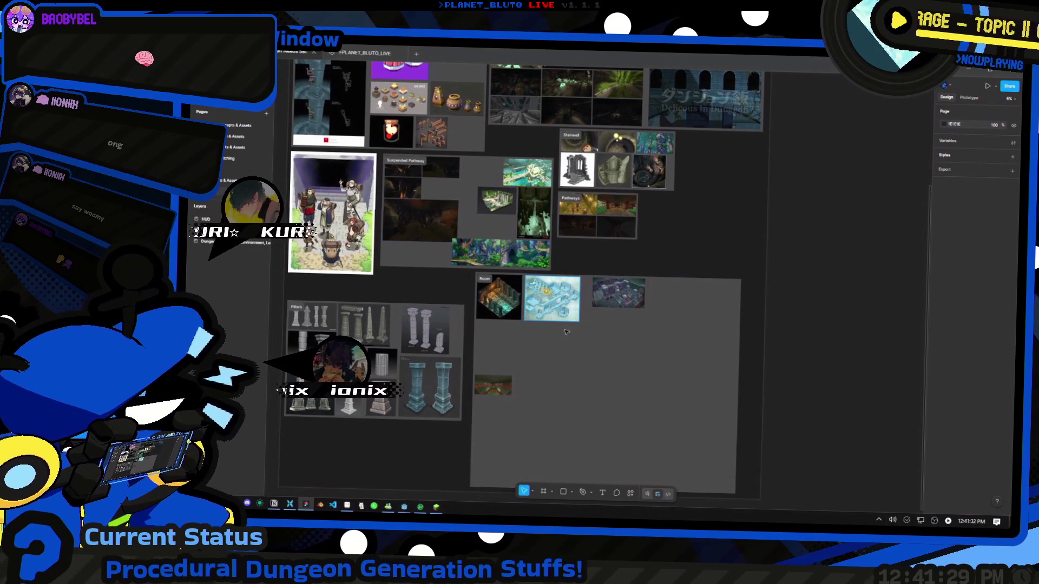
pyautogui.scroll(3, 566, 332)
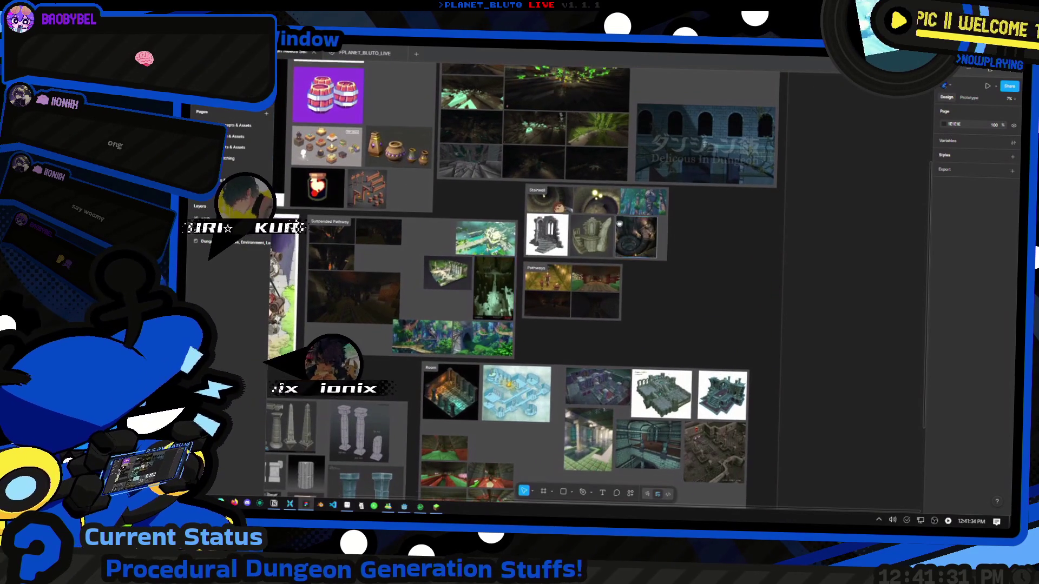
pyautogui.scroll(8, 619, 223)
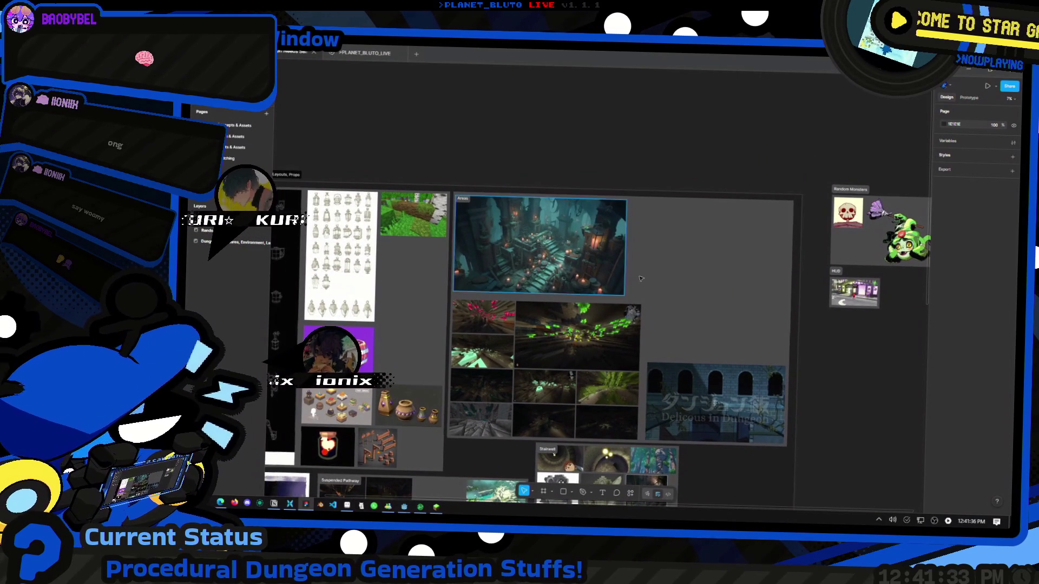
pyautogui.scroll(-4, 649, 271)
pyautogui.hscroll(-4, 660, 260)
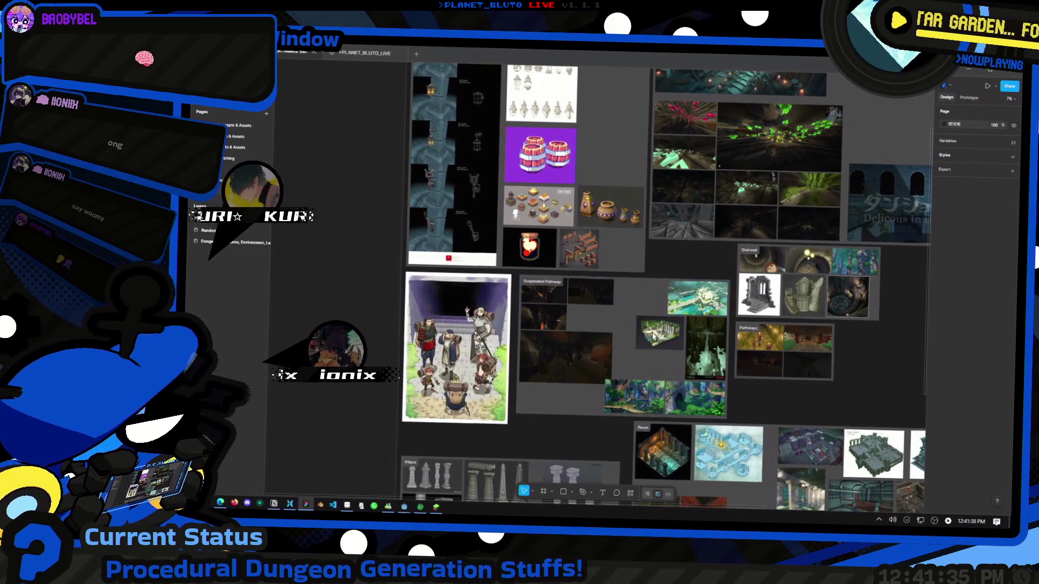
pyautogui.scroll(-6, 681, 317)
pyautogui.scroll(3, 676, 312)
pyautogui.scroll(5, 676, 312)
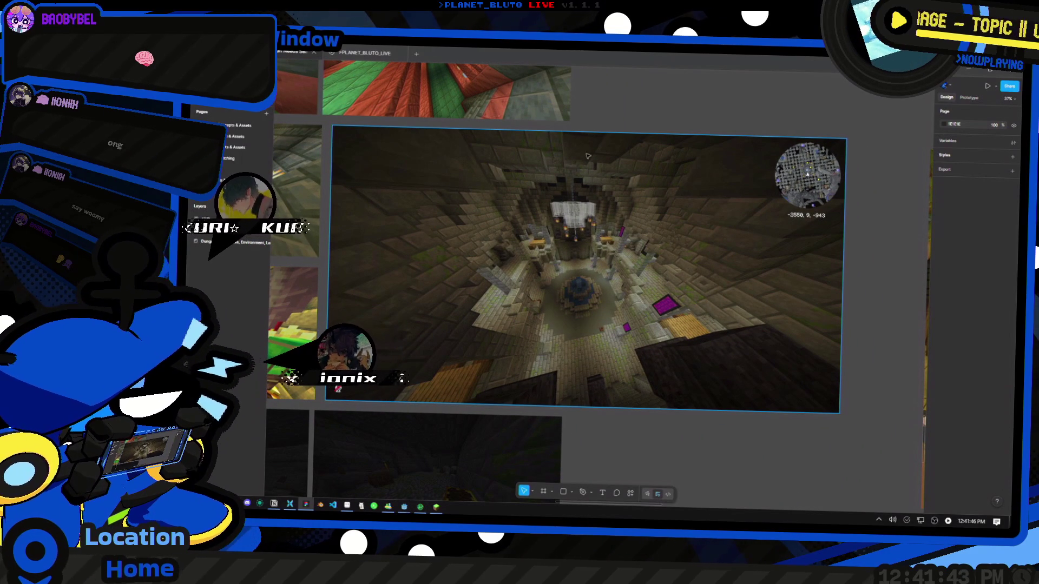
pyautogui.scroll(2, 670, 270)
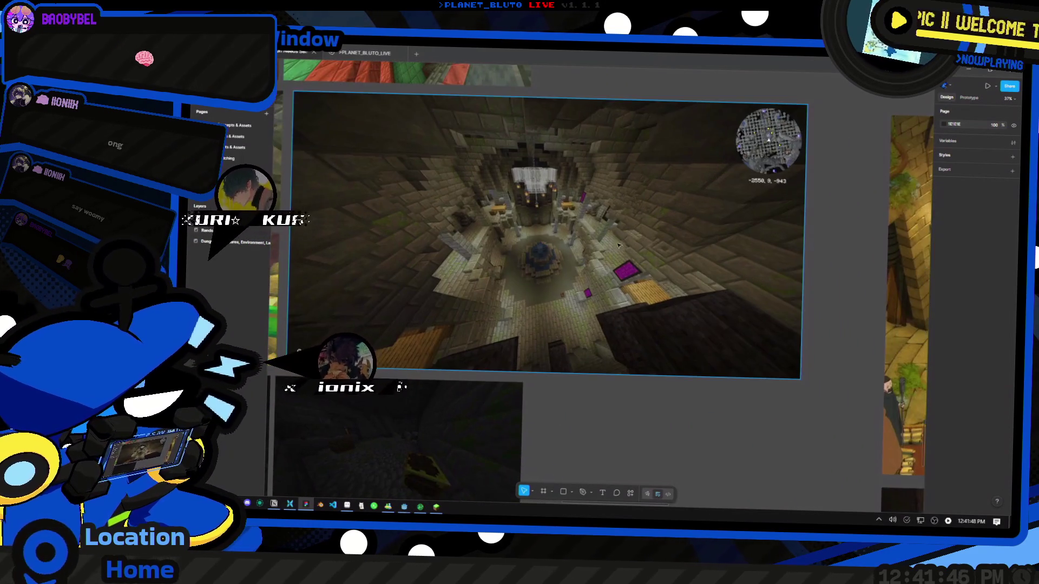
pyautogui.scroll(4, 614, 253)
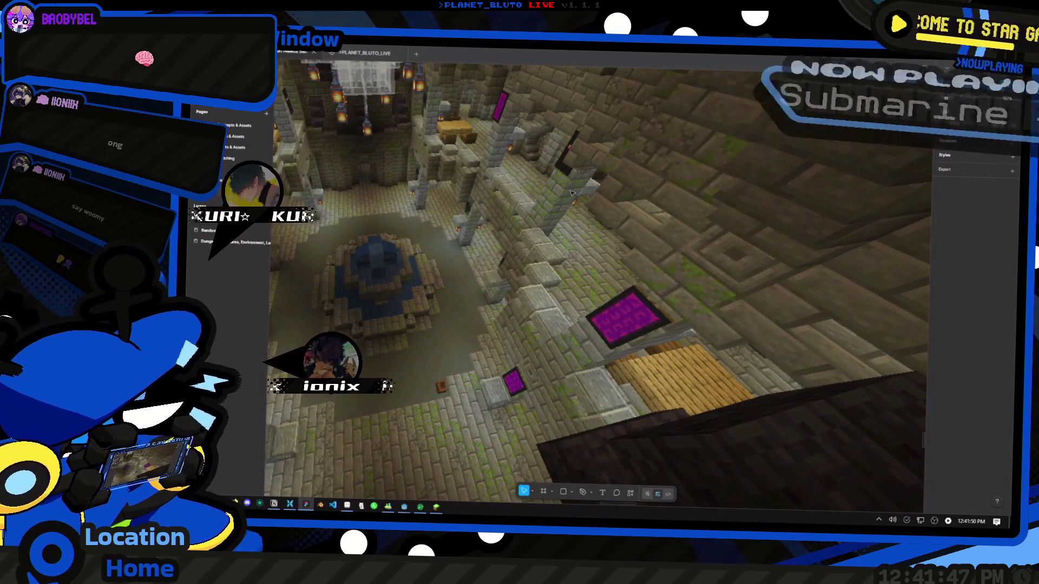
pyautogui.scroll(-3, 559, 256)
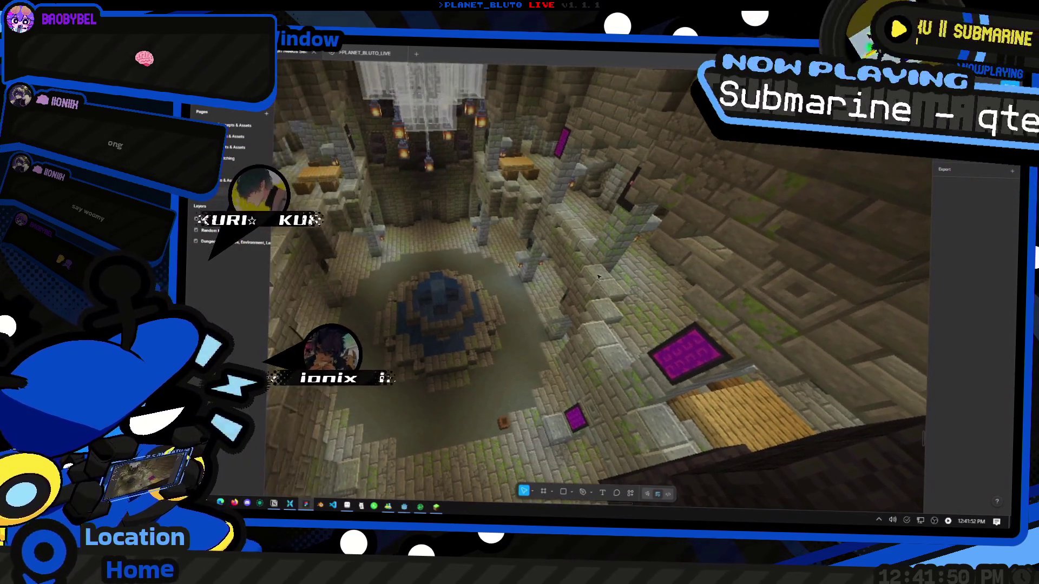
pyautogui.scroll(-2, 431, 211)
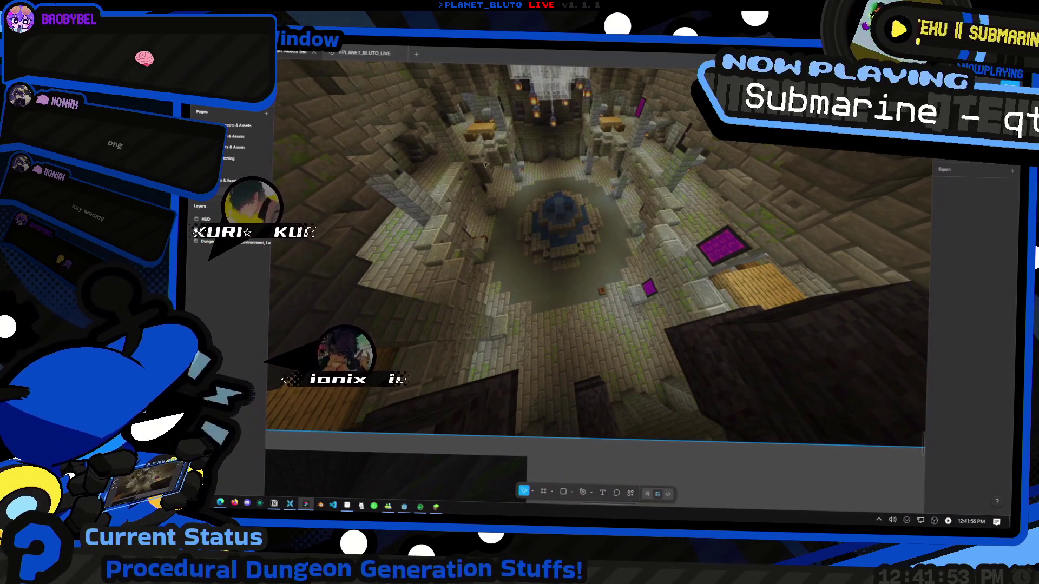
pyautogui.scroll(3, 541, 184)
pyautogui.scroll(3, 593, 162)
pyautogui.scroll(-5, 594, 162)
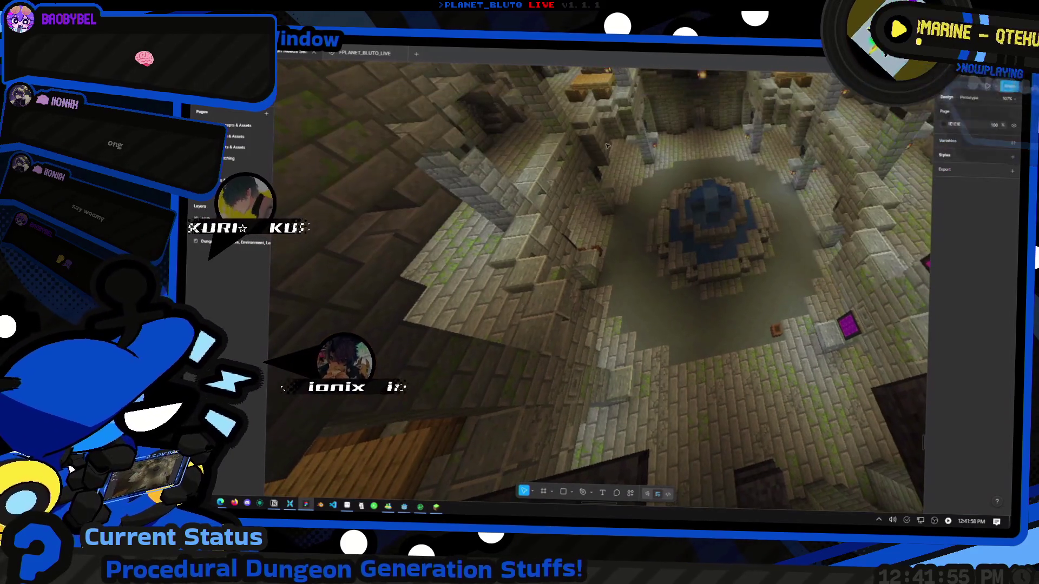
pyautogui.hotkey('alt', 'Tab')
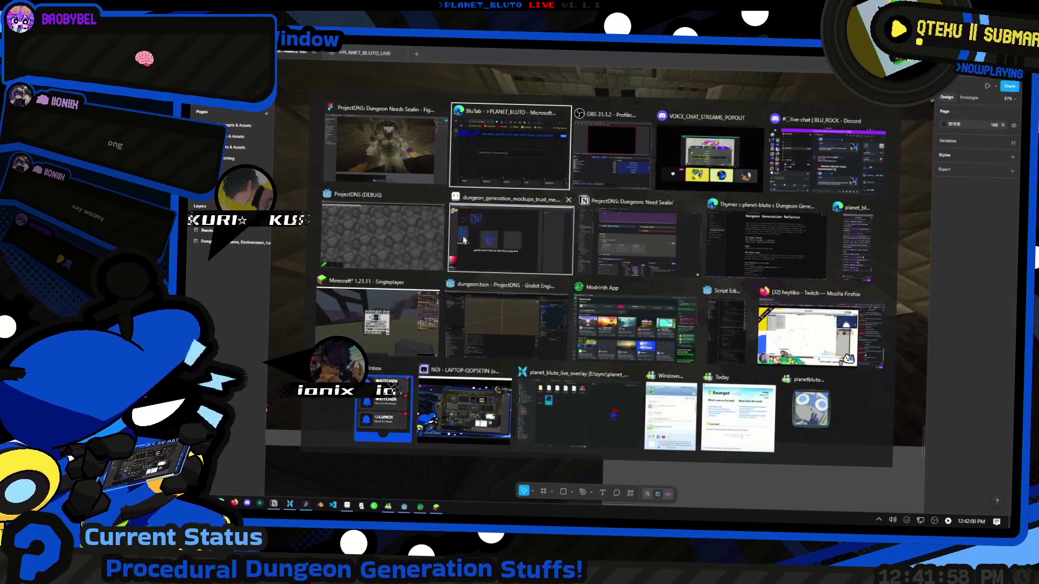
# Step: Move through the glass tunnel, toggle third-person view, and hold the Firework Rocket
pyautogui.click(378, 332)
pyautogui.press('e')
pyautogui.press('w')
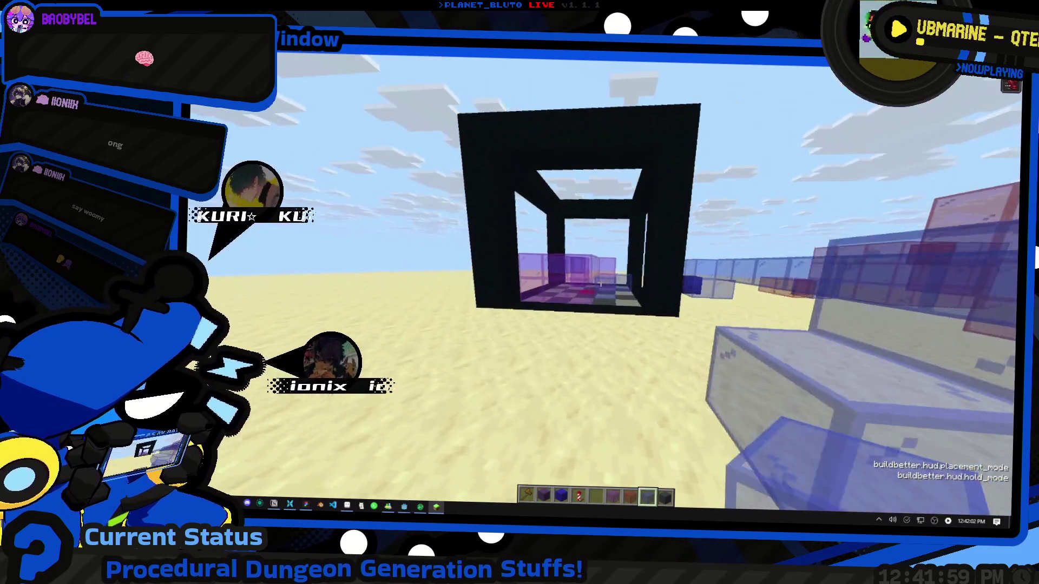
pyautogui.press('w')
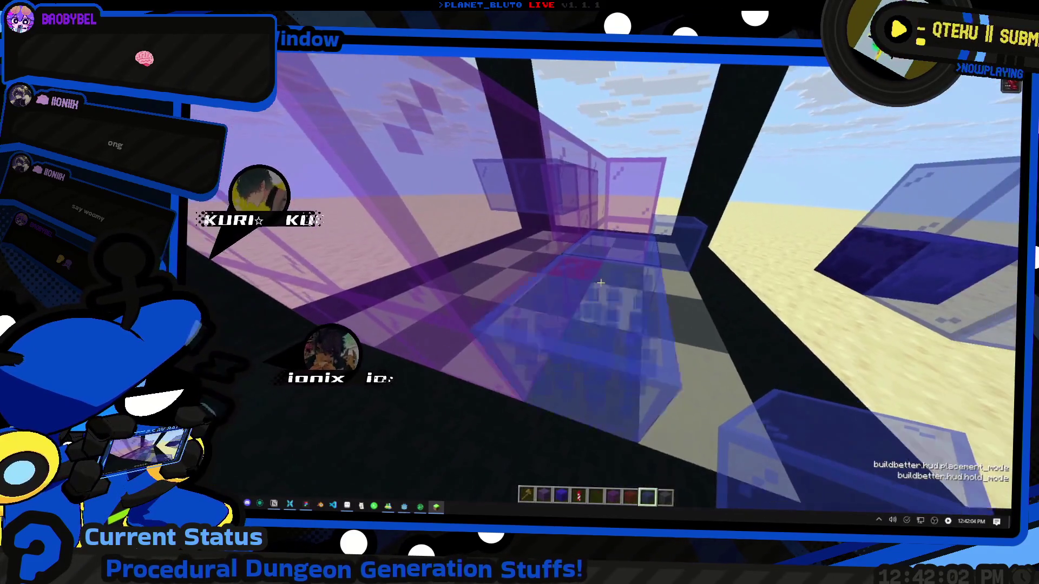
pyautogui.press('space')
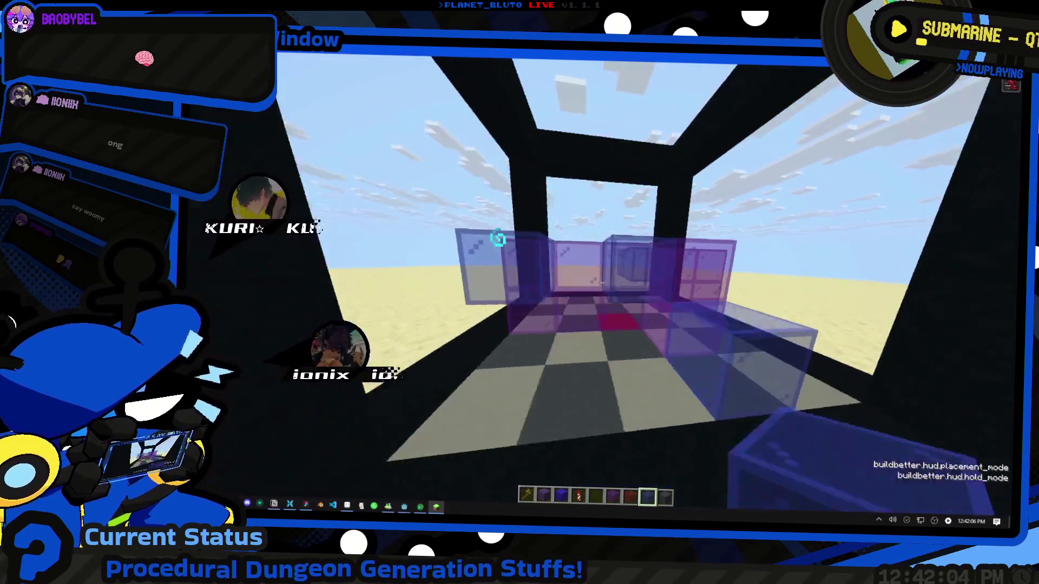
pyautogui.press('shift')
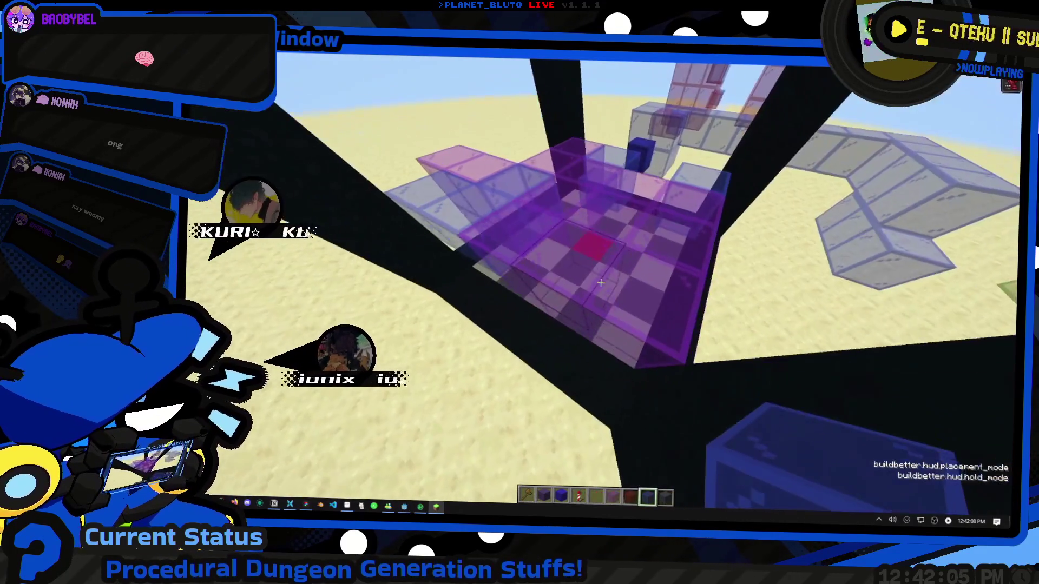
pyautogui.press('w')
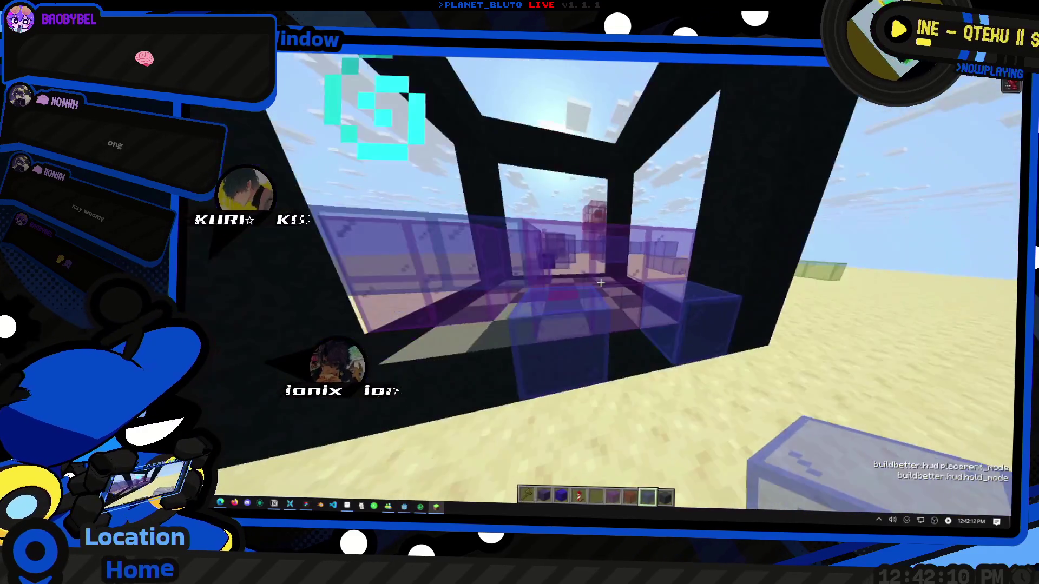
pyautogui.press('F5')
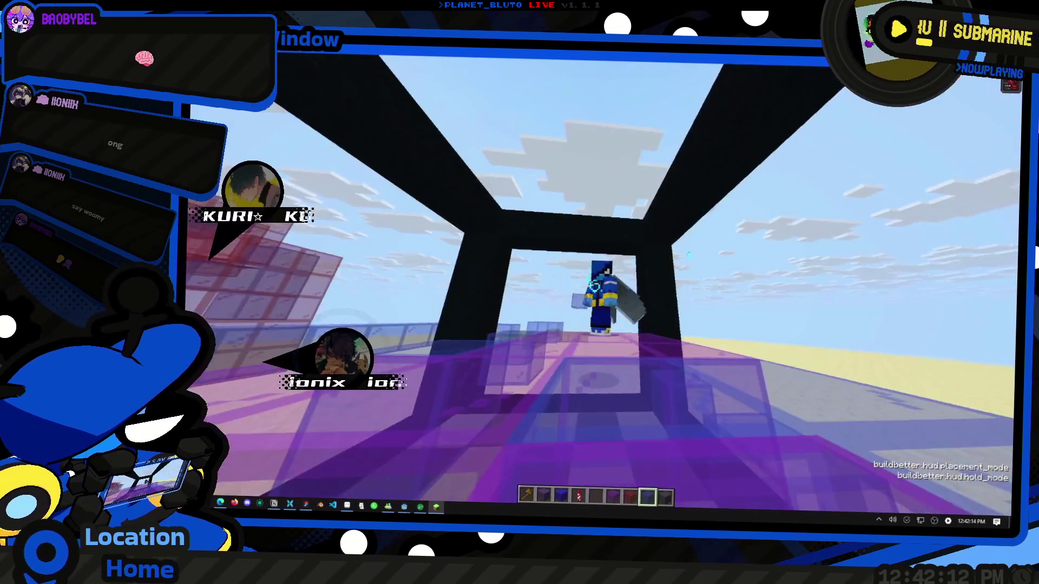
pyautogui.press('F5')
pyautogui.press('F5')
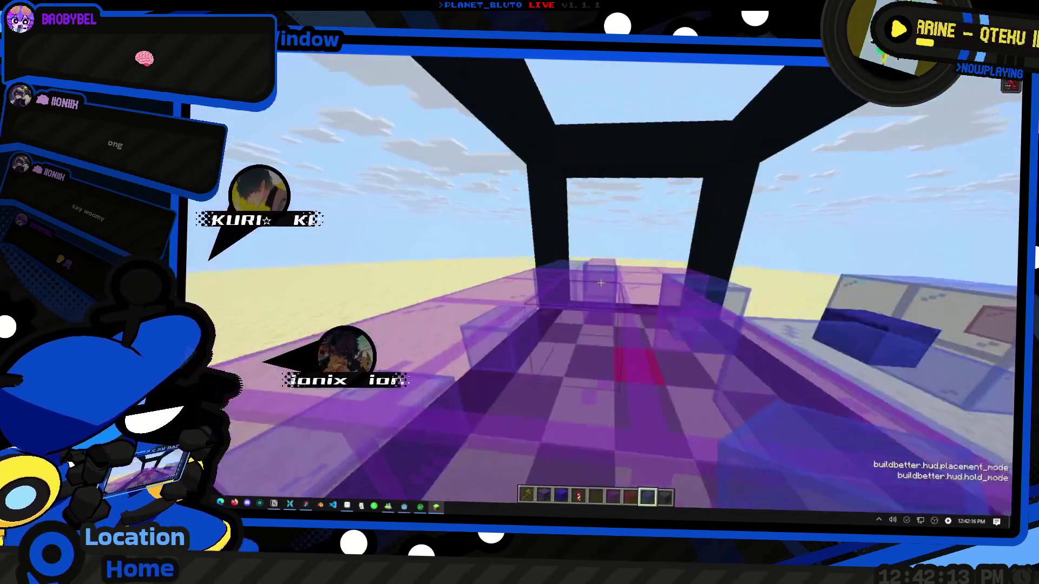
pyautogui.press('F5')
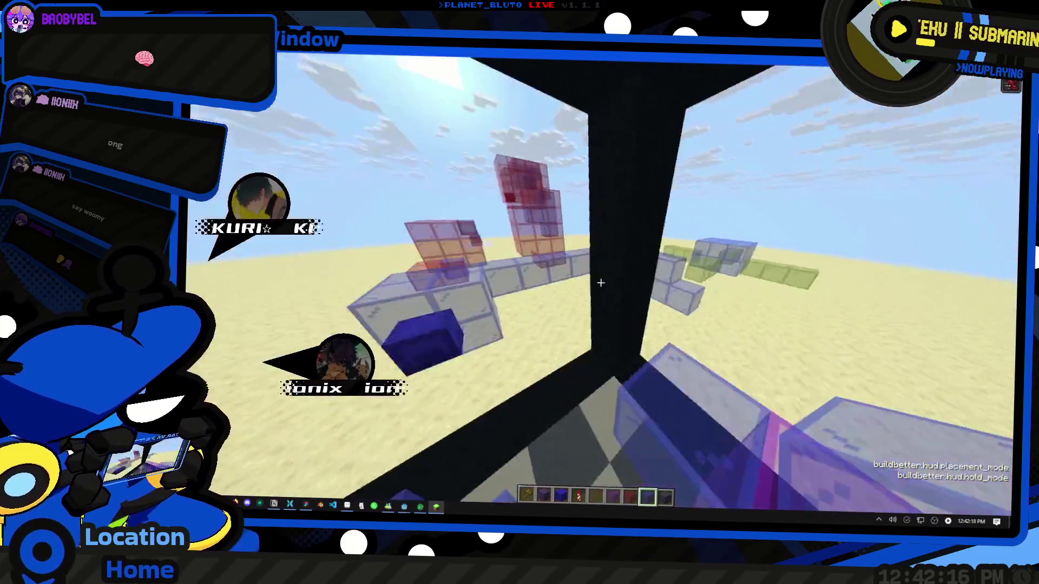
pyautogui.press('5')
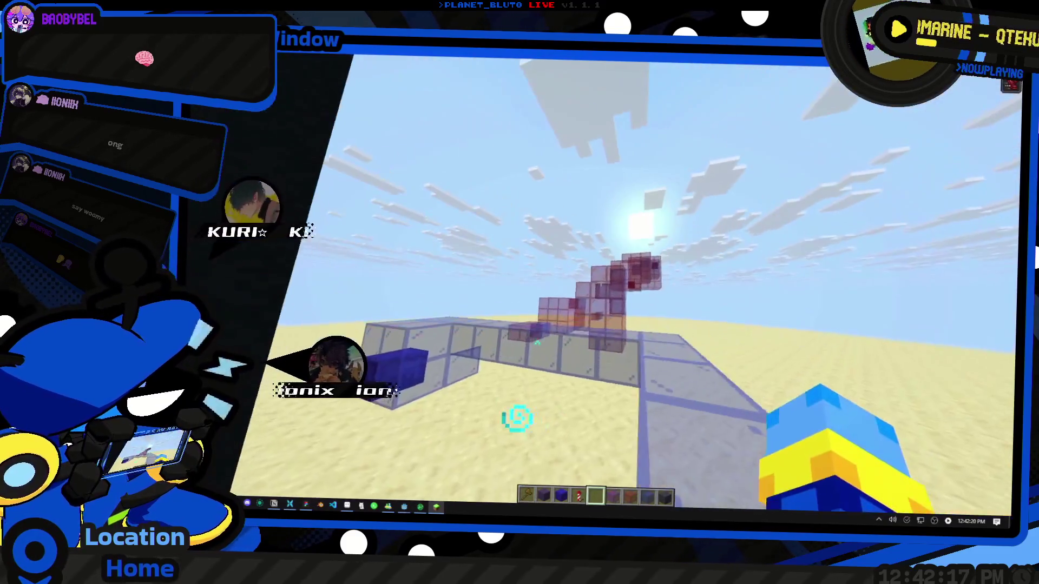
pyautogui.press('4')
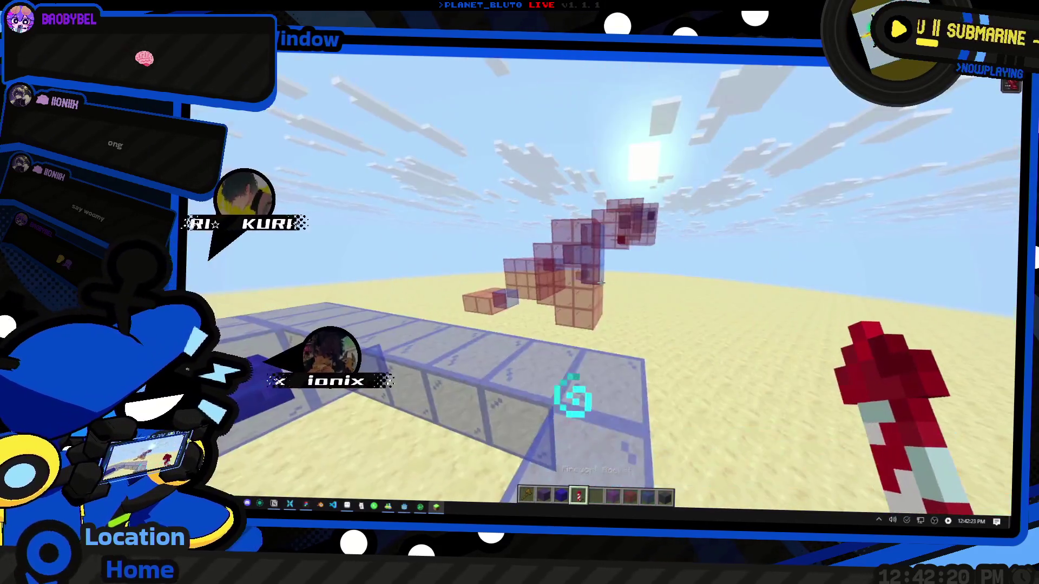
# Step: Raise the Video Settings render distance to 14 chunks and apply it
pyautogui.press('Escape')
pyautogui.click(556, 249)
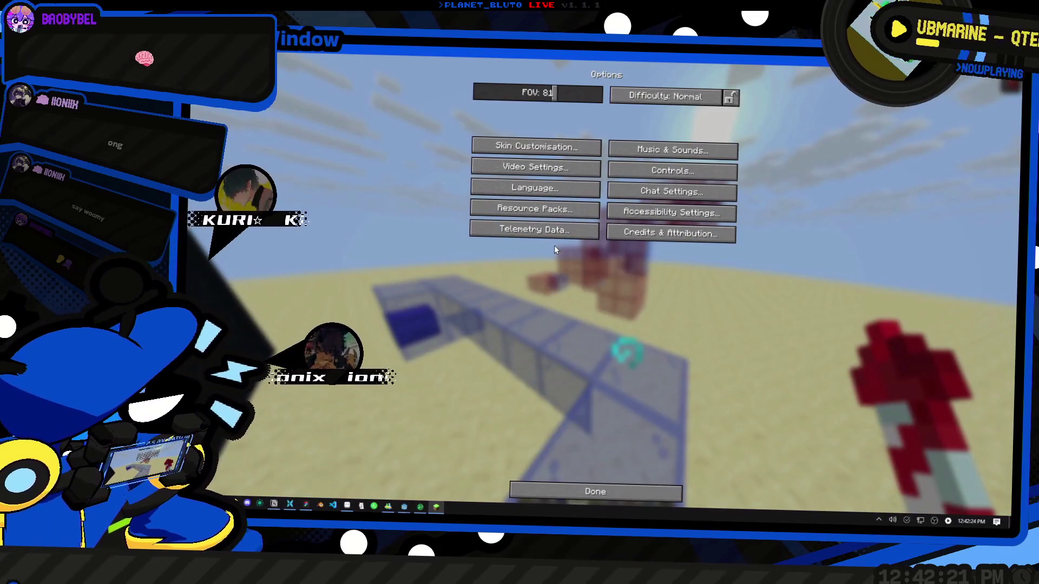
pyautogui.click(536, 168)
pyautogui.moveTo(573, 137); pyautogui.dragTo(579, 133)
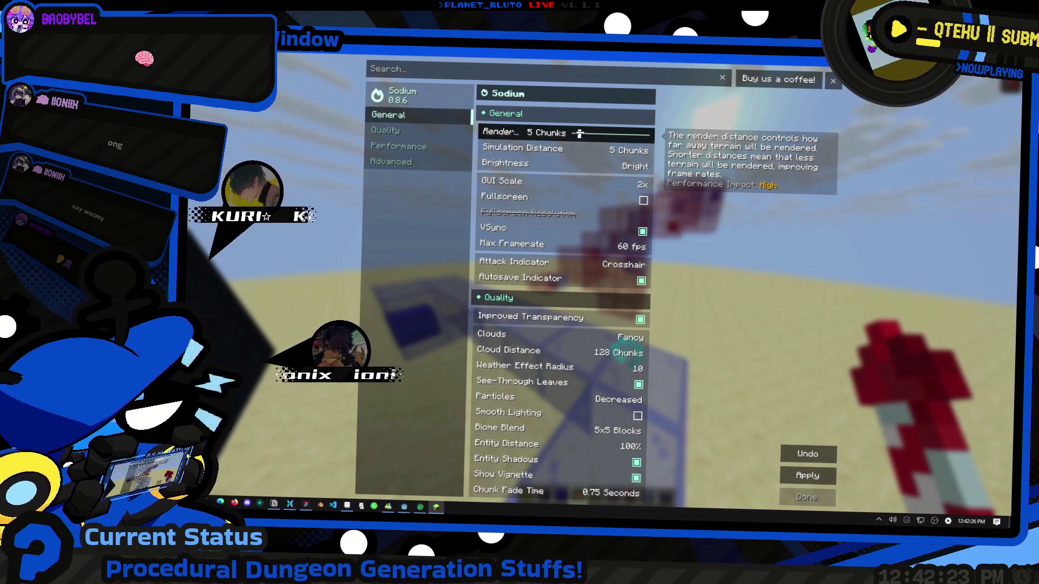
pyautogui.click(816, 483)
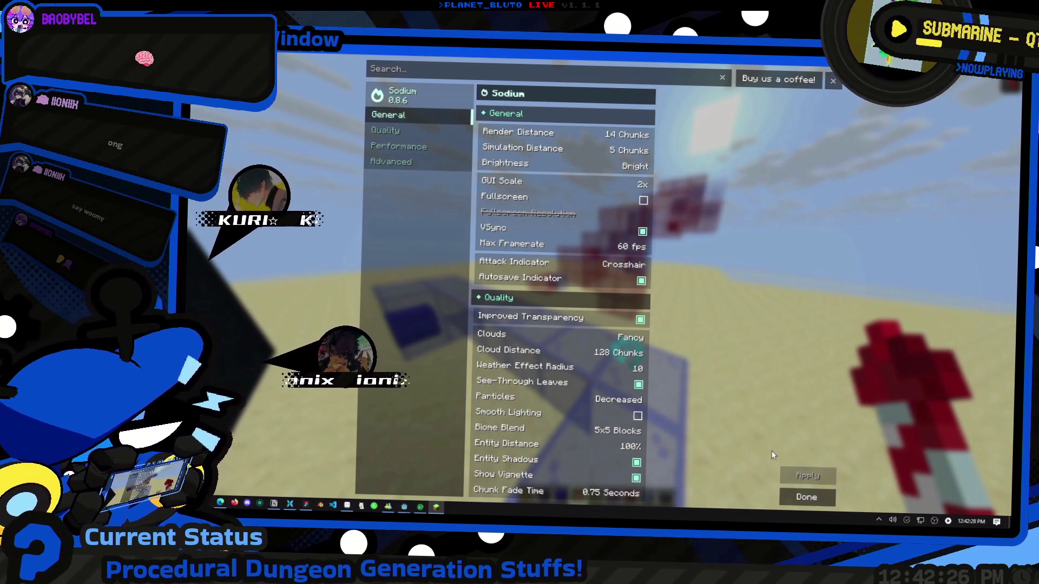
pyautogui.press('Escape')
pyautogui.press('Escape')
pyautogui.press('Escape')
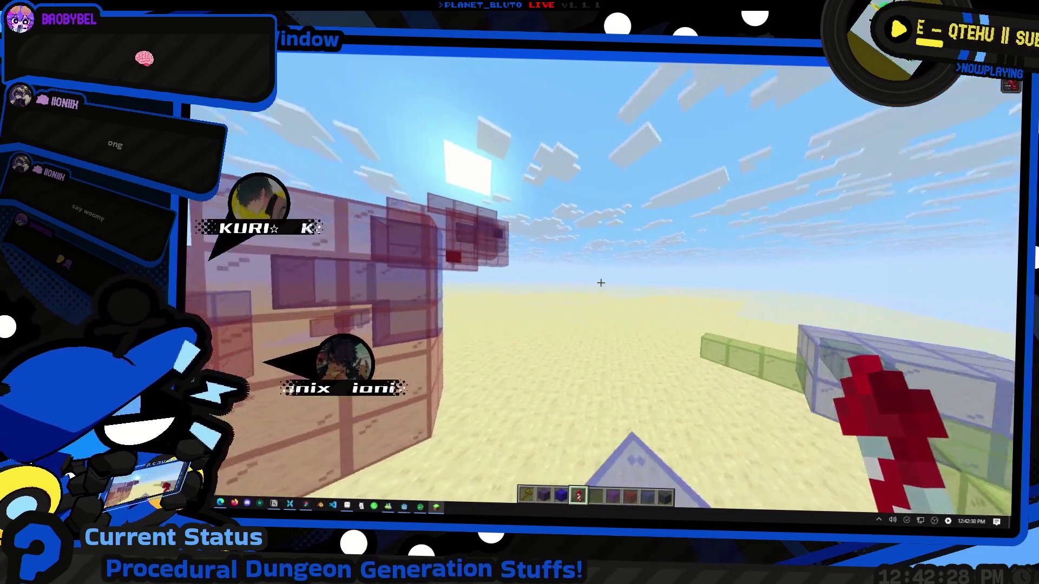
# Step: Fly to the grey stone brick tower and climb the wooden stairs beside it
pyautogui.press('w')
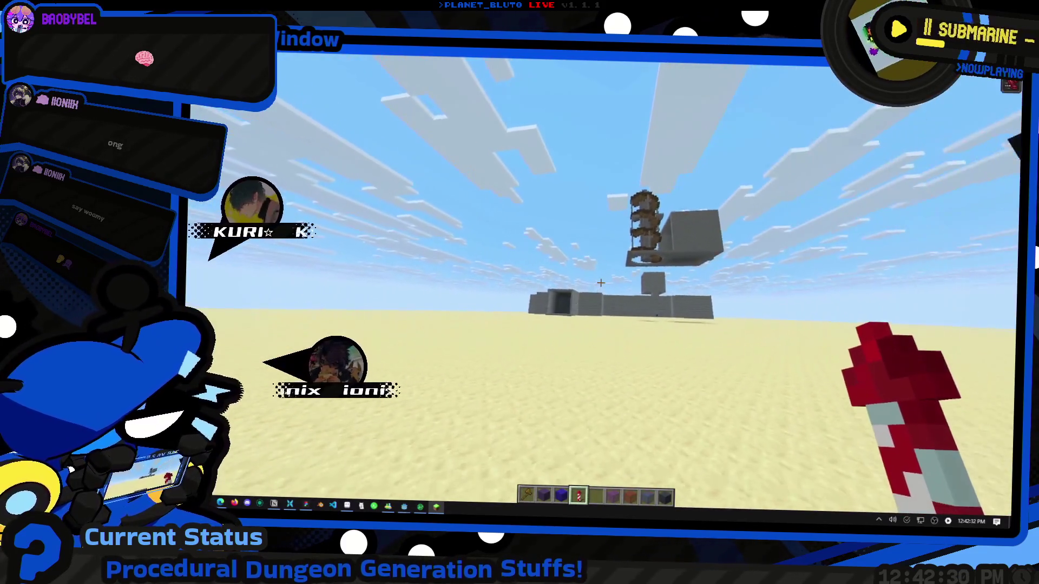
pyautogui.press('w')
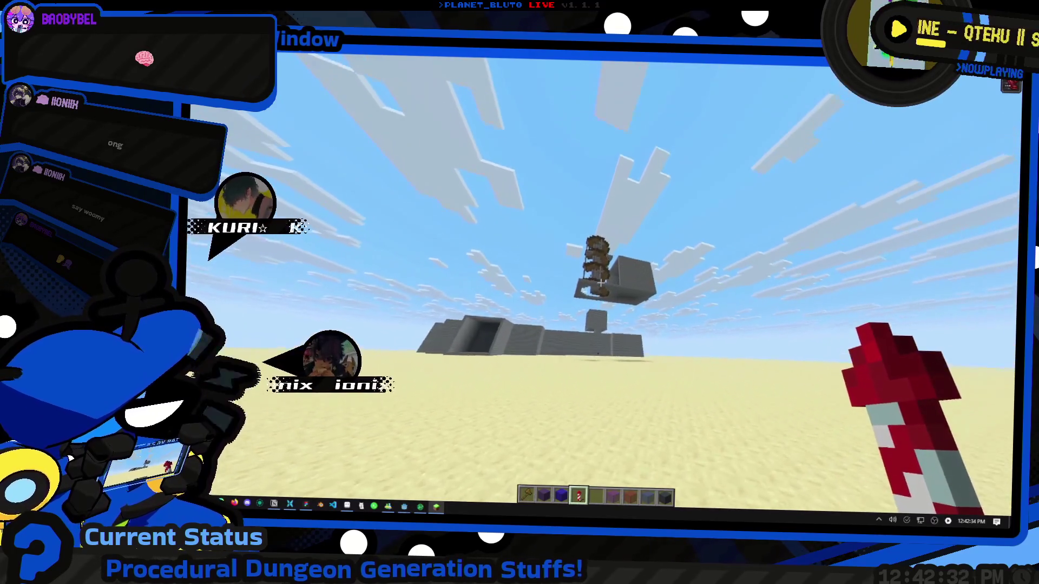
pyautogui.press('w')
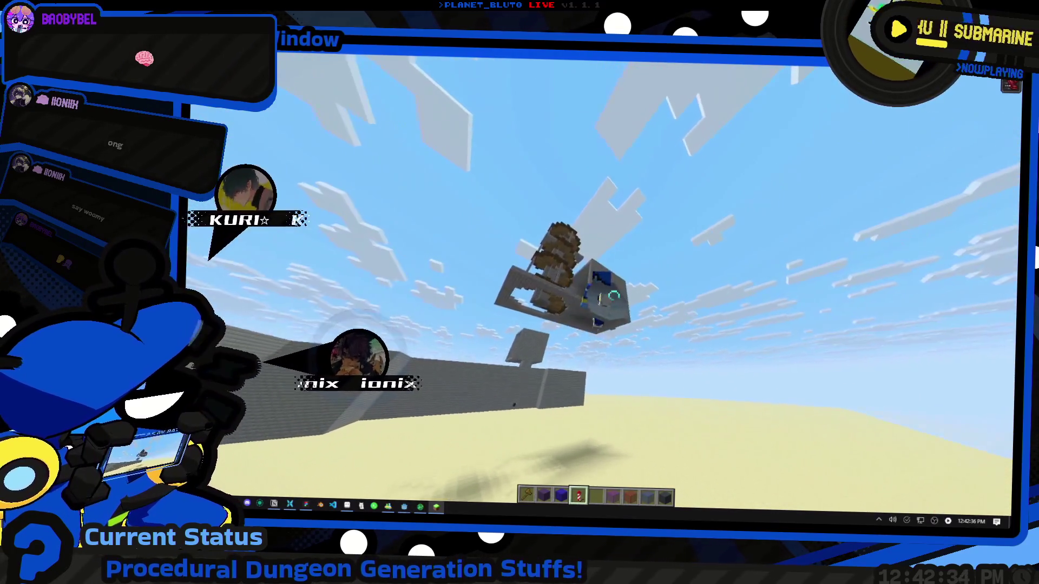
pyautogui.scroll(-1, 520, 292)
pyautogui.press('w')
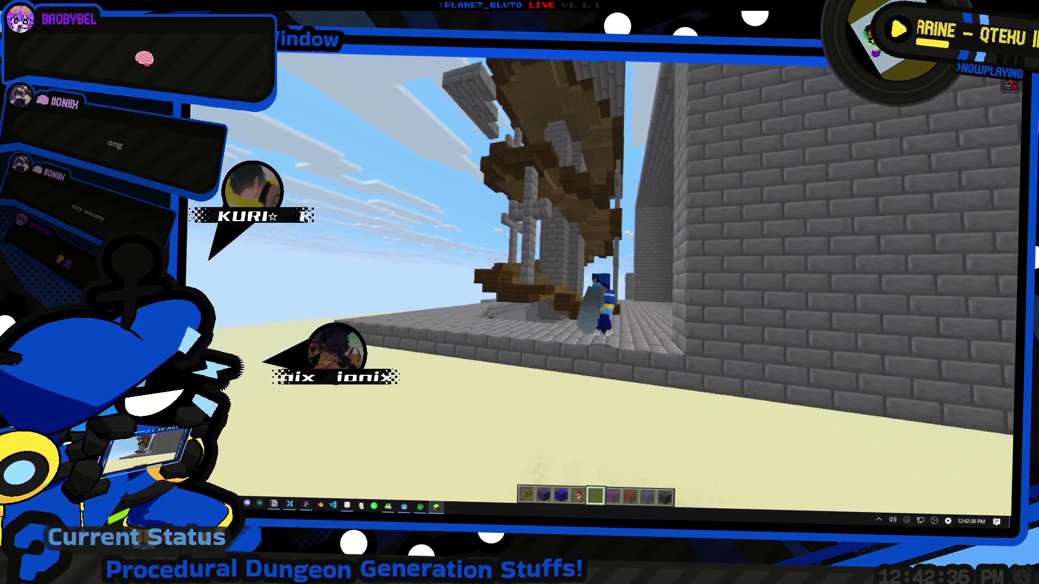
pyautogui.press('w')
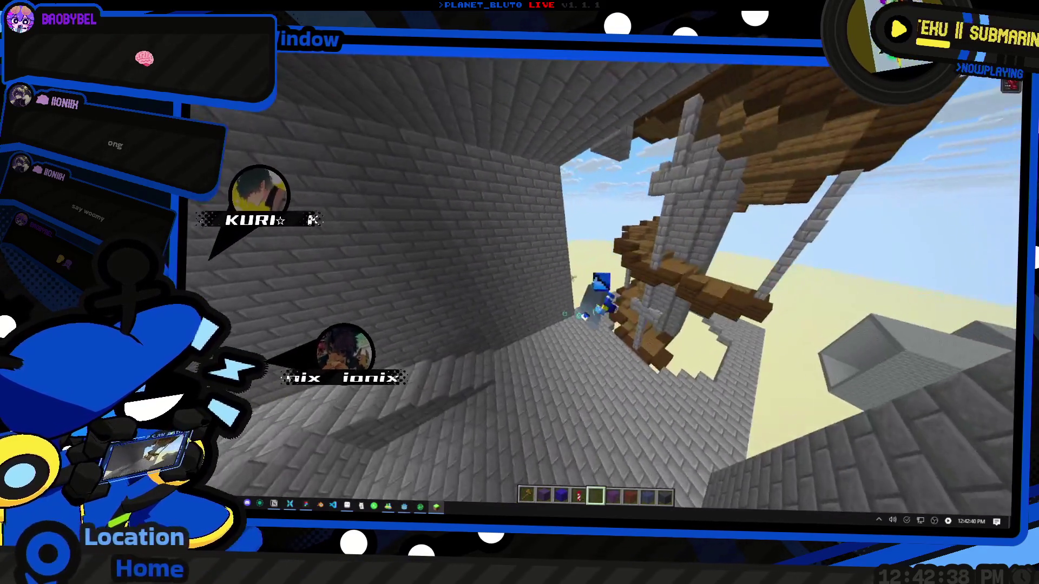
pyautogui.press('w')
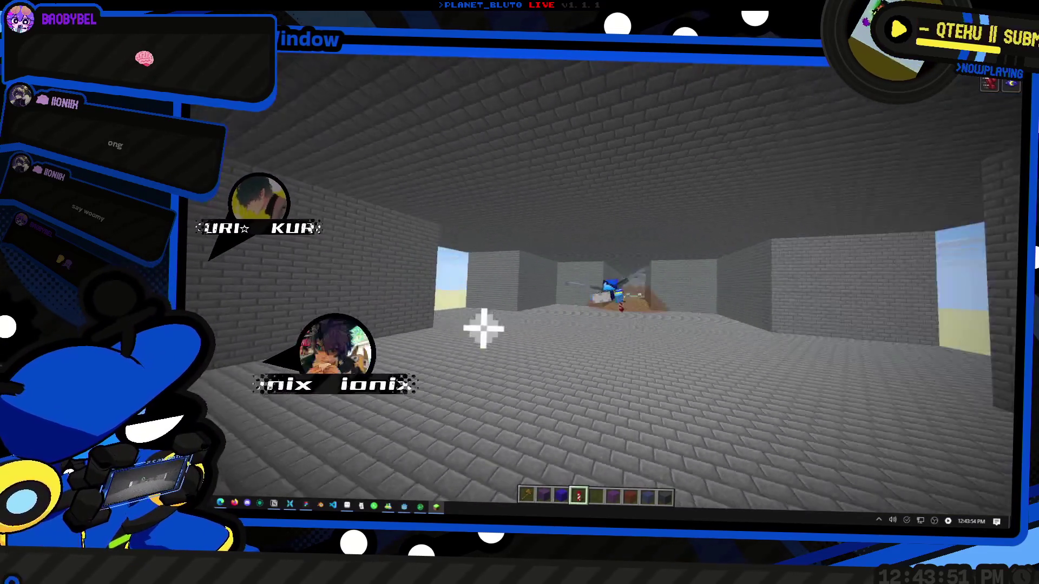
# Step: Walk through the stone room and down the long brick corridor, then open the Game Menu
pyautogui.press('w')
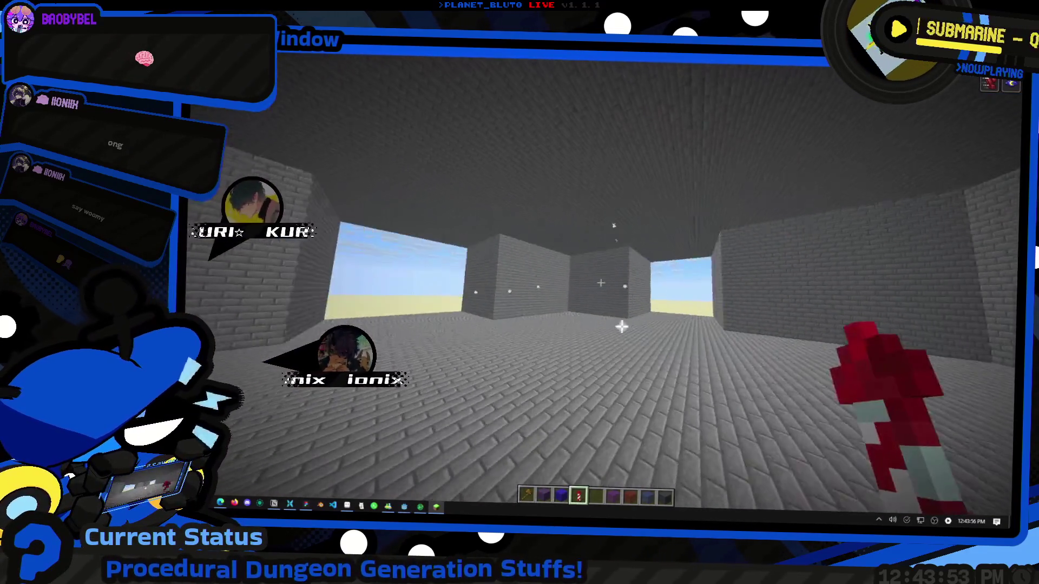
pyautogui.press('s')
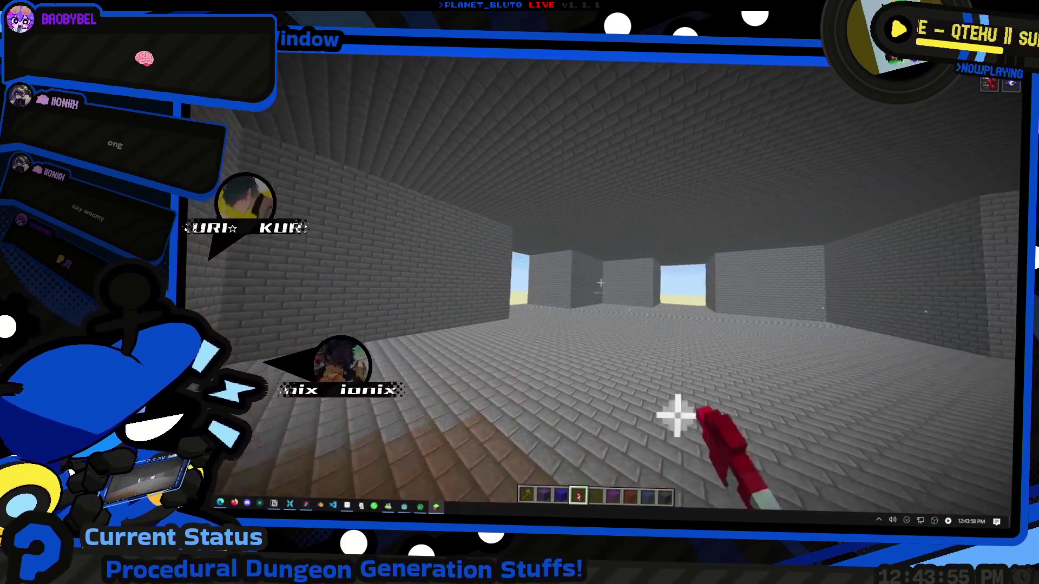
pyautogui.press('w')
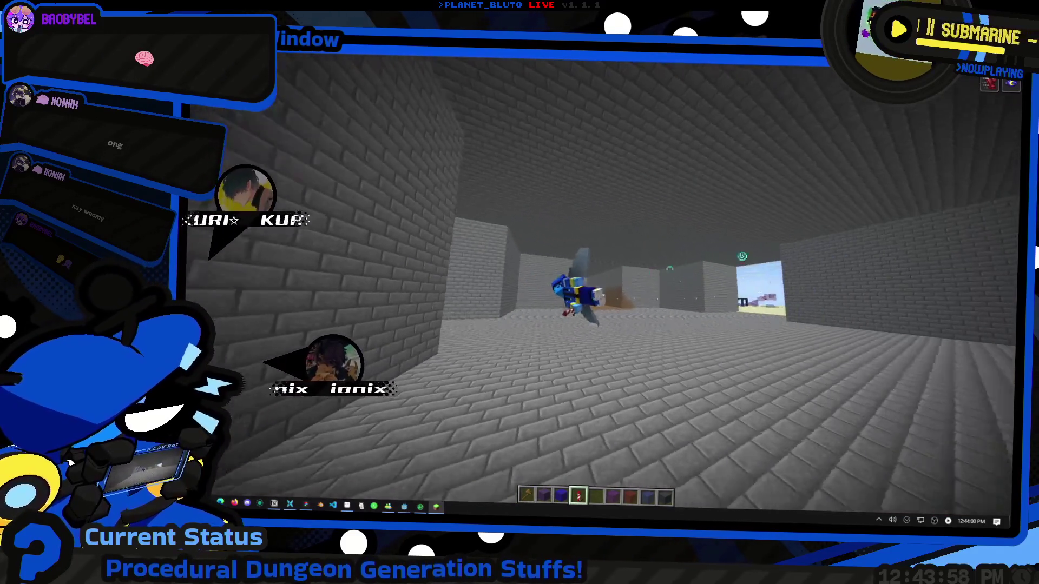
pyautogui.press('w')
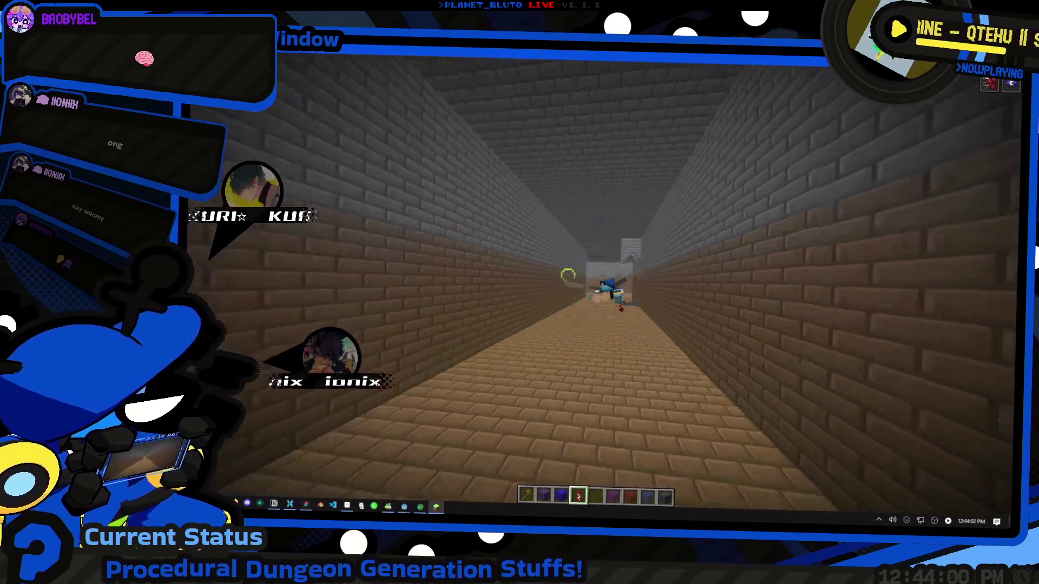
pyautogui.press('w')
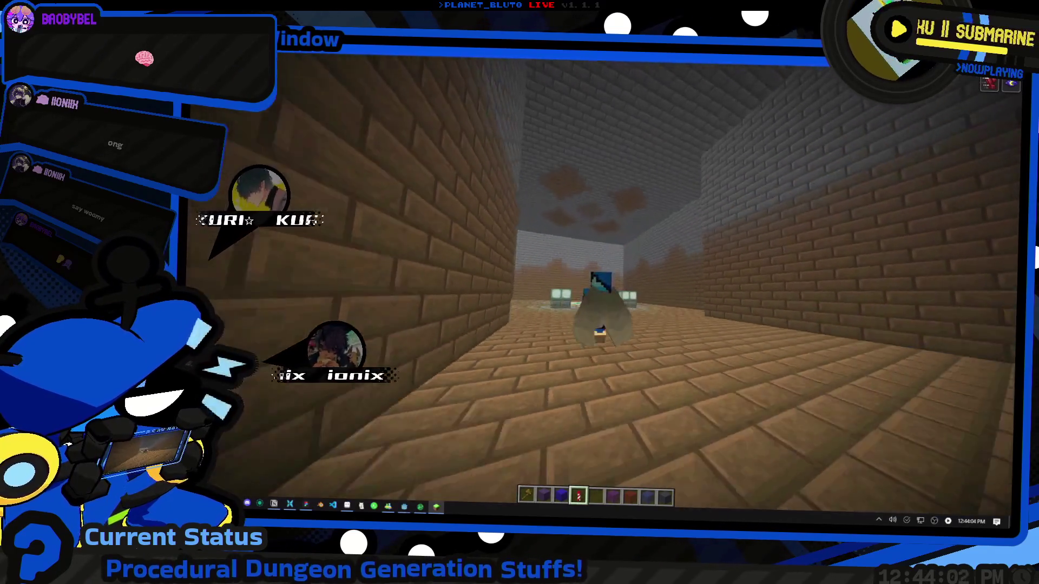
pyautogui.press('w')
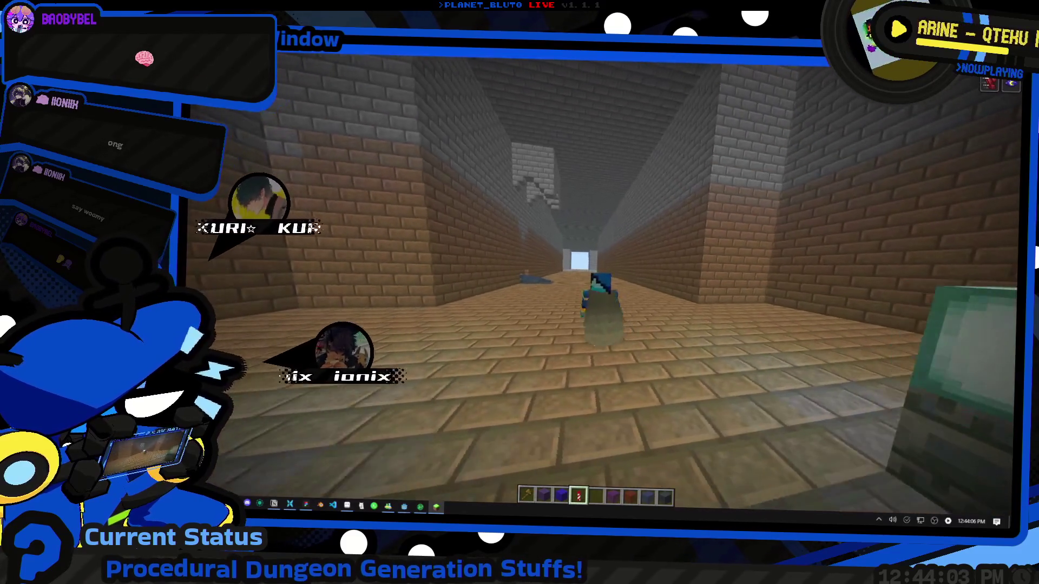
pyautogui.press('w')
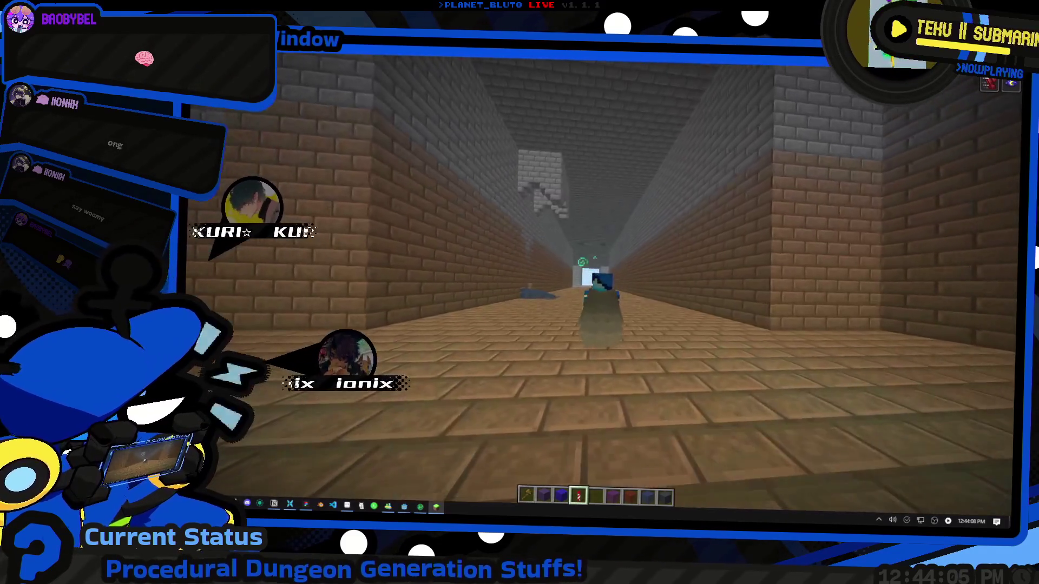
pyautogui.press('Escape')
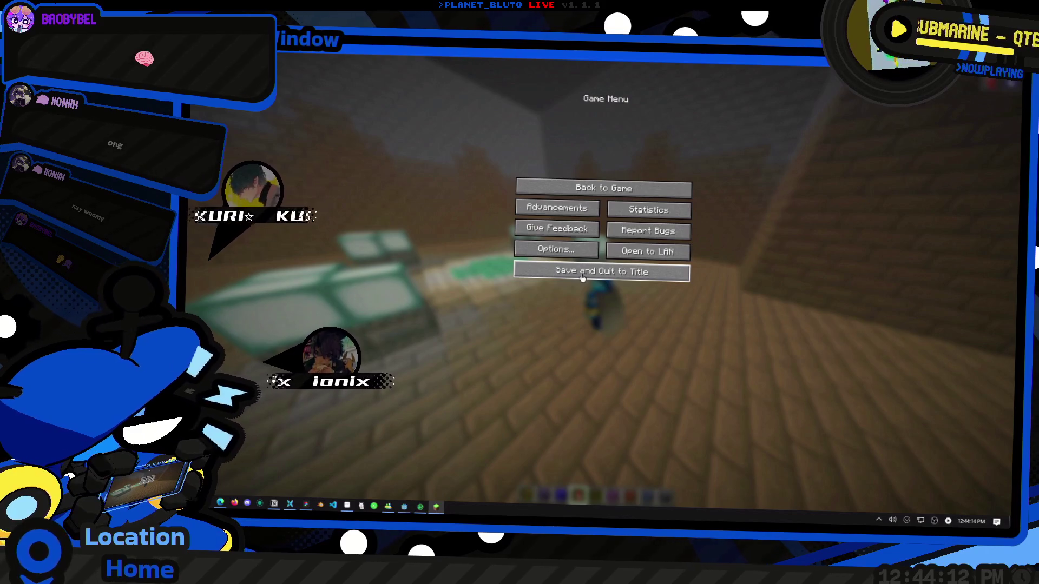
# Step: Save and quit the Minecraft world, then open the Start menu's Gamez folder
pyautogui.press('Escape')
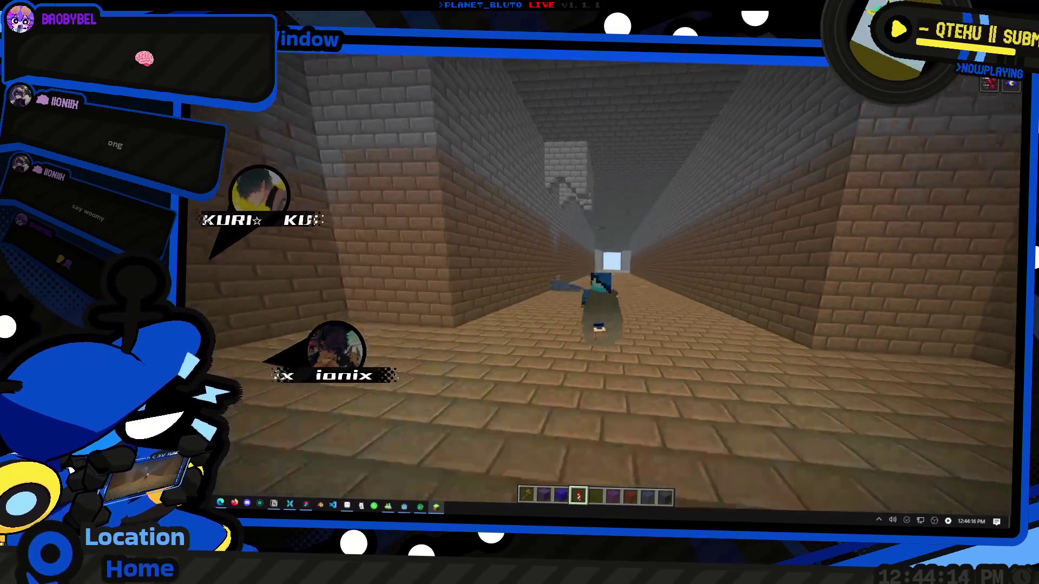
pyautogui.press('w')
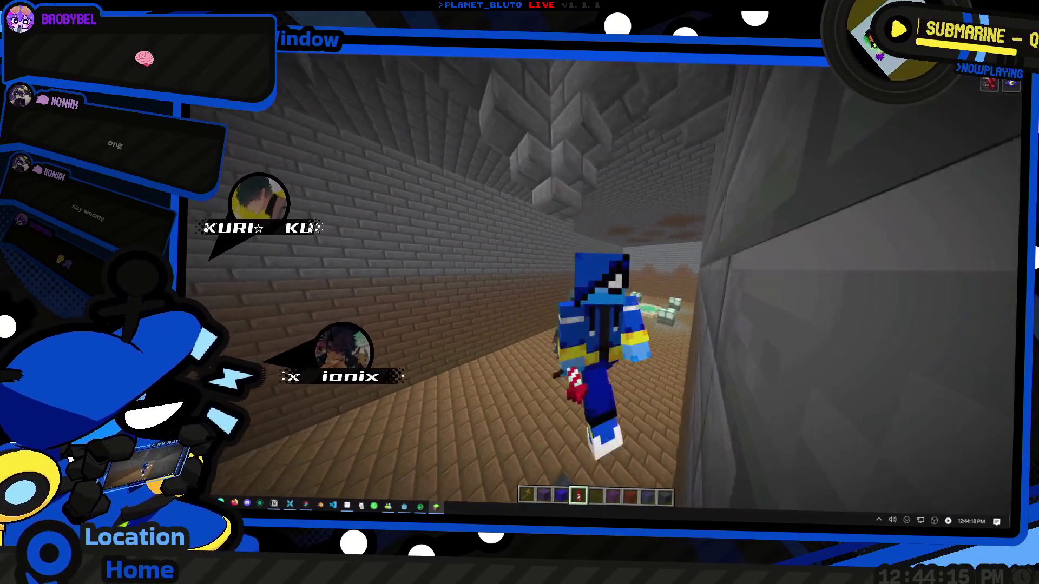
pyautogui.press('Escape')
pyautogui.press('ctrl+super+Right')
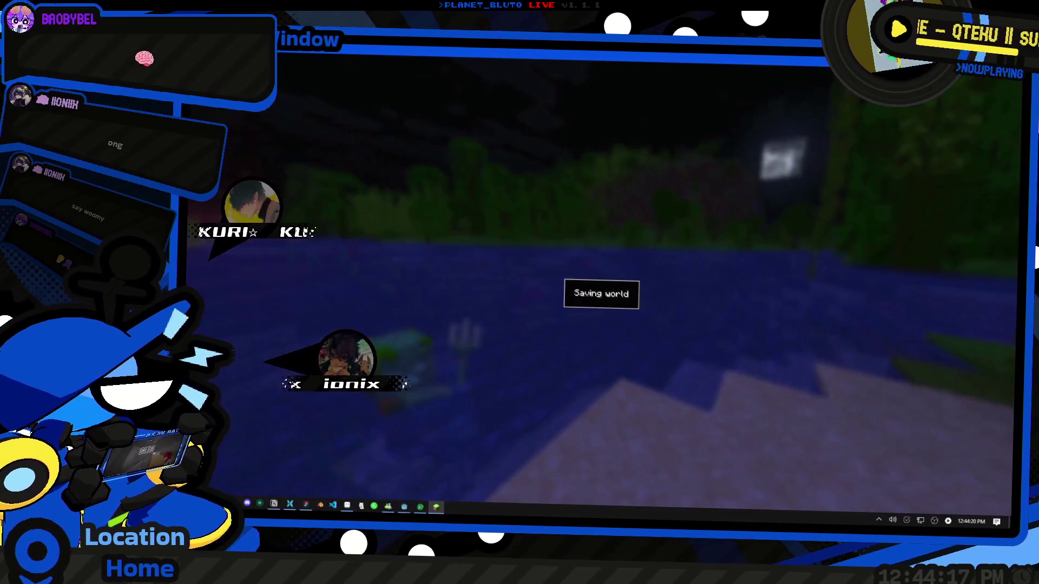
pyautogui.press('super')
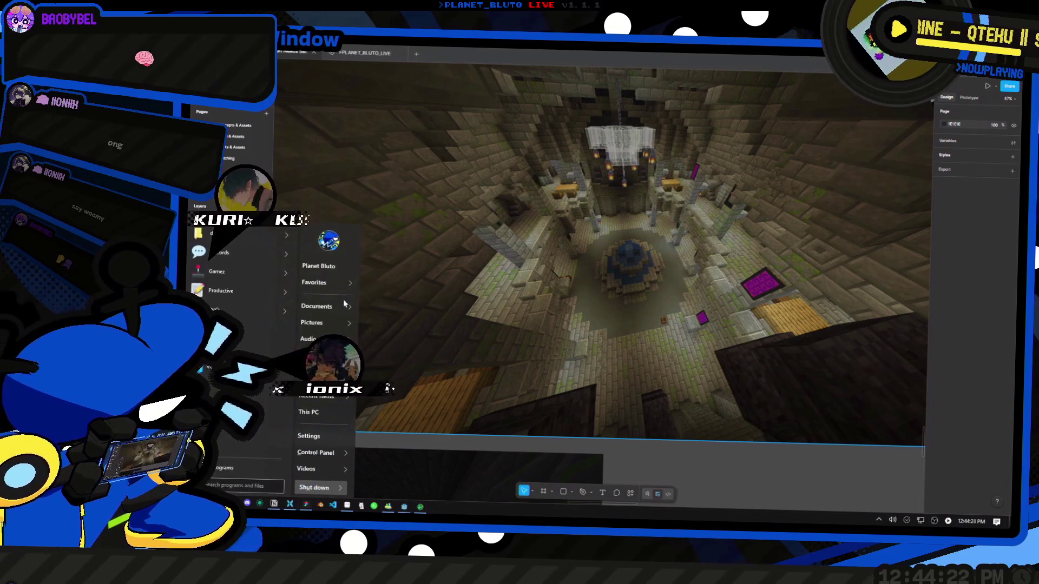
pyautogui.moveTo(251, 280)
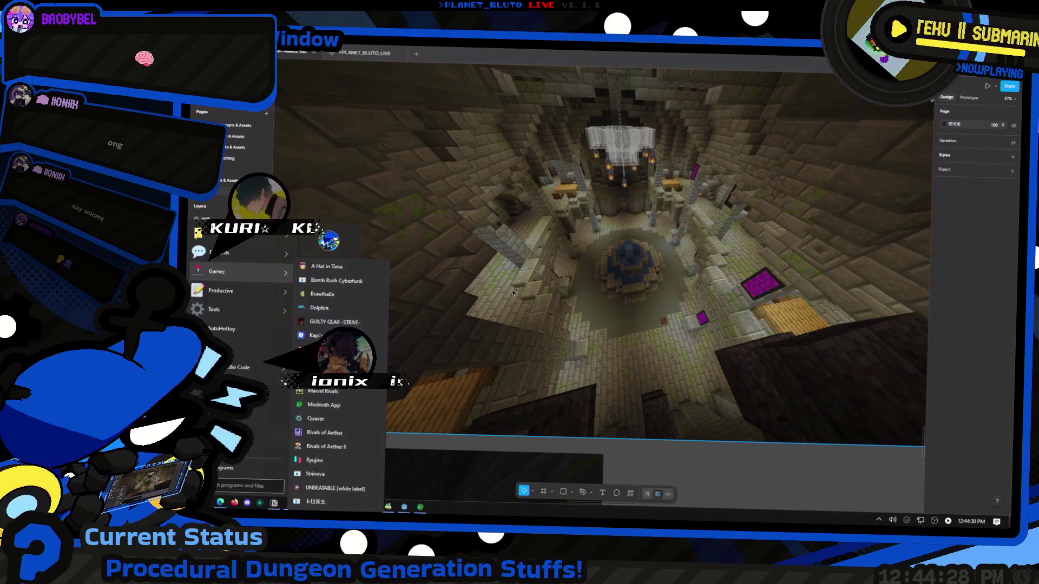
# Step: Launch Minecraft Launcher via a Start menu search for 'minecraf', then bring Modrinth App forward
pyautogui.click(513, 293)
pyautogui.scroll(-10, 520, 298)
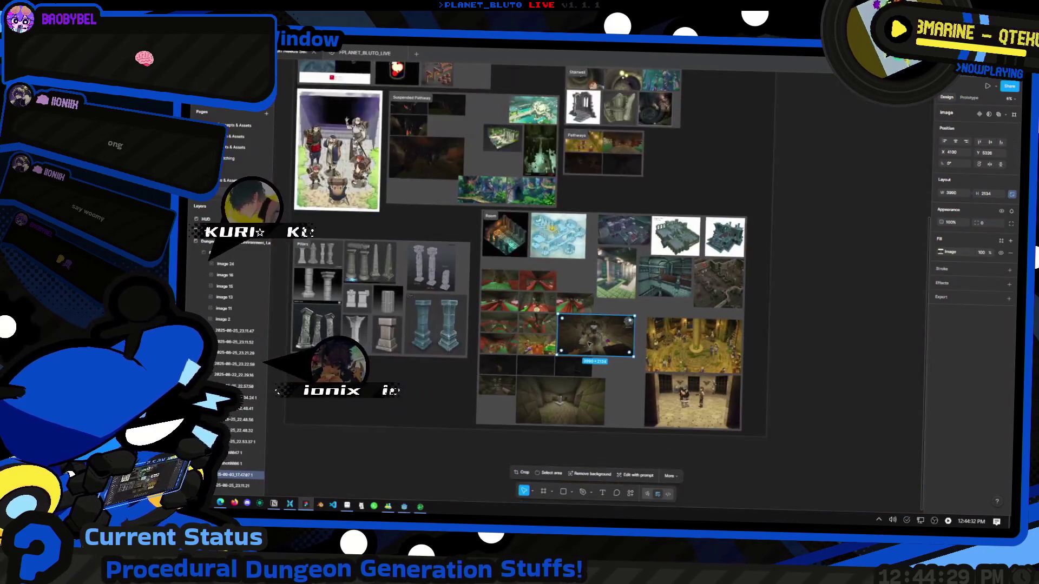
pyautogui.scroll(2, 590, 344)
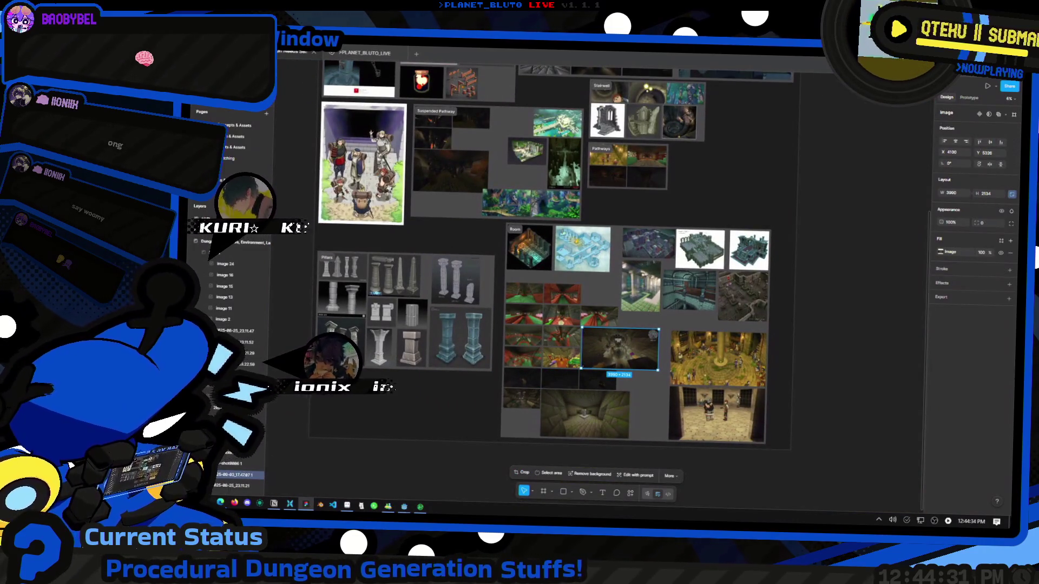
pyautogui.press('super')
pyautogui.click(233, 468)
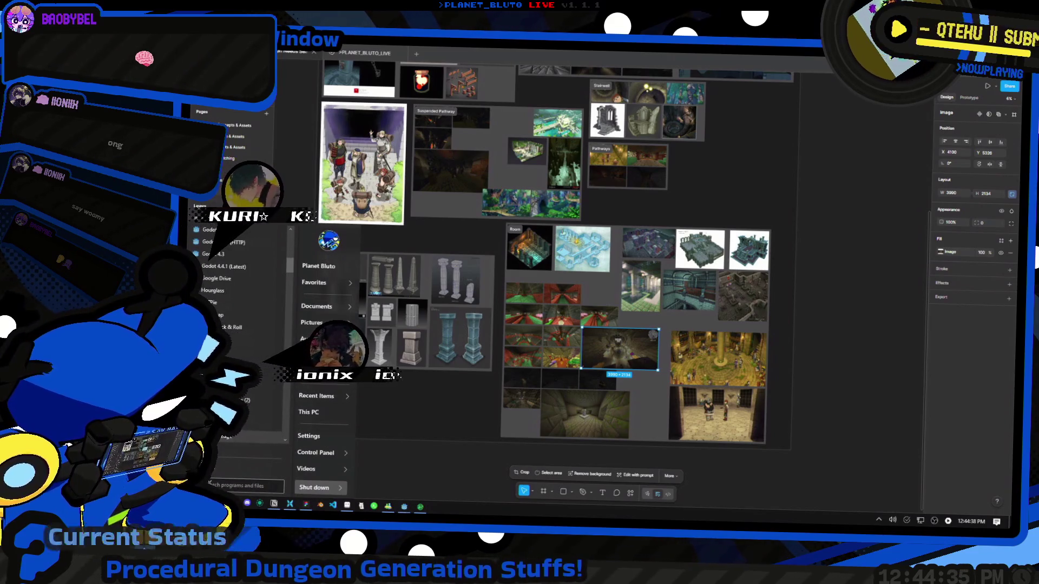
pyautogui.write('minecraf')
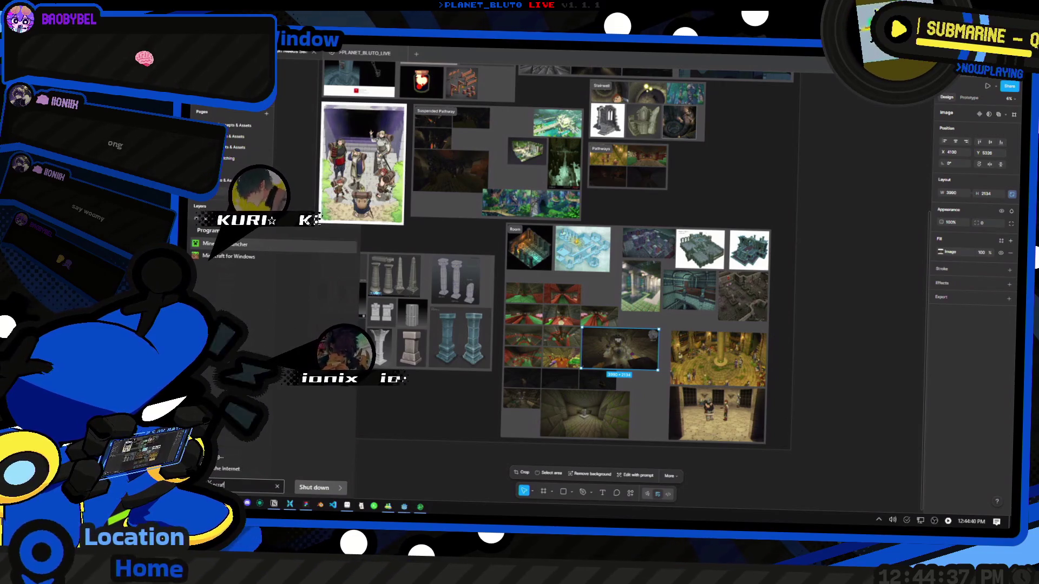
pyautogui.press('Return')
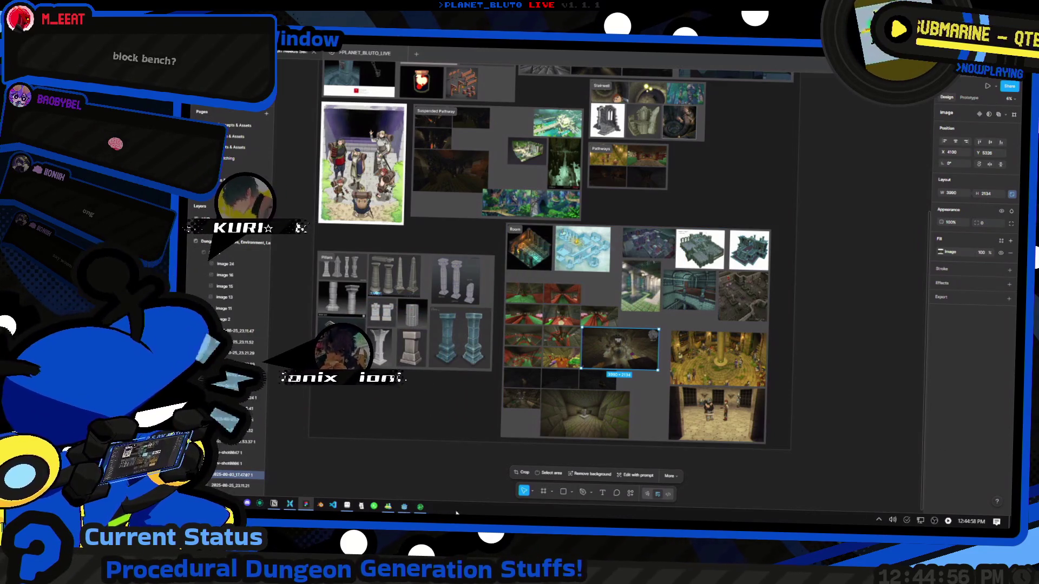
pyautogui.click(420, 507)
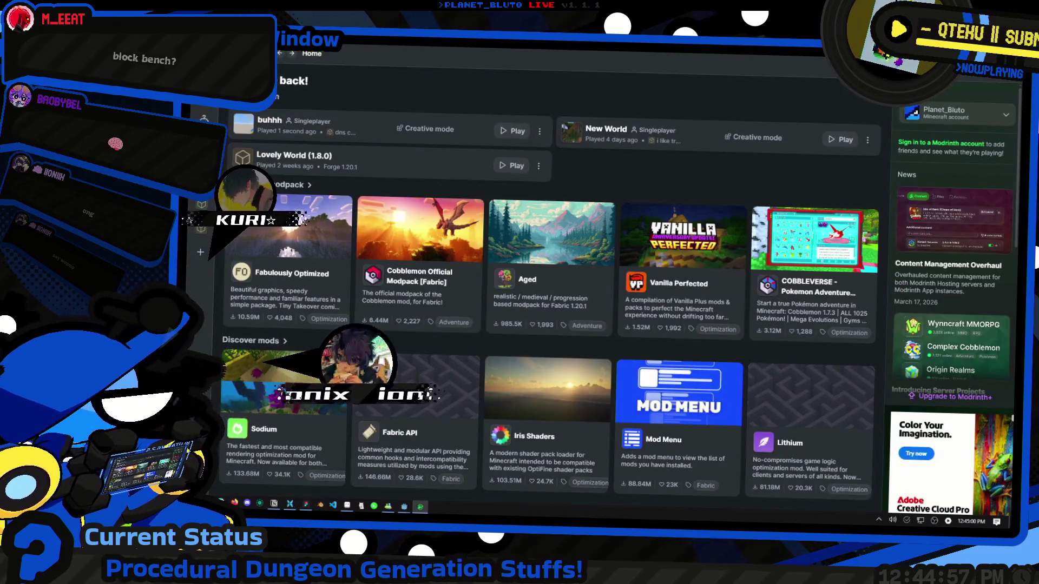
# Step: Zoom out on the Figma reference board and close the Modrinth app
pyautogui.hotkey('alt', 'Tab')
pyautogui.scroll(3, 473, 344)
pyautogui.scroll(5, 473, 344)
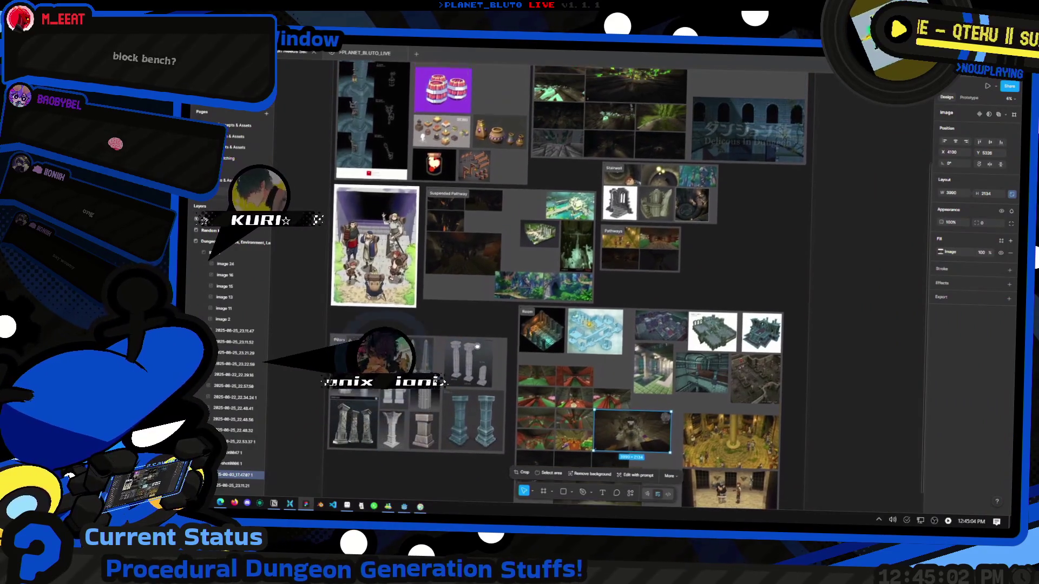
pyautogui.scroll(2, 458, 340)
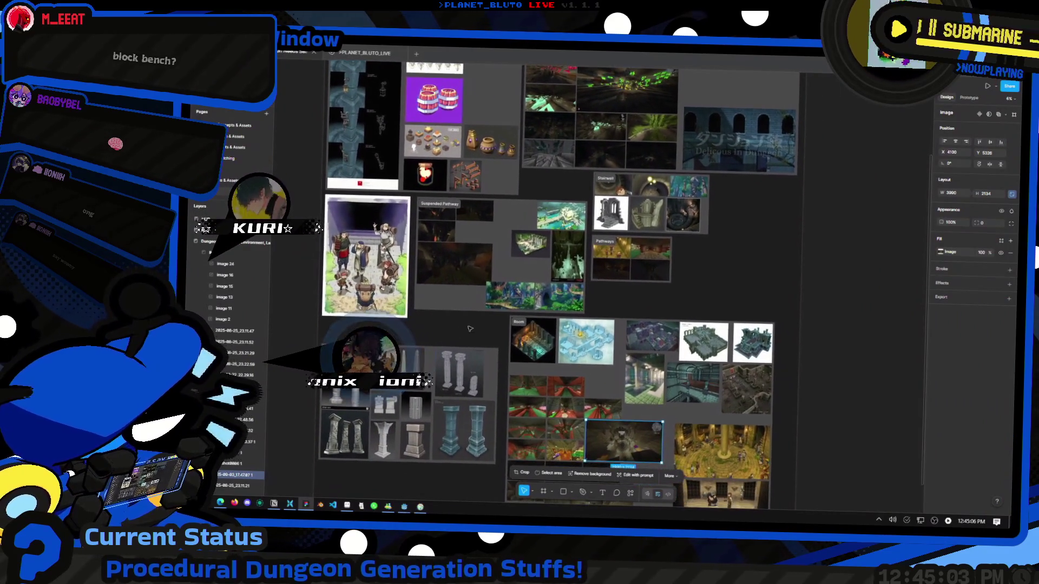
pyautogui.scroll(-5, 508, 335)
pyautogui.scroll(2, 501, 291)
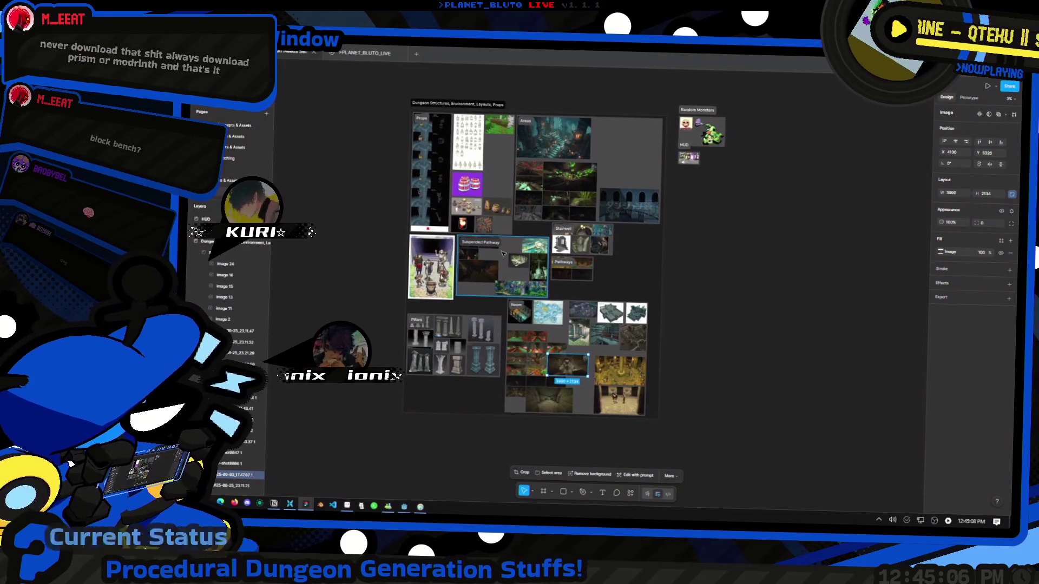
pyautogui.click(421, 507)
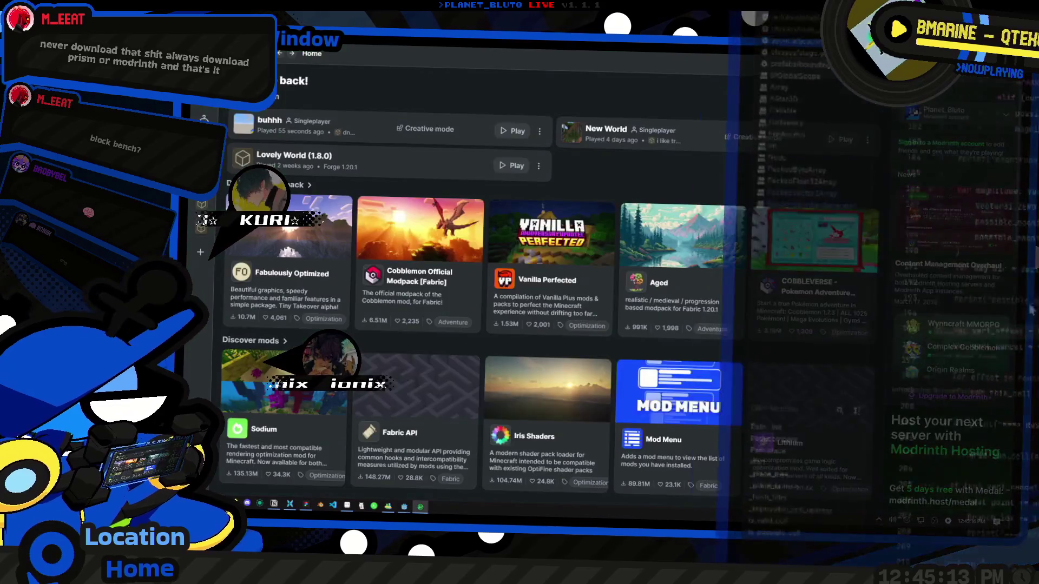
pyautogui.hotkey('alt', 'F4')
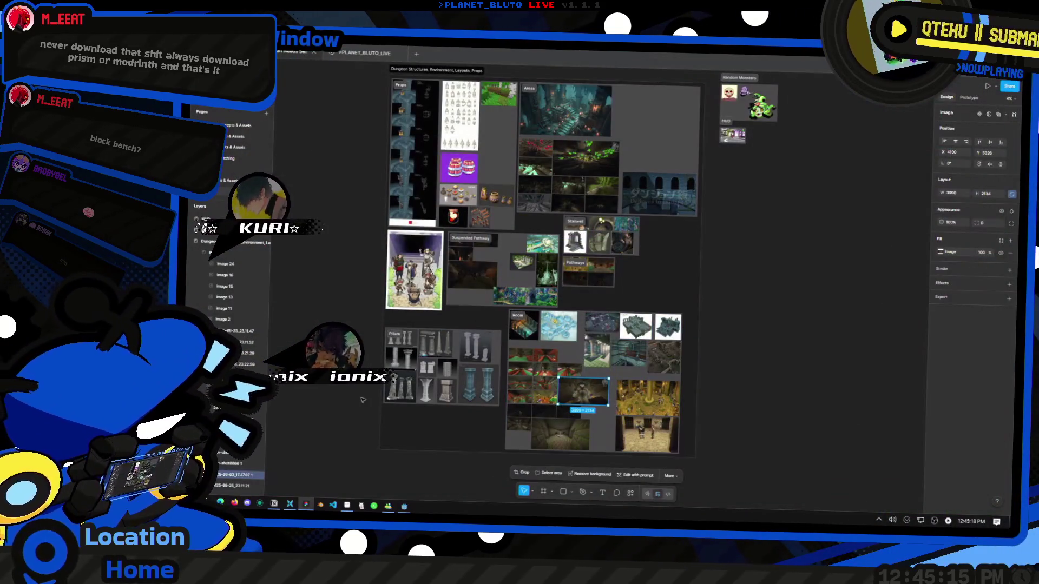
# Step: Browse the Start menu's Tools, Productive and Gamez folders looking for Minecraft for Windows
pyautogui.press('super')
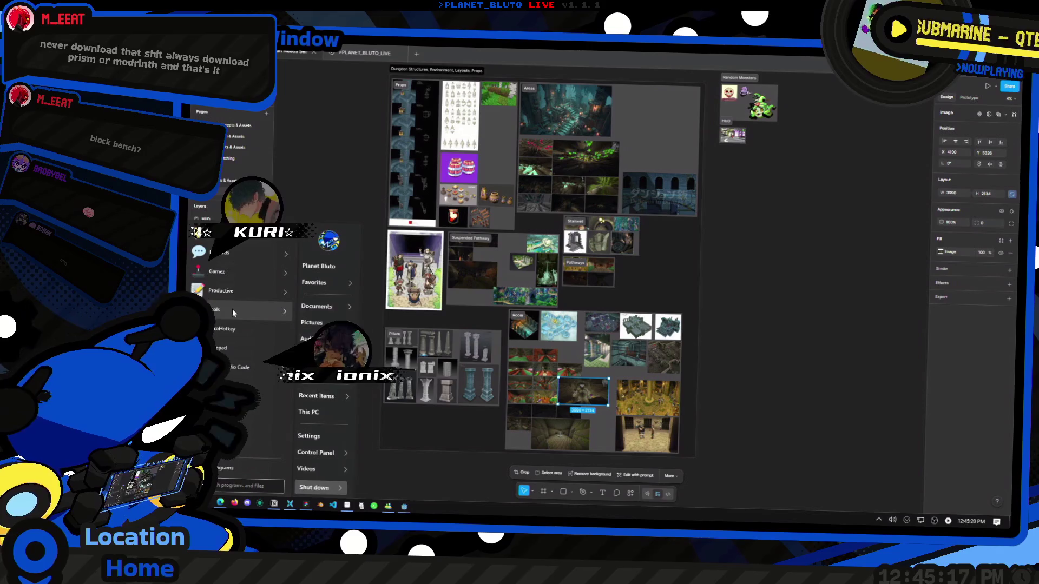
pyautogui.moveTo(232, 310)
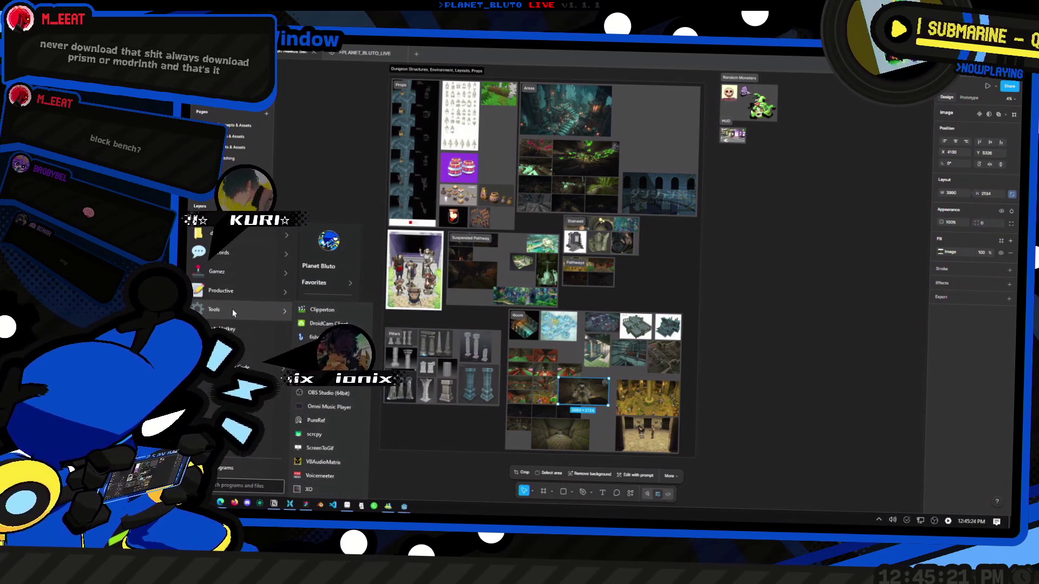
pyautogui.moveTo(242, 290)
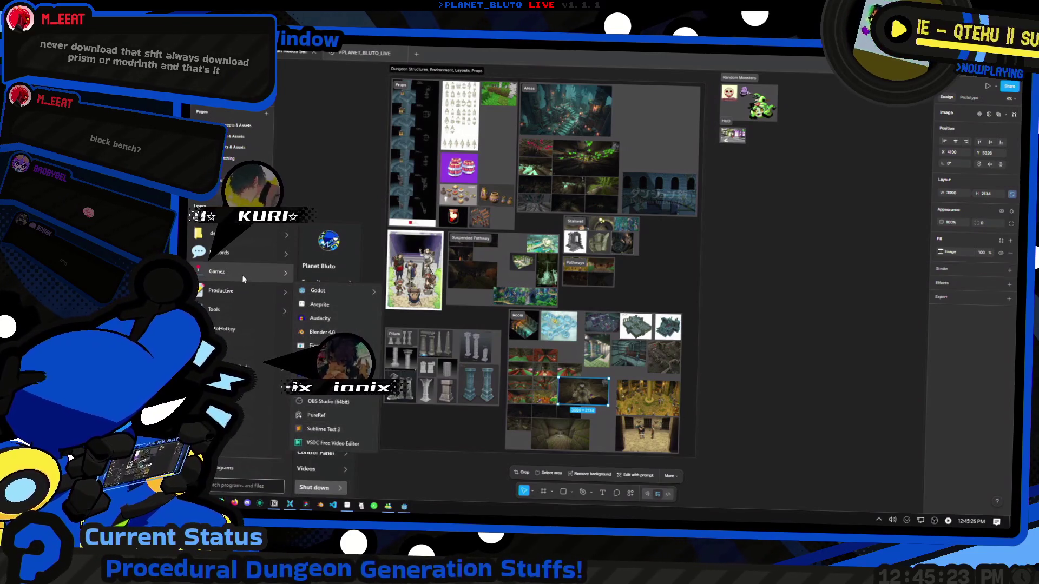
pyautogui.moveTo(243, 271)
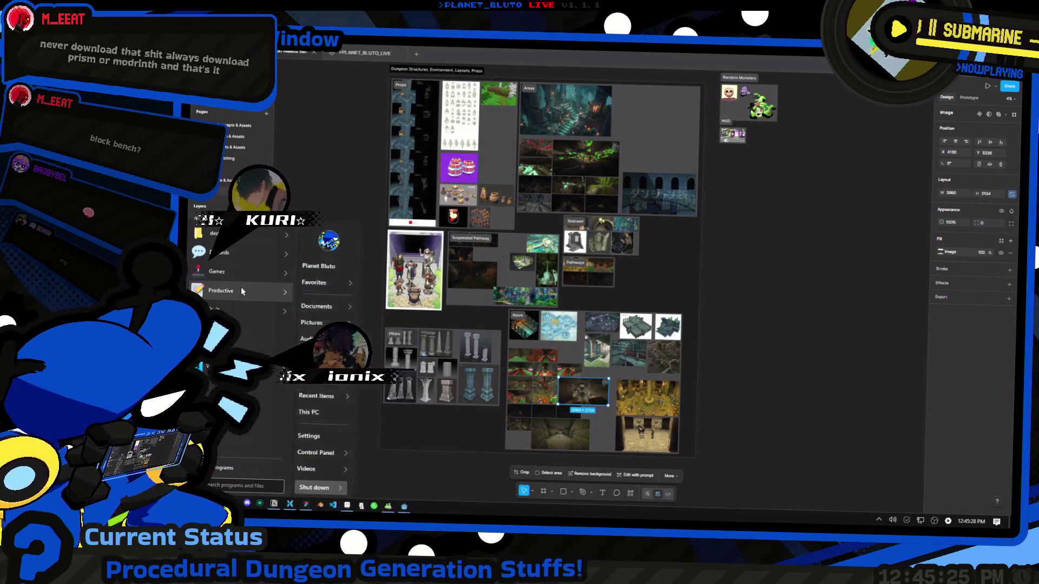
pyautogui.moveTo(353, 290)
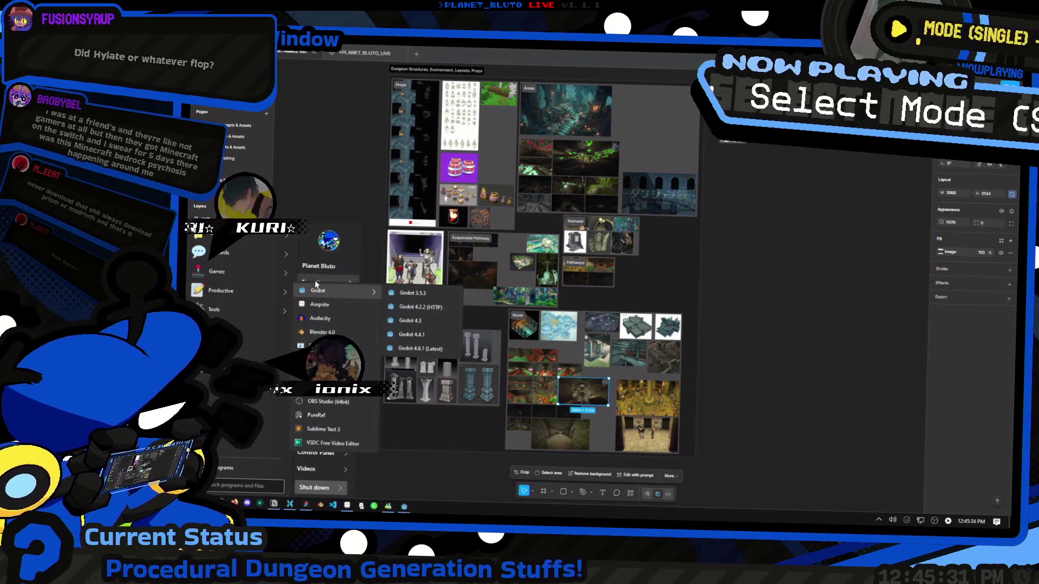
pyautogui.moveTo(316, 283)
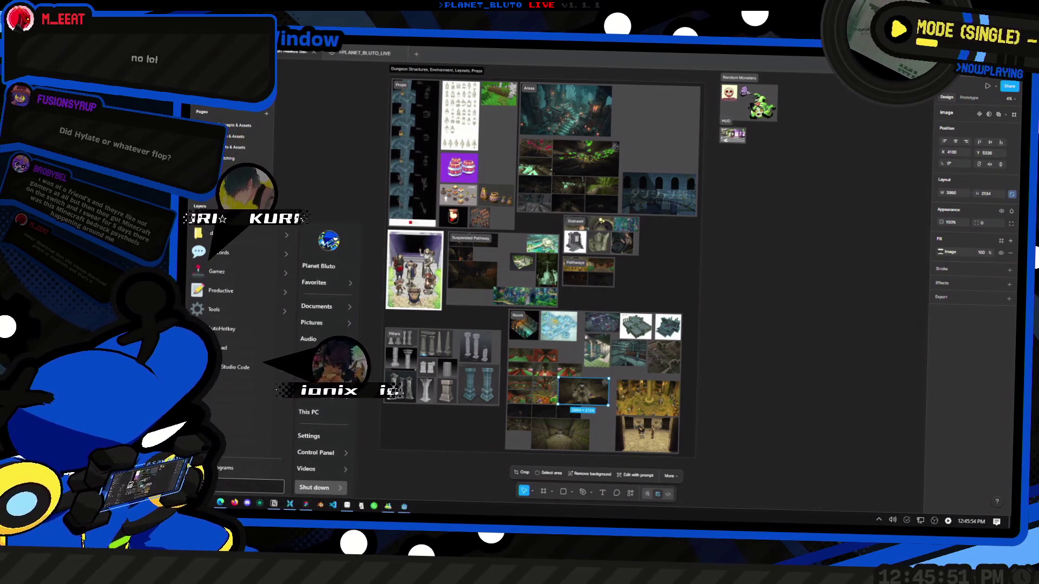
pyautogui.press('Escape')
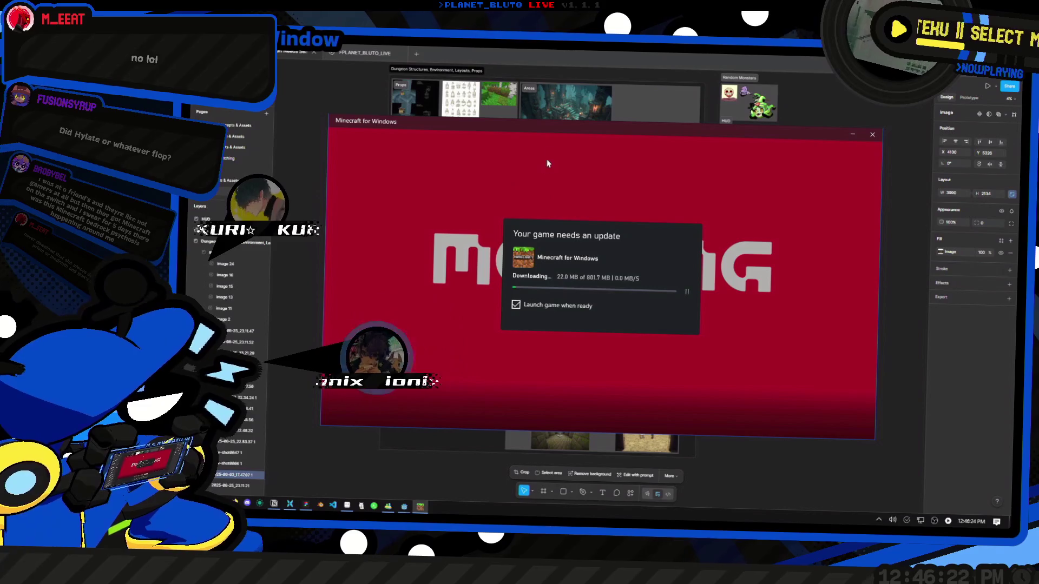
# Step: Nudge the updating Minecraft window while the update reaches 372 MB of 801.7 MB, then show the window overview
pyautogui.moveTo(540, 125); pyautogui.dragTo(533, 132)
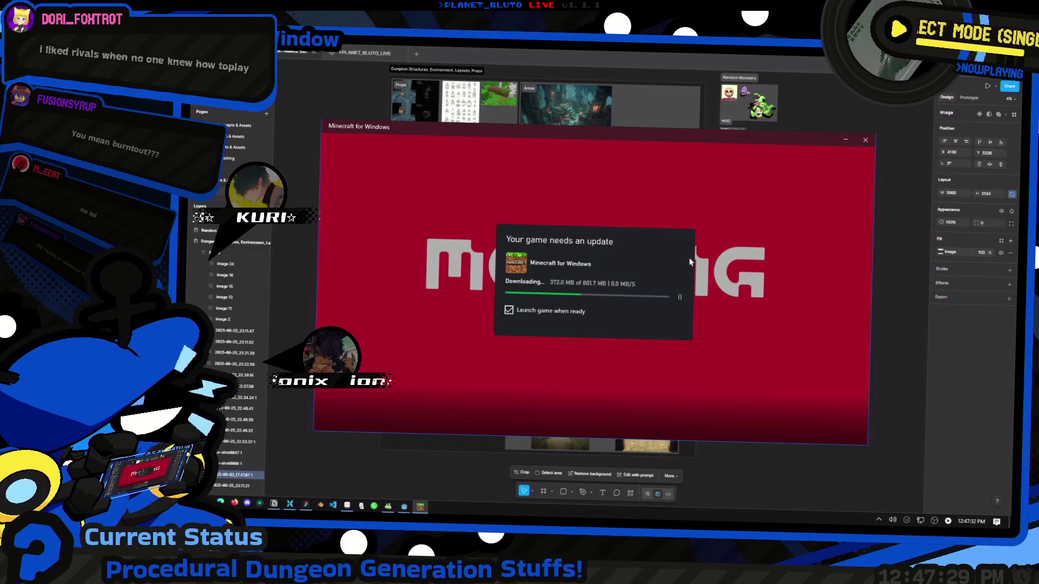
pyautogui.press('super+Tab')
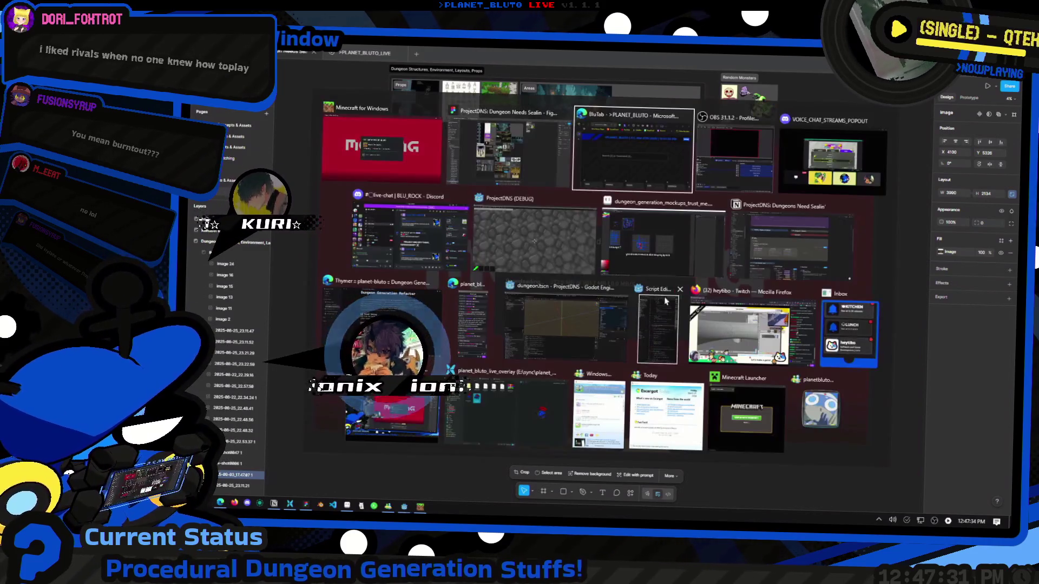
# Step: Check the running ProjectDNS dungeon game, then return to the Godot editor and orbit the 3D view
pyautogui.click(849, 329)
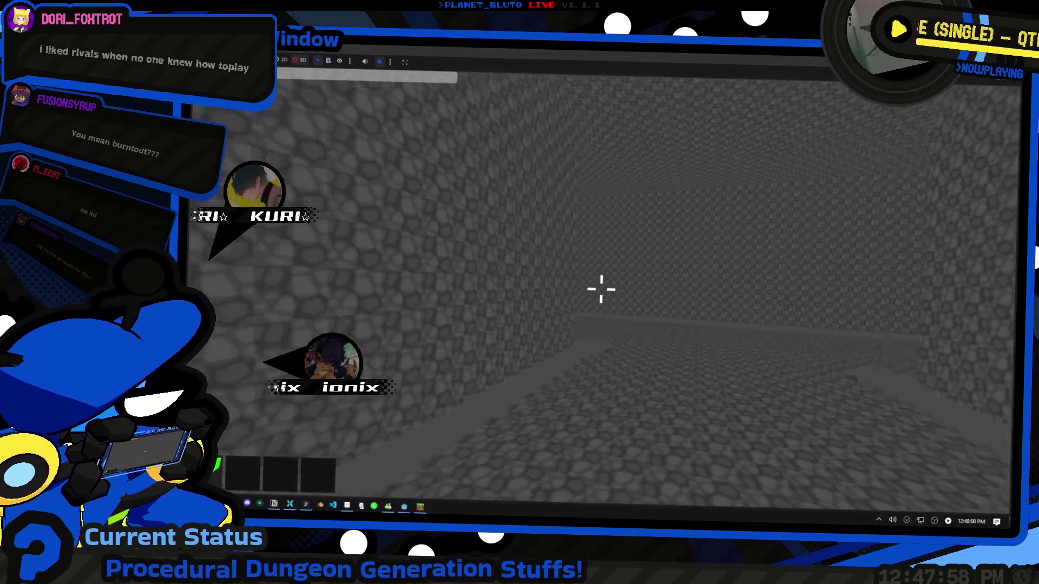
pyautogui.hotkey('alt', 'Tab')
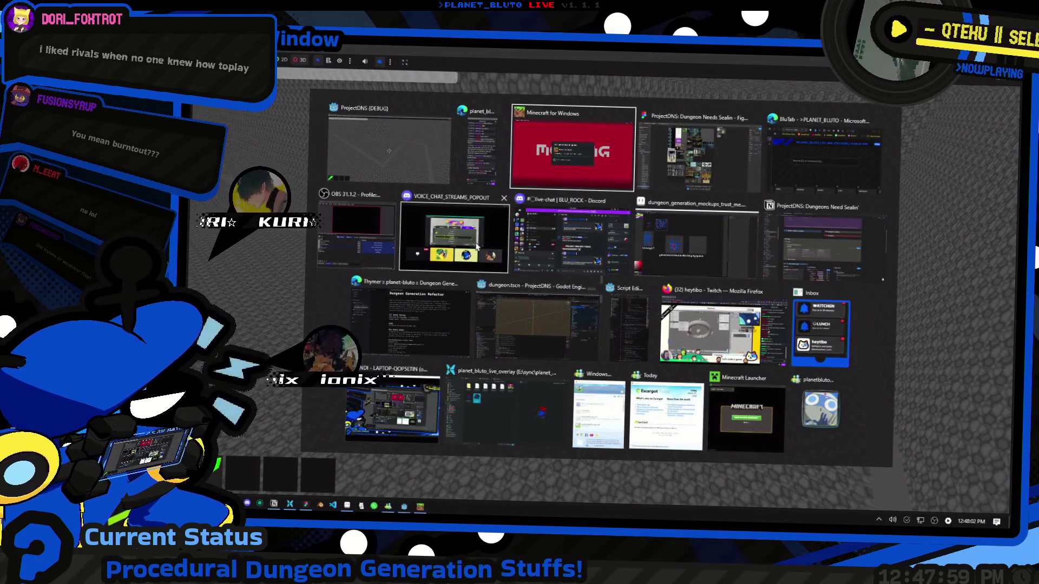
pyautogui.click(506, 322)
pyautogui.moveTo(489, 202)
pyautogui.mouseDown()
pyautogui.moveTo(561, 218)
pyautogui.moveTo(547, 220)
pyautogui.moveTo(548, 258)
pyautogui.moveTo(542, 226)
pyautogui.moveTo(574, 222)
pyautogui.mouseUp()
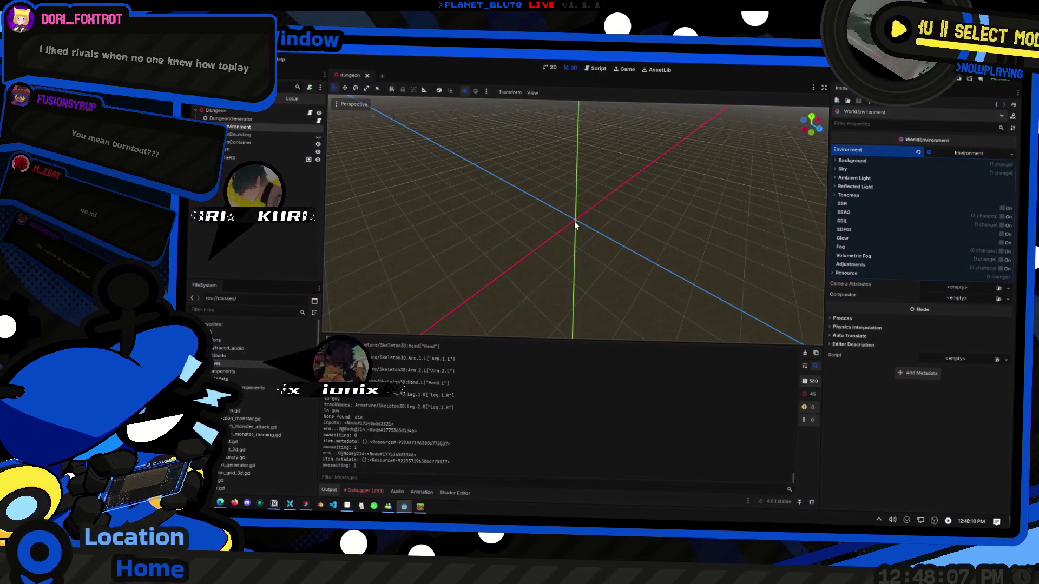
pyautogui.moveTo(573, 221)
pyautogui.mouseDown()
pyautogui.moveTo(556, 220)
pyautogui.moveTo(587, 202)
pyautogui.mouseUp()
# Step: Open the Bedrock Edition Creator Tools page in the Minecraft Launcher
pyautogui.scroll(2, 574, 217)
pyautogui.hotkey('alt', 'Tab')
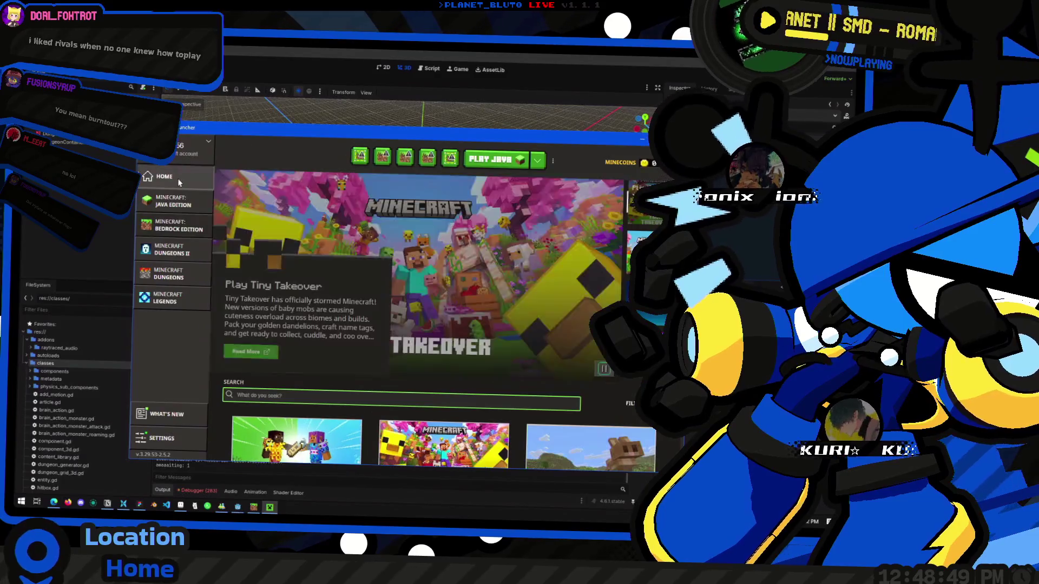
pyautogui.click(180, 228)
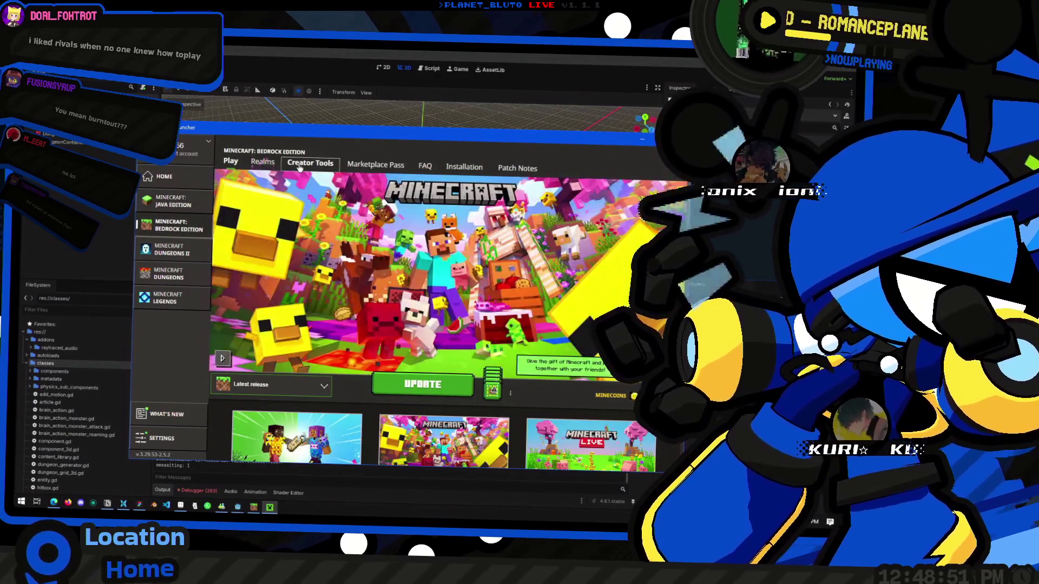
pyautogui.click(310, 163)
# Step: Keep Latest release as the Editor version and launch the Bedrock Editor
pyautogui.click(312, 390)
pyautogui.click(309, 390)
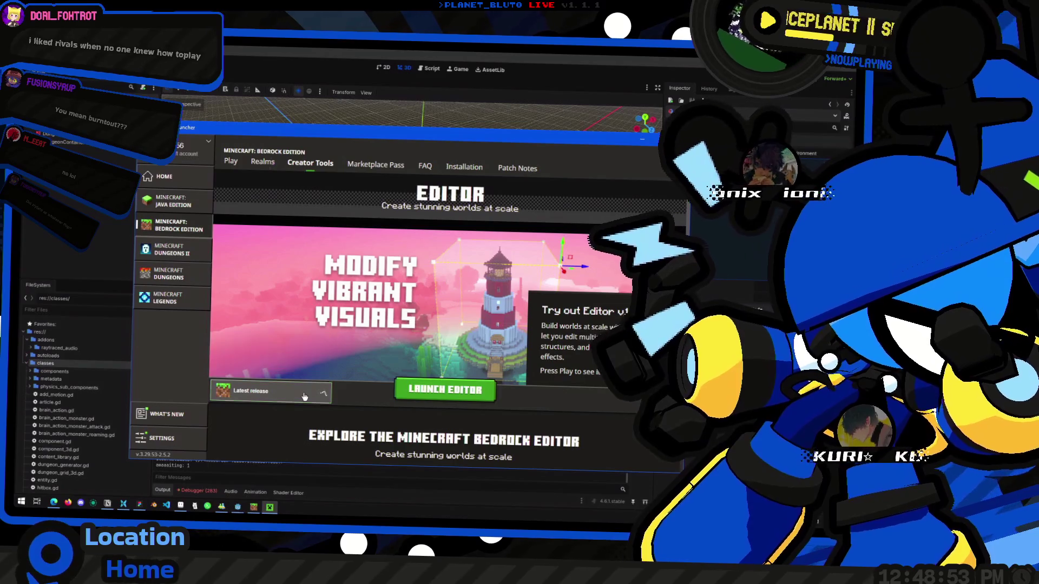
pyautogui.click(306, 391)
pyautogui.click(307, 391)
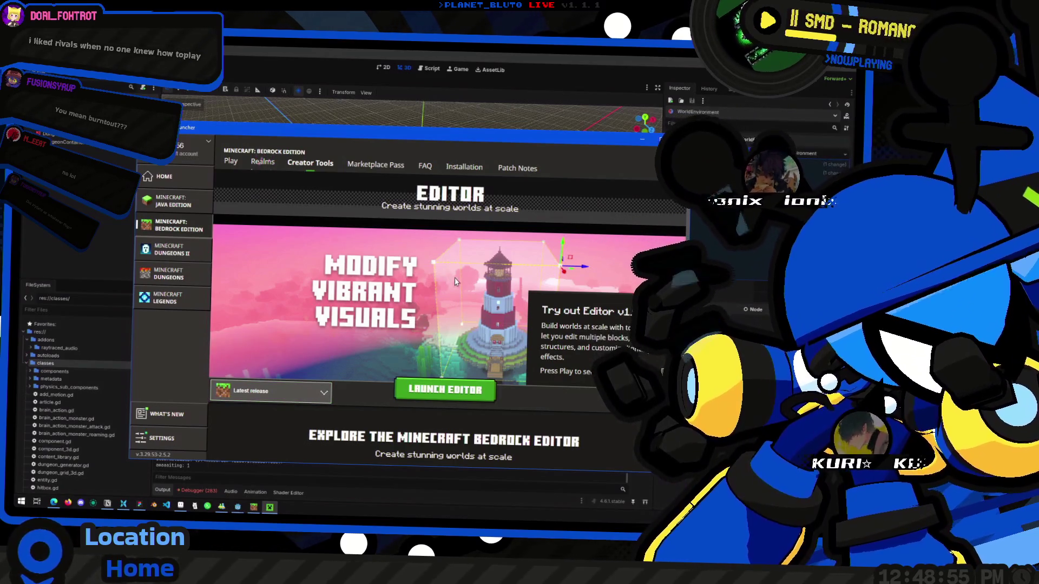
pyautogui.click(304, 387)
pyautogui.click(290, 340)
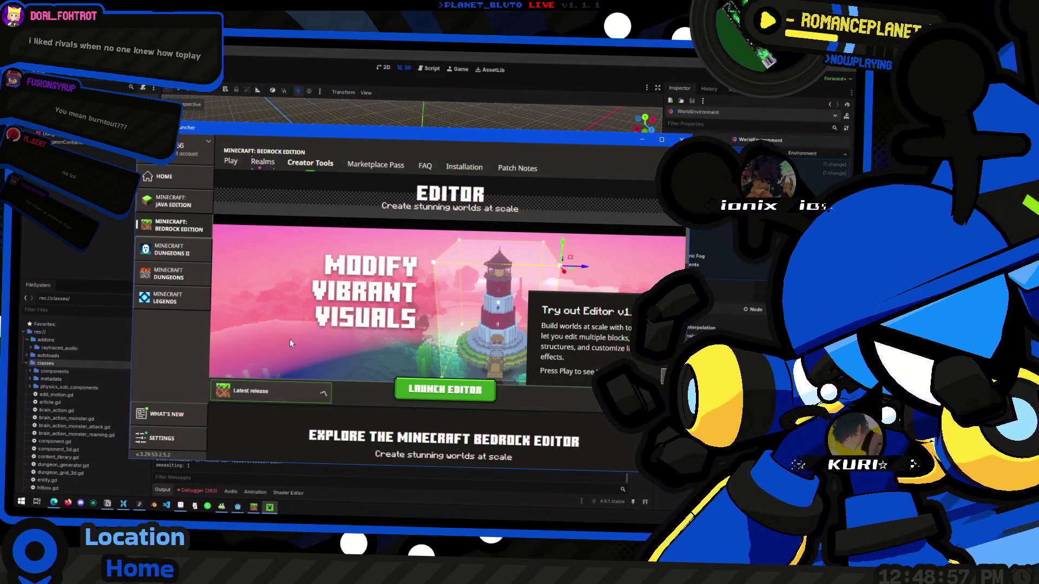
pyautogui.click(435, 396)
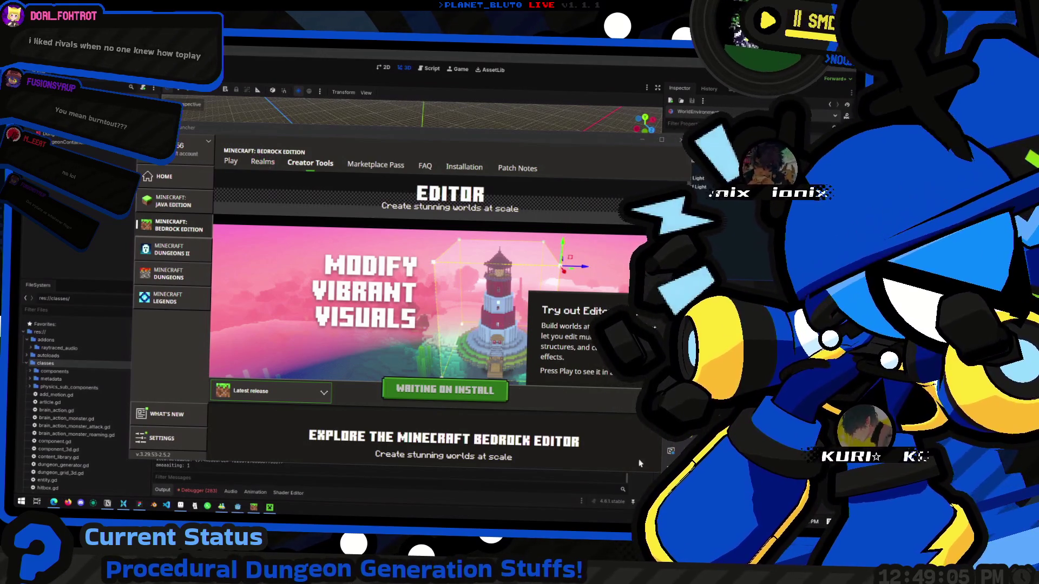
pyautogui.click(331, 320)
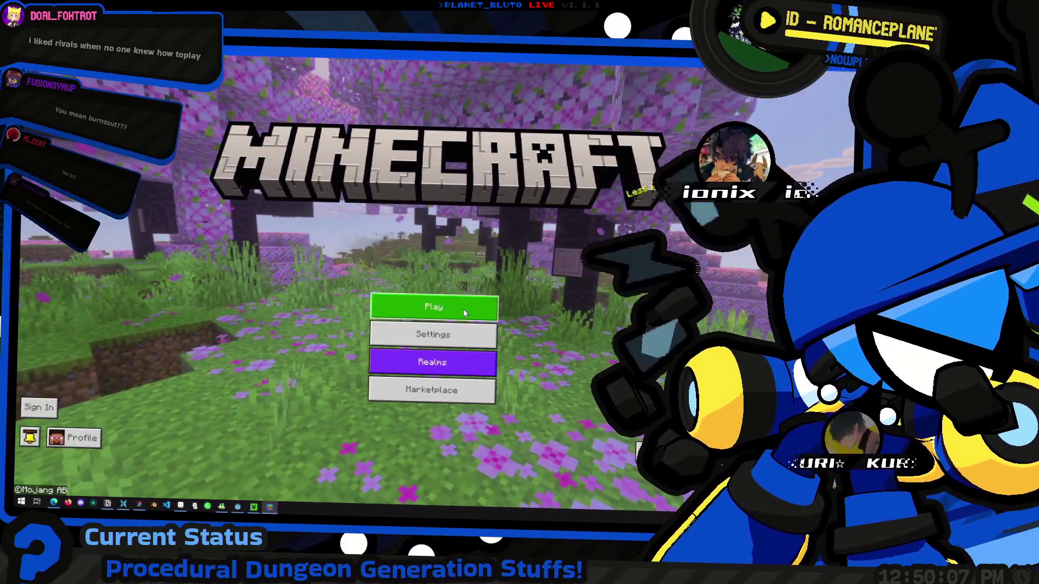
# Step: Open the worlds list and load My World
pyautogui.click(463, 310)
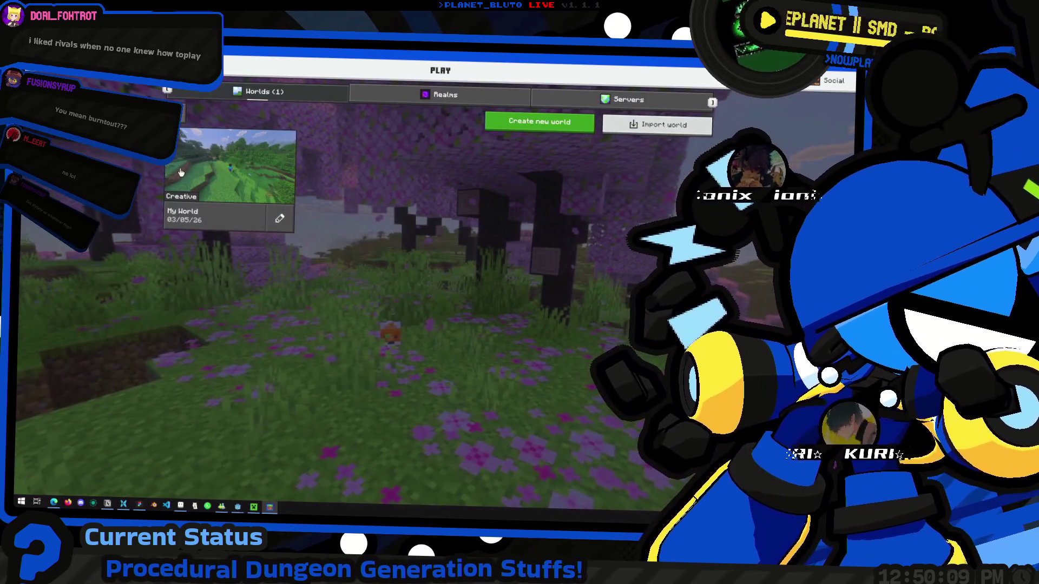
pyautogui.click(212, 173)
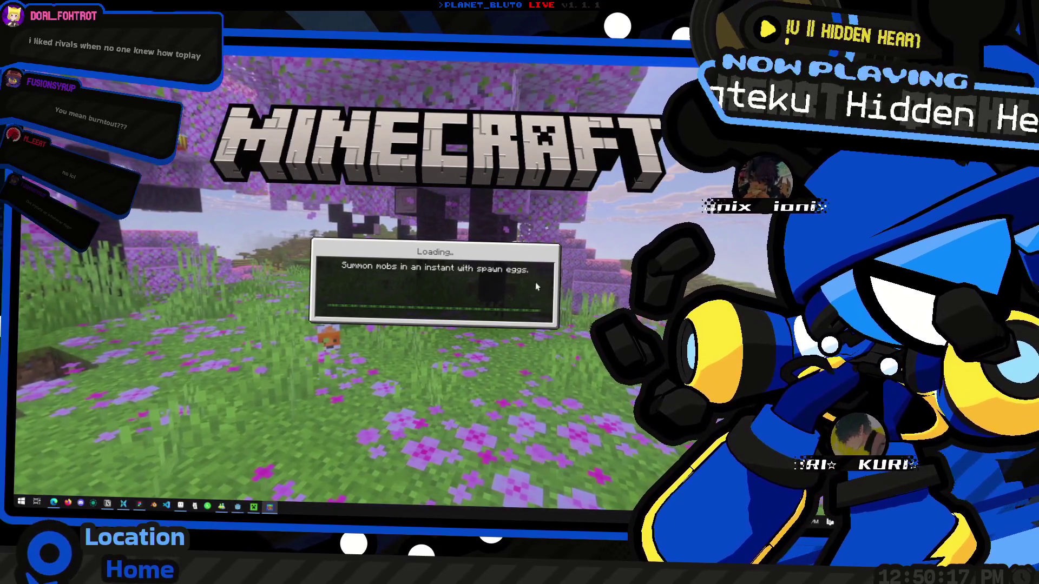
pyautogui.press('super+Tab')
pyautogui.press('Escape')
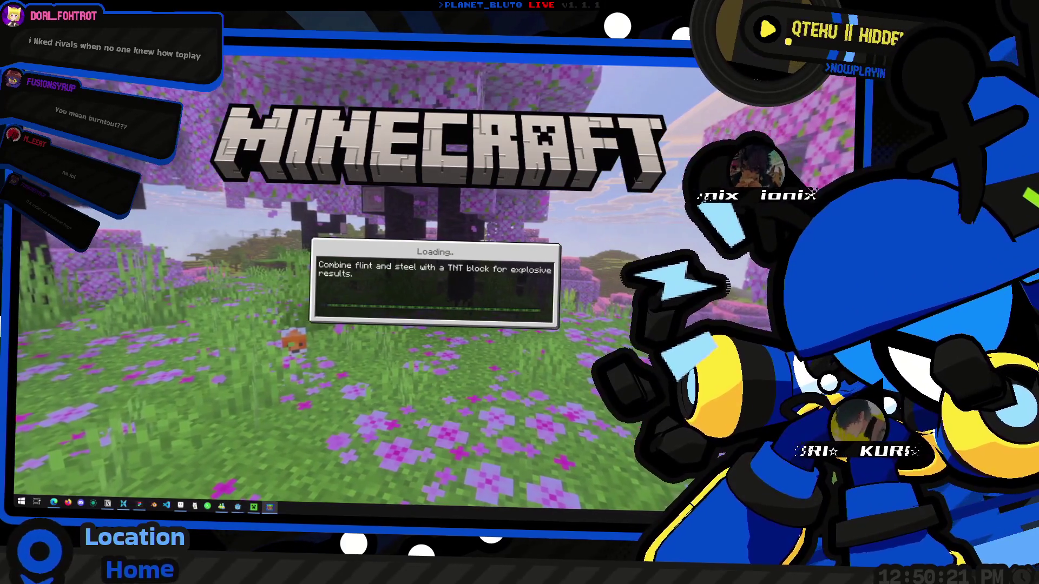
# Step: Start the game from the launcher and dismiss the discovery-environment loading error
pyautogui.click(246, 509)
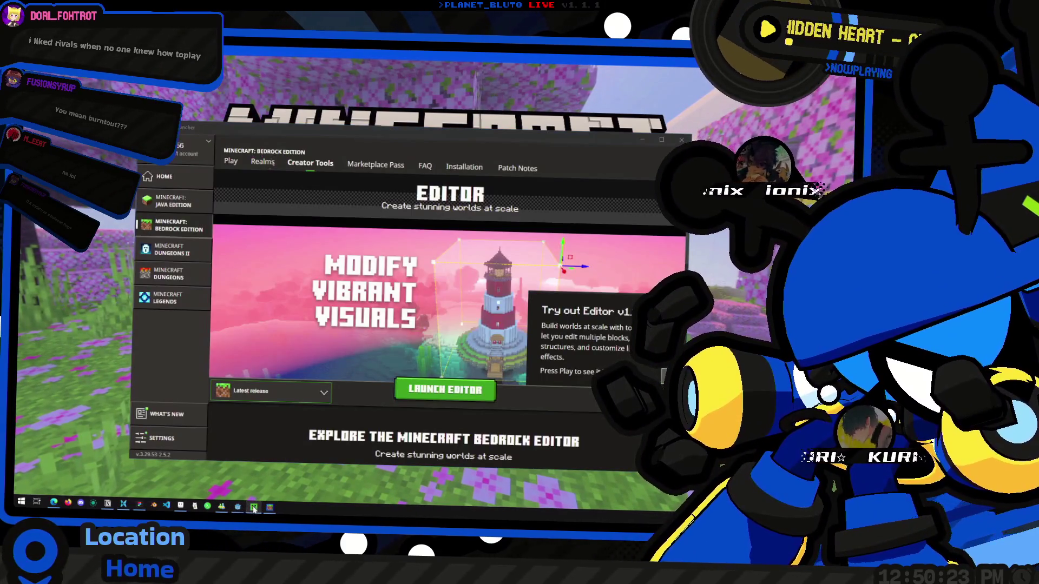
pyautogui.click(102, 373)
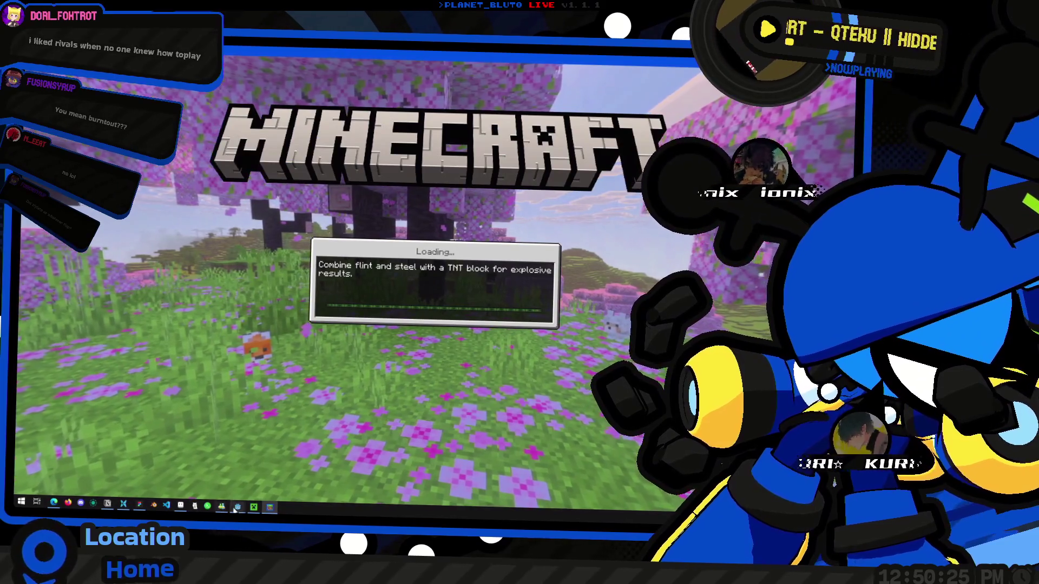
pyautogui.moveTo(238, 507)
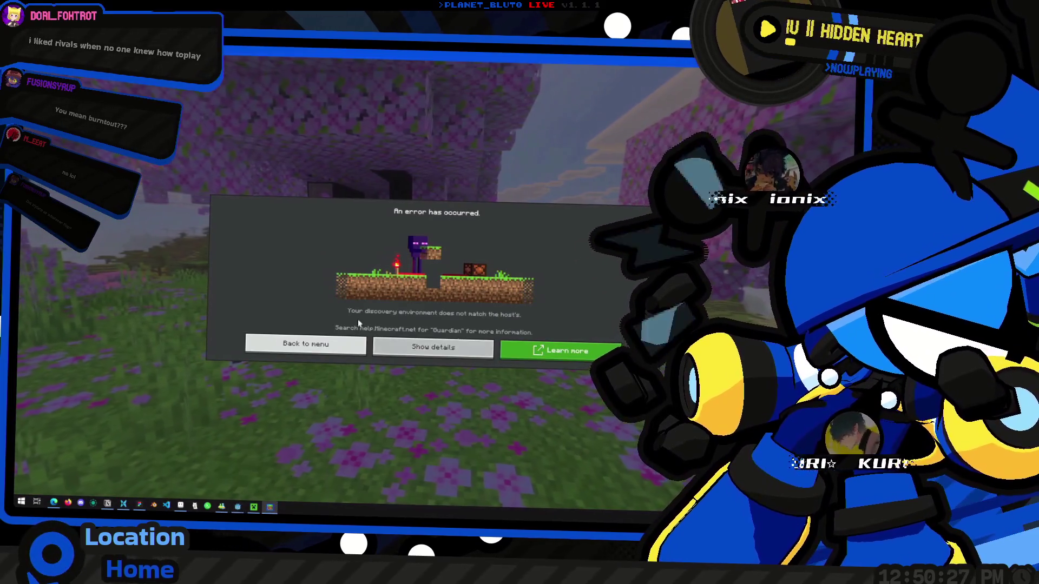
pyautogui.click(315, 345)
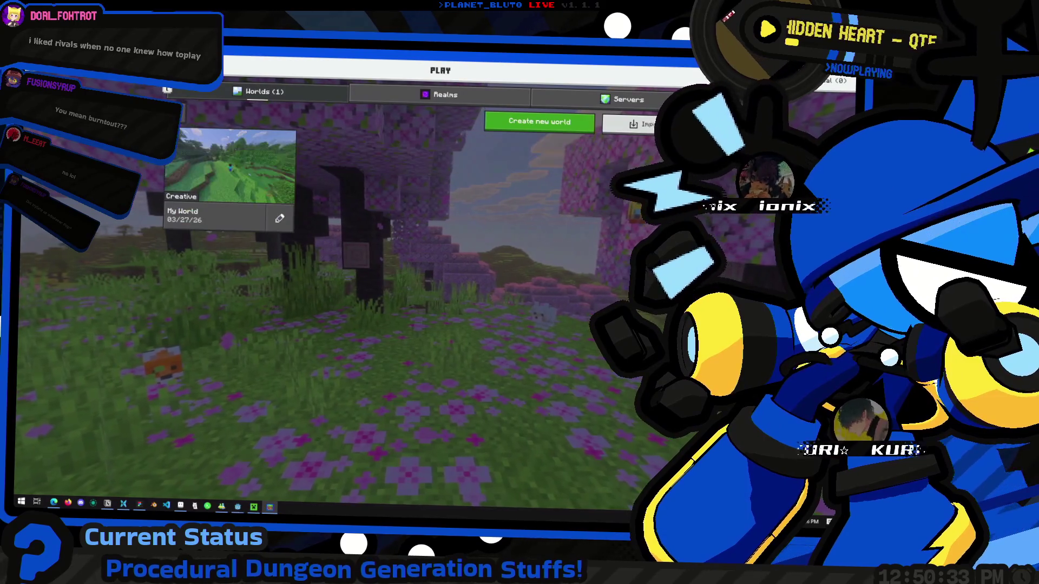
# Step: Browse the Realms, Servers and Worlds tabs, then open the My World save
pyautogui.click(414, 95)
pyautogui.click(535, 100)
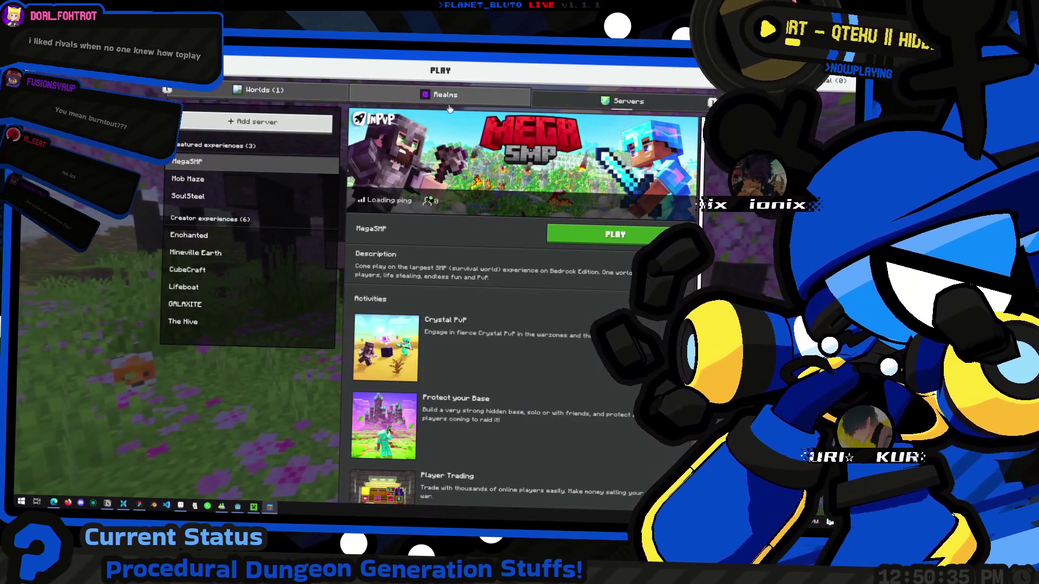
pyautogui.click(438, 96)
pyautogui.click(263, 98)
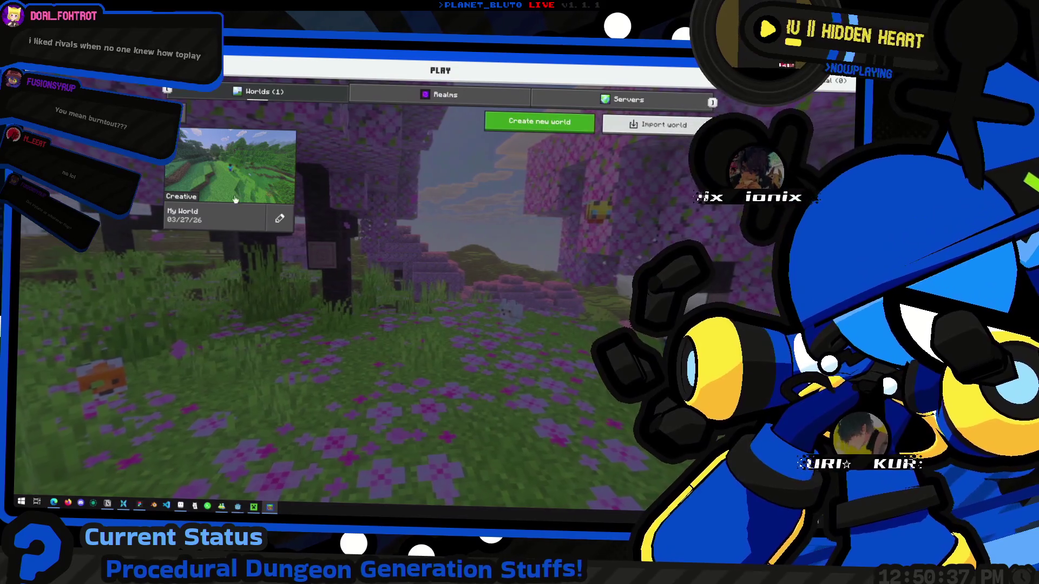
pyautogui.click(233, 182)
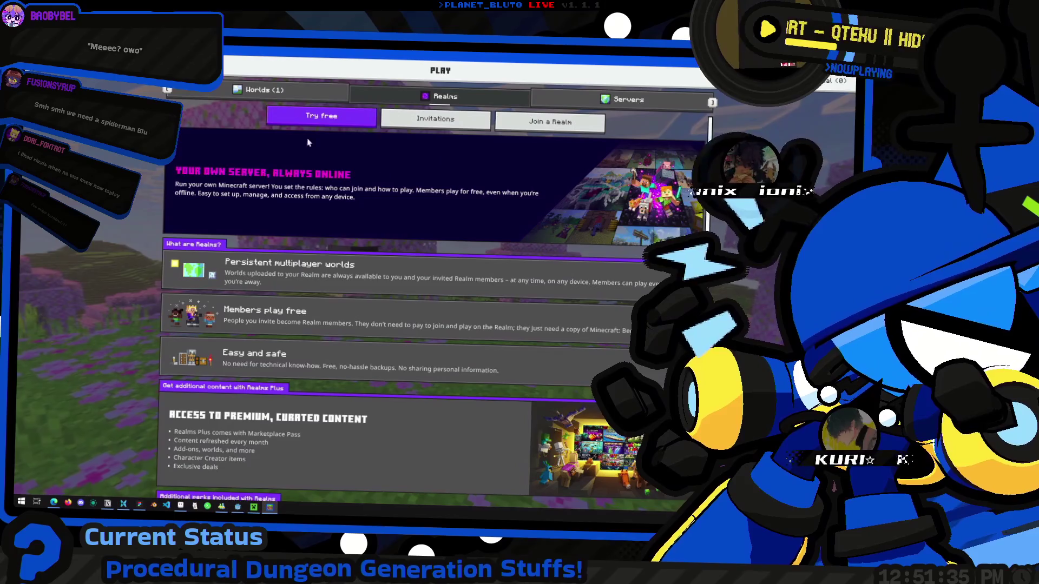
# Step: Try importing a world file from the Worlds tab, close the import error, and return to the launcher
pyautogui.click(262, 91)
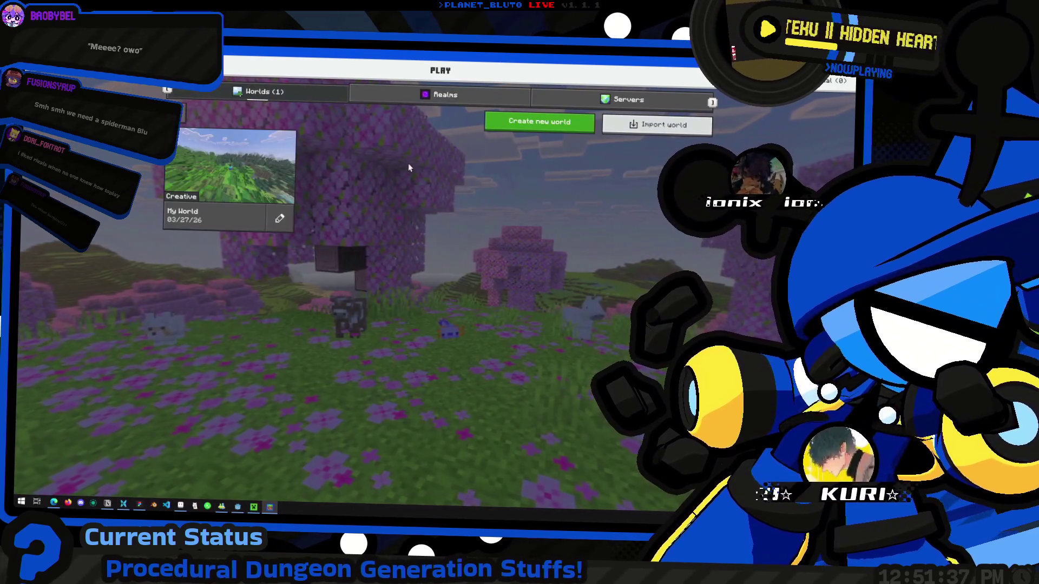
pyautogui.click(683, 126)
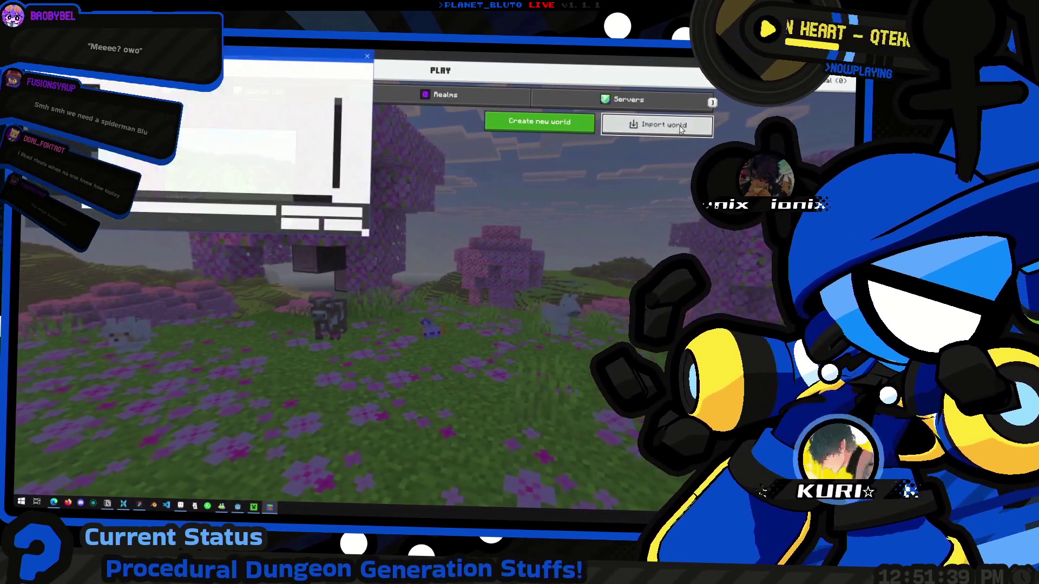
pyautogui.click(345, 228)
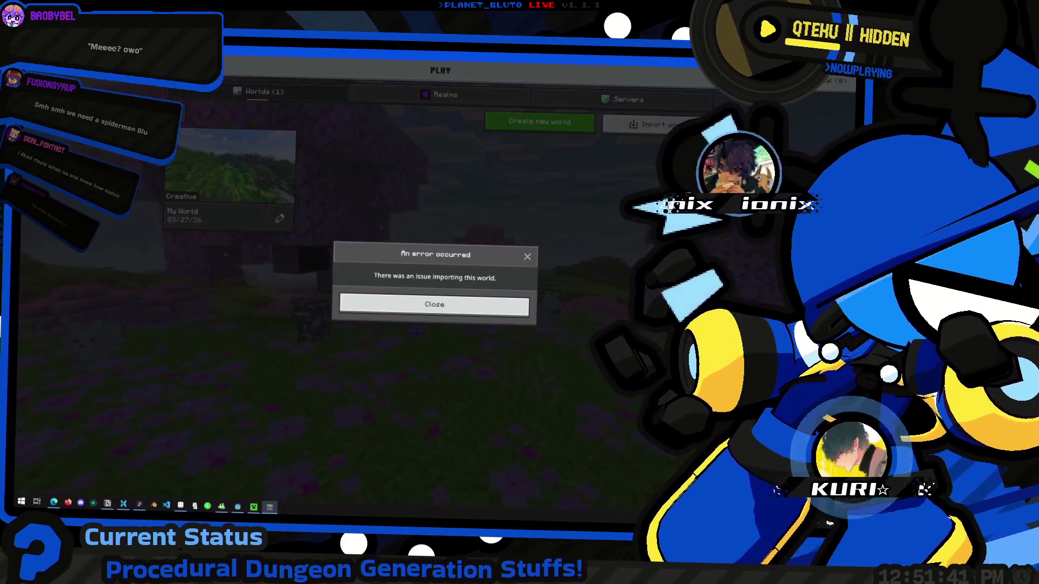
pyautogui.click(401, 306)
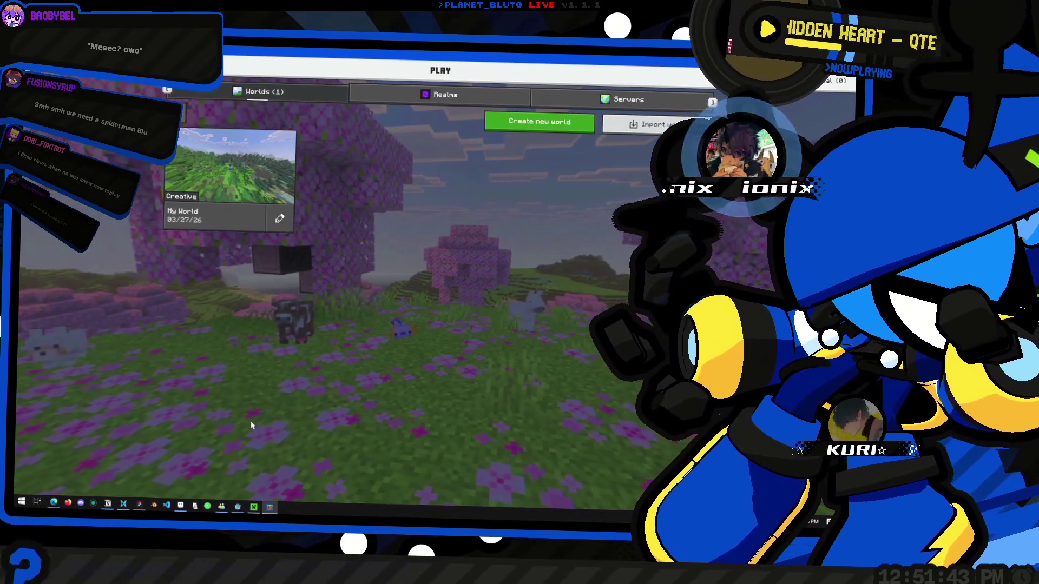
pyautogui.click(254, 507)
pyautogui.click(285, 396)
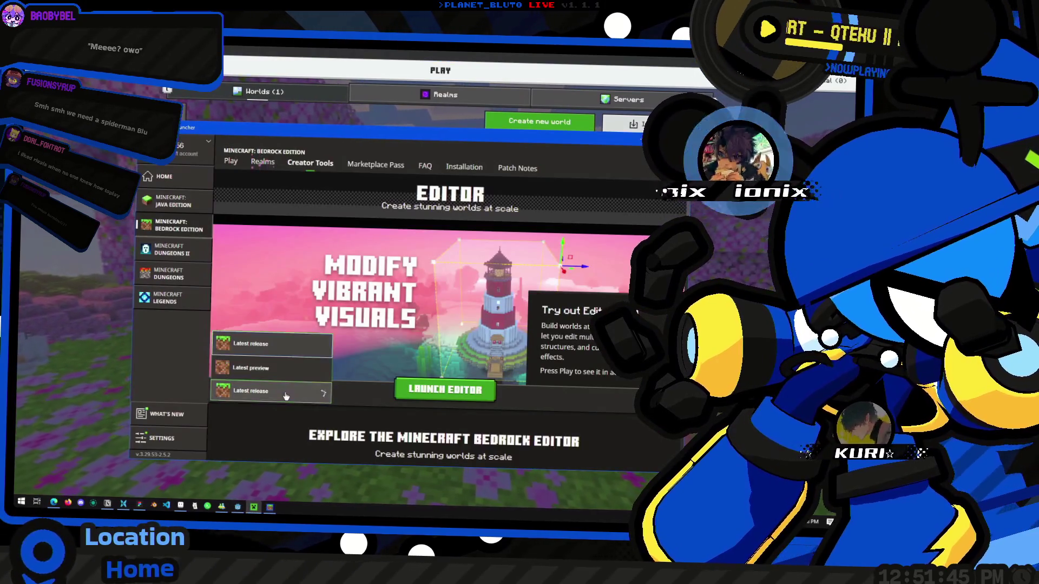
# Step: Try Latest preview, then set the Editor version back to Latest release
pyautogui.click(265, 369)
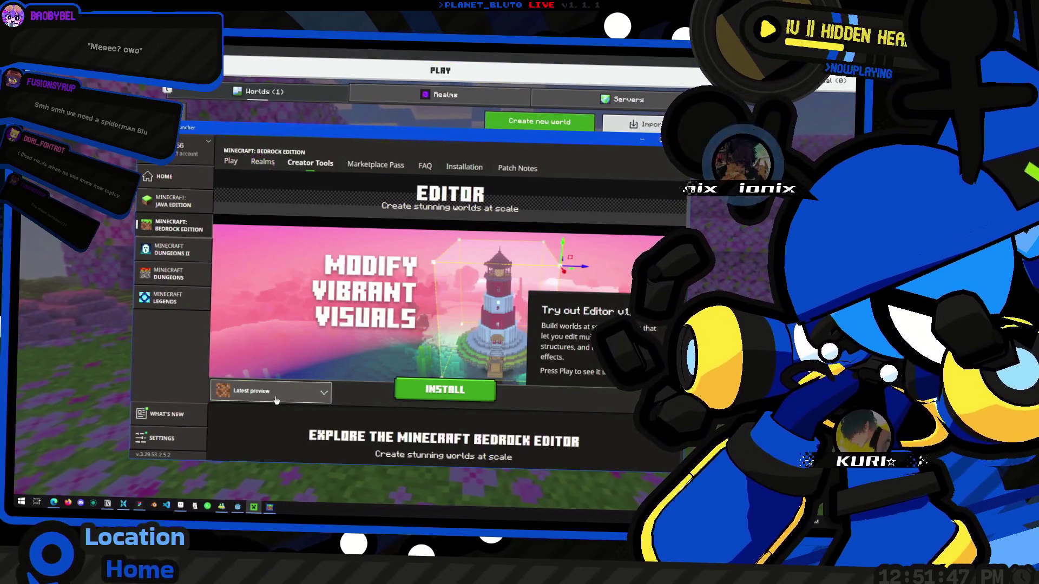
pyautogui.click(276, 400)
pyautogui.click(265, 344)
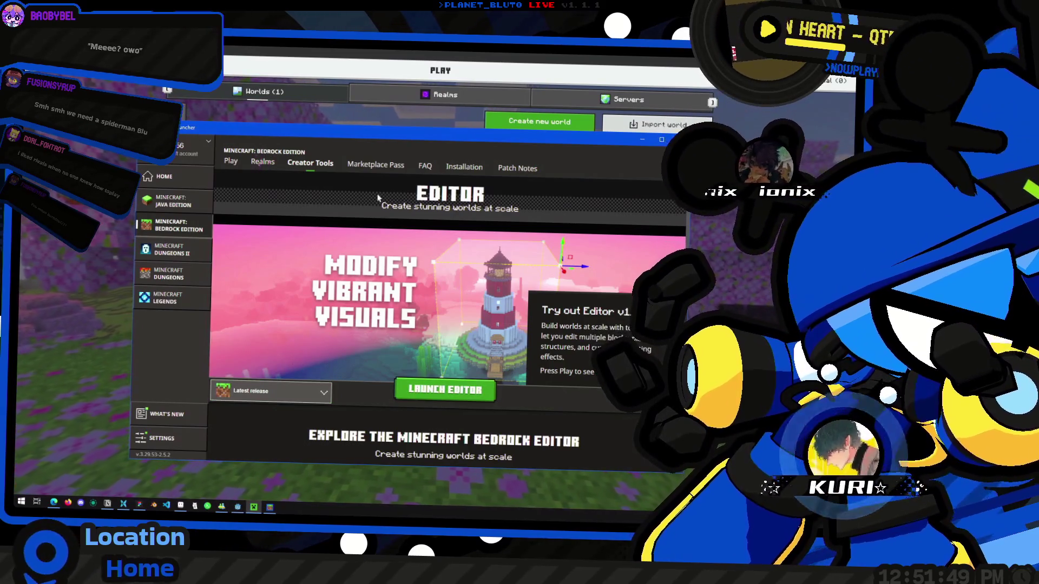
# Step: Visit the Marketplace Pass, Creator Tools and Settings pages, then close the launcher
pyautogui.click(386, 165)
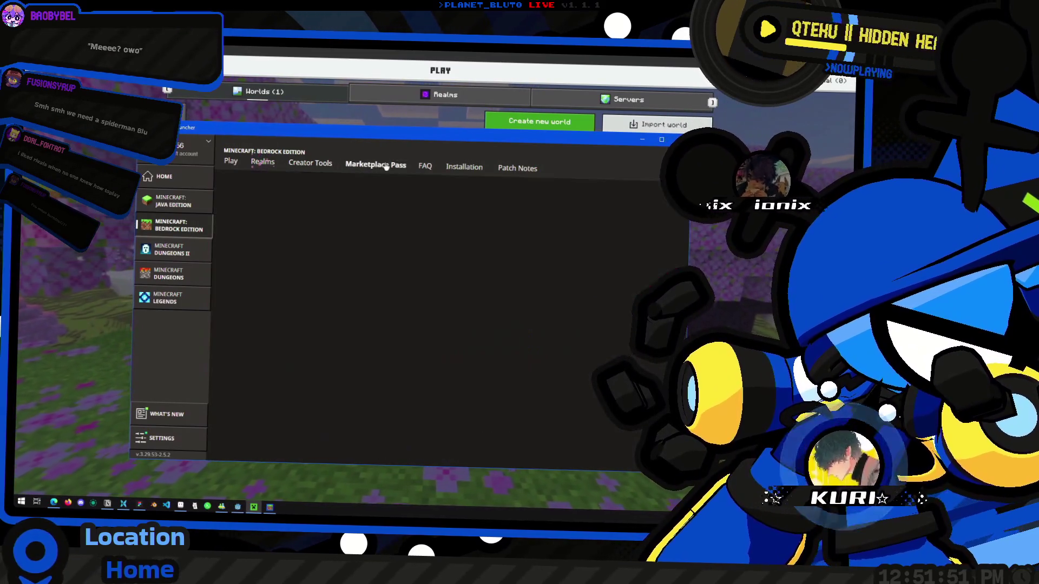
pyautogui.click(299, 164)
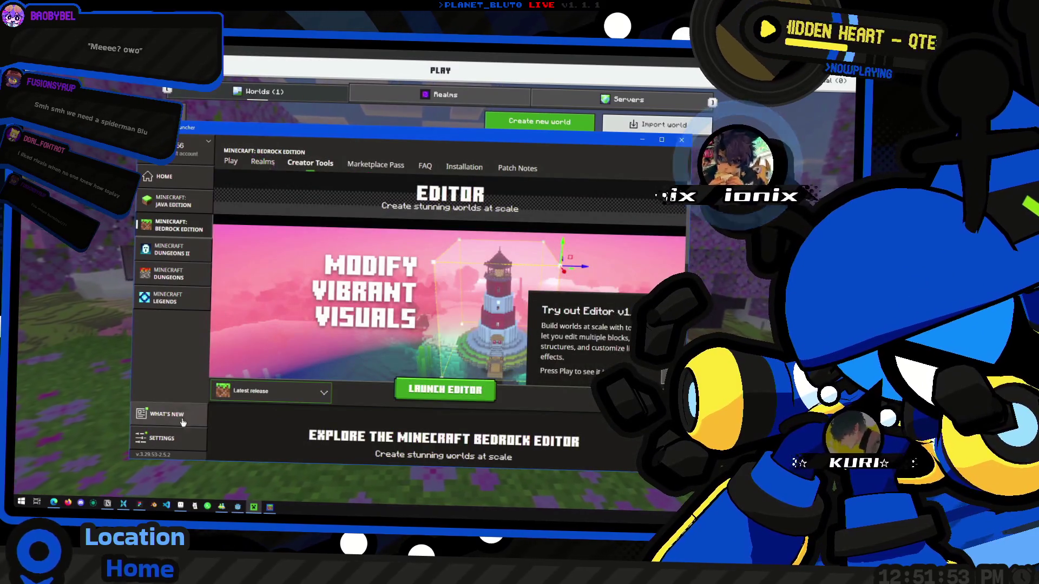
pyautogui.click(179, 438)
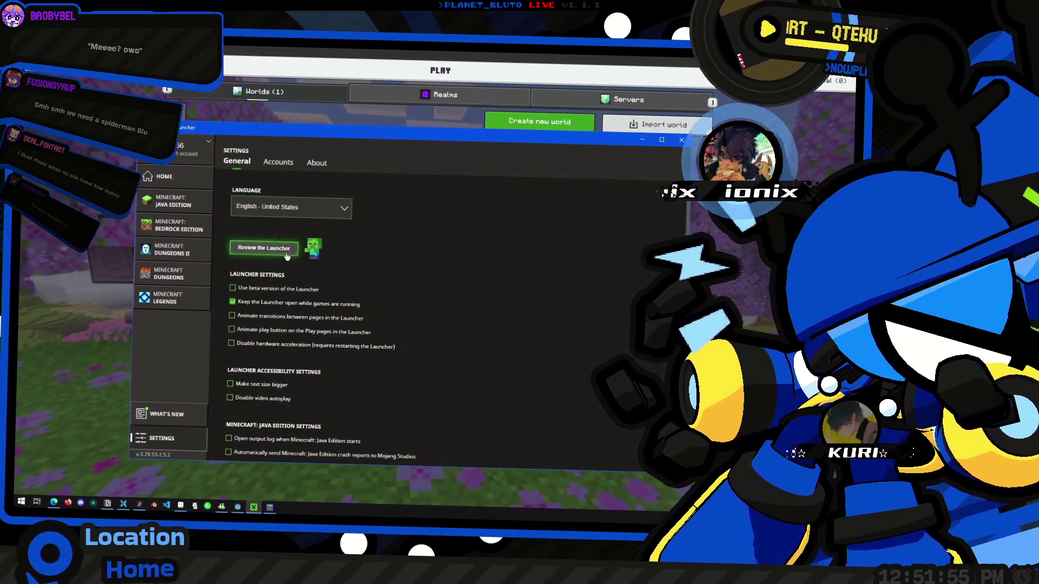
pyautogui.click(681, 140)
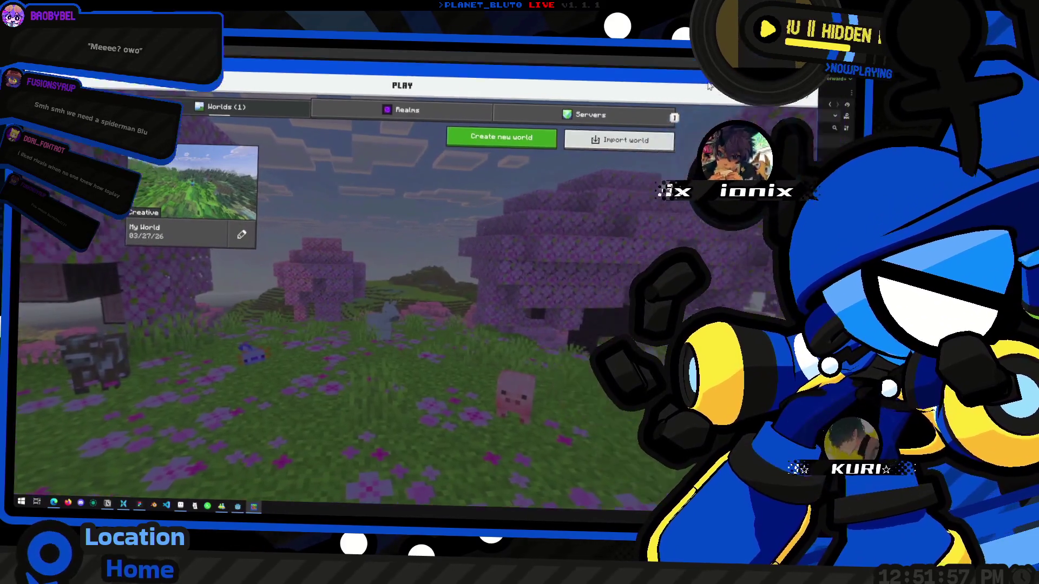
# Step: Minimize the Minecraft Bedrock window to bring the Godot editor back
pyautogui.click(708, 87)
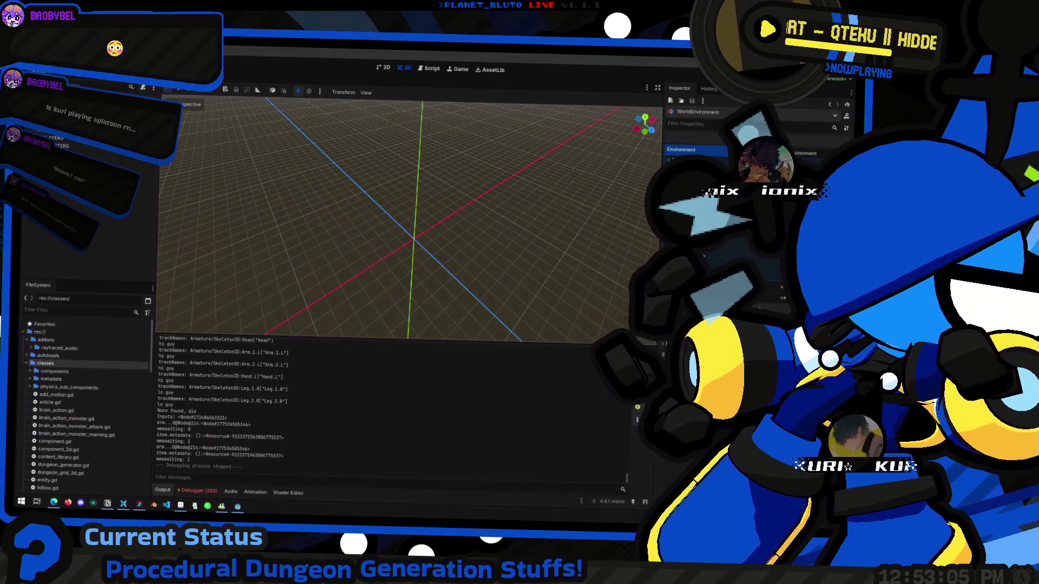
pyautogui.hotkey('alt', 'Tab')
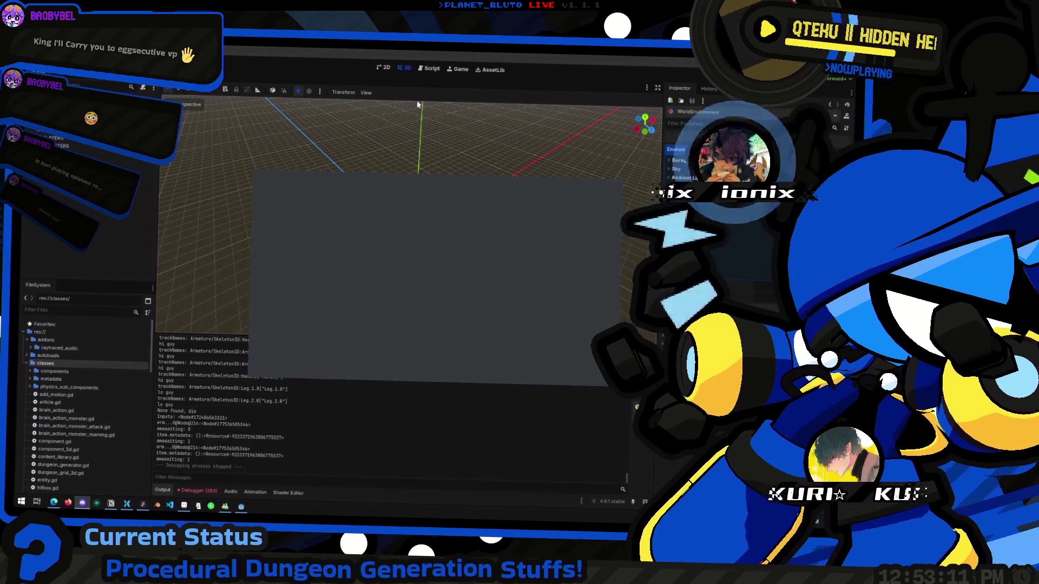
pyautogui.moveTo(401, 183); pyautogui.dragTo(402, 0)
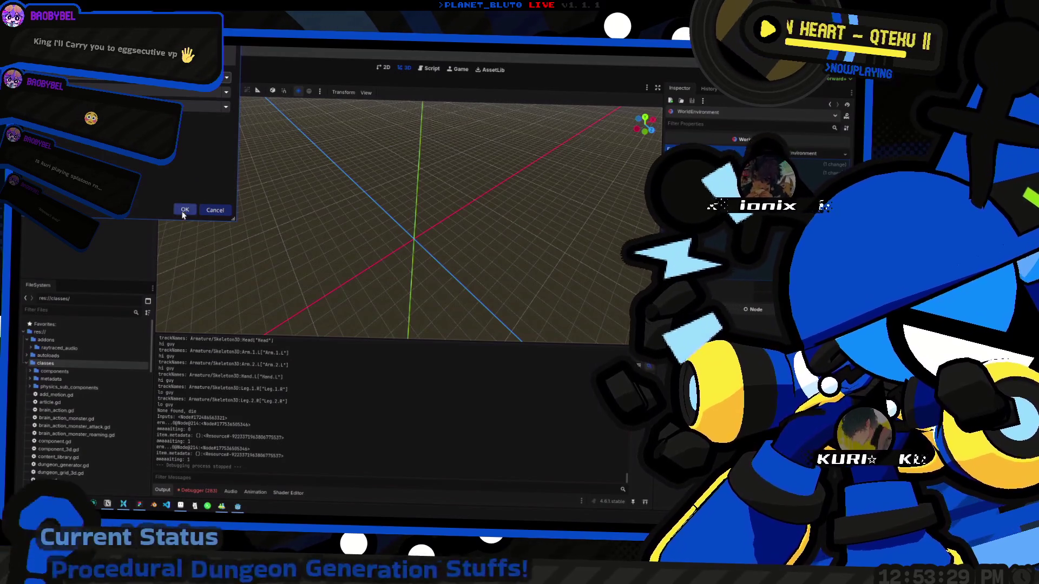
pyautogui.press('Return')
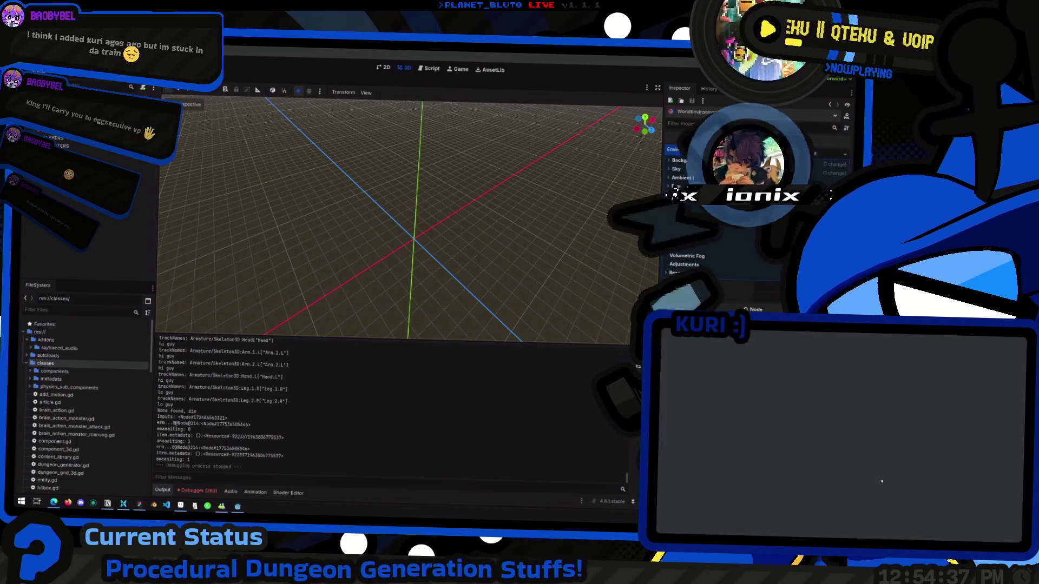
pyautogui.hotkey('alt', 'Tab')
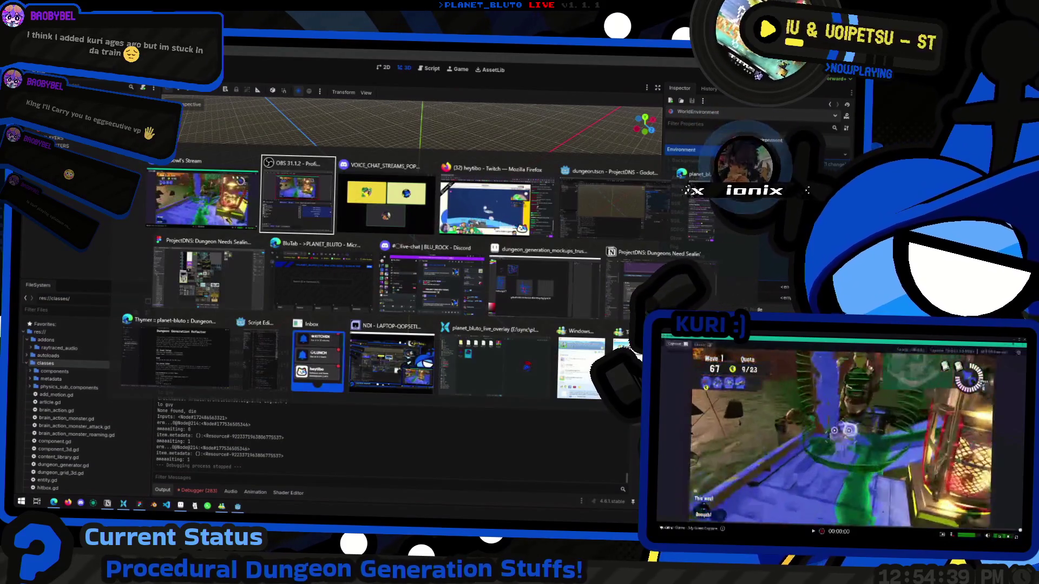
pyautogui.press('Tab')
pyautogui.press('Tab')
pyautogui.press('Tab')
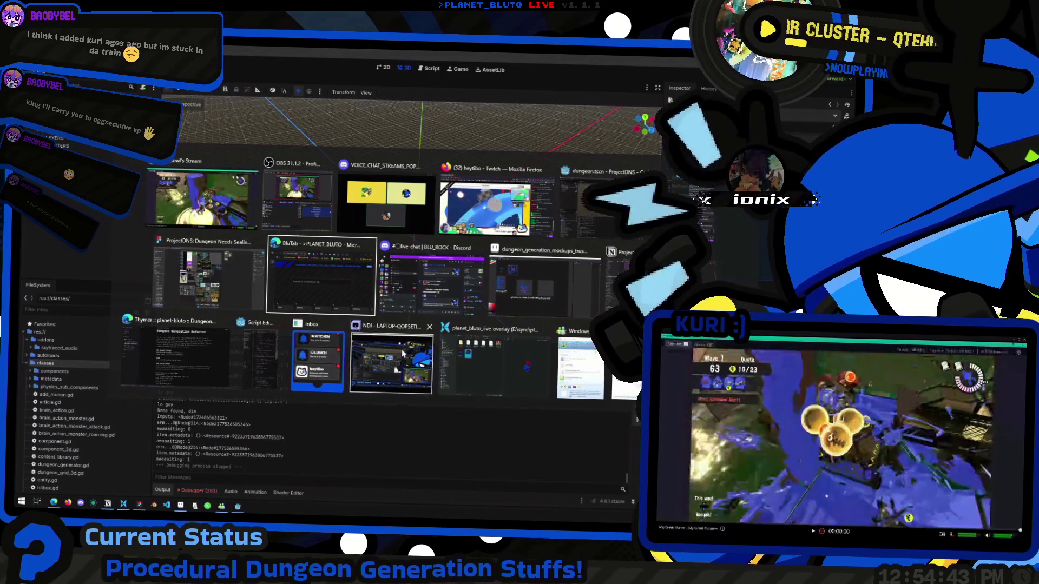
pyautogui.press('Escape')
pyautogui.hotkey('alt', 'Tab')
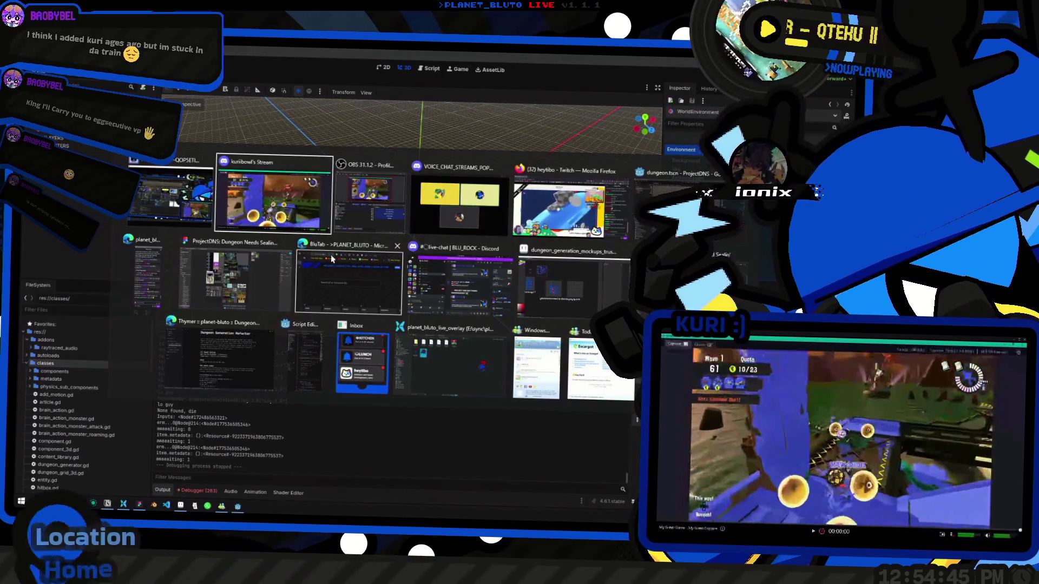
pyautogui.click(135, 267)
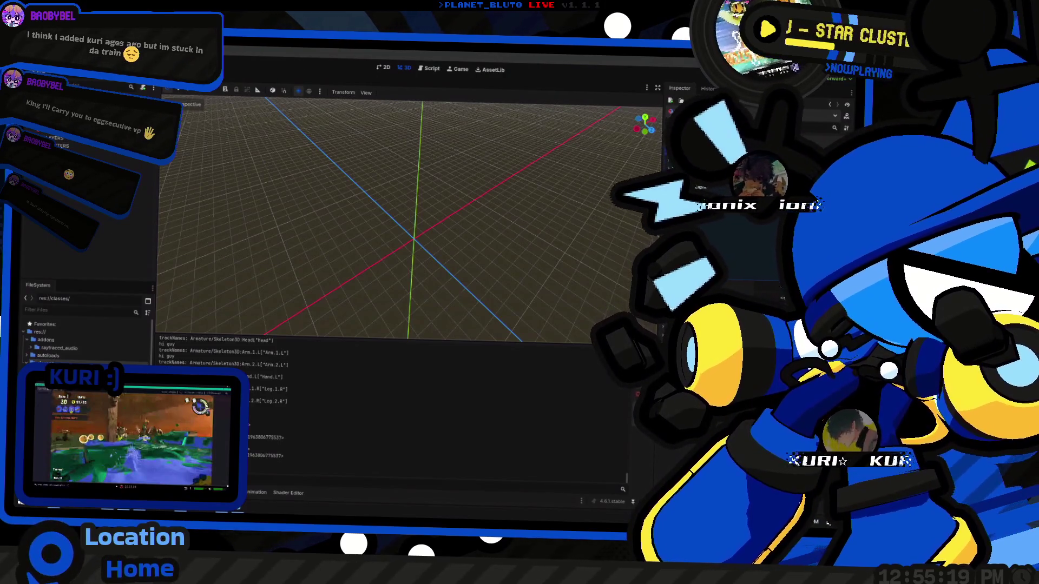
# Step: Glance at the open windows twice, returning to the Godot editor each time
pyautogui.press('super')
pyautogui.click(362, 52)
pyautogui.press('super')
pyautogui.click(362, 51)
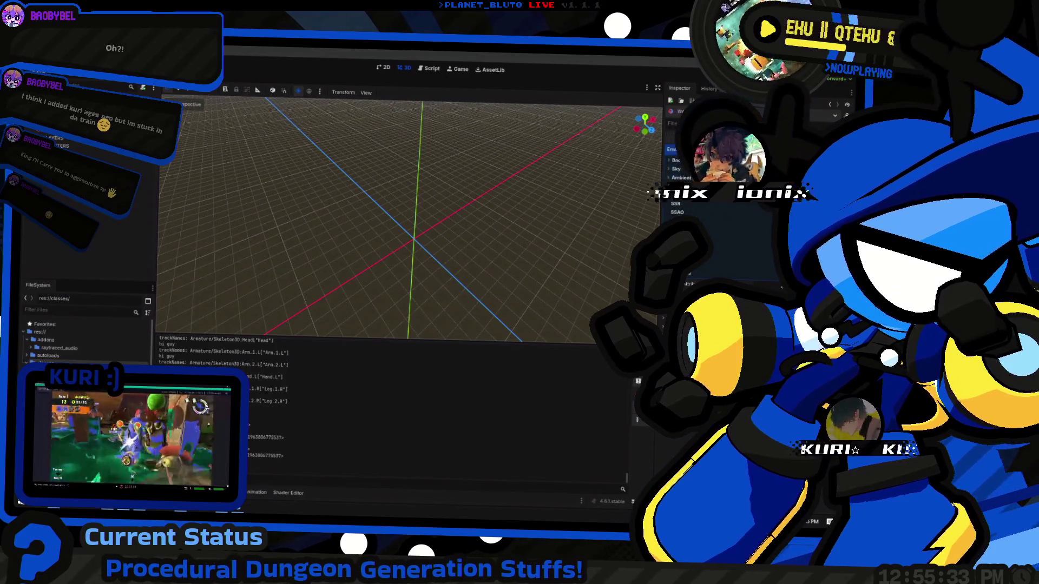
# Step: Orbit and zoom around the empty WorldEnvironment scene, then switch to the Script Editor window
pyautogui.moveTo(401, 151); pyautogui.dragTo(317, 167)
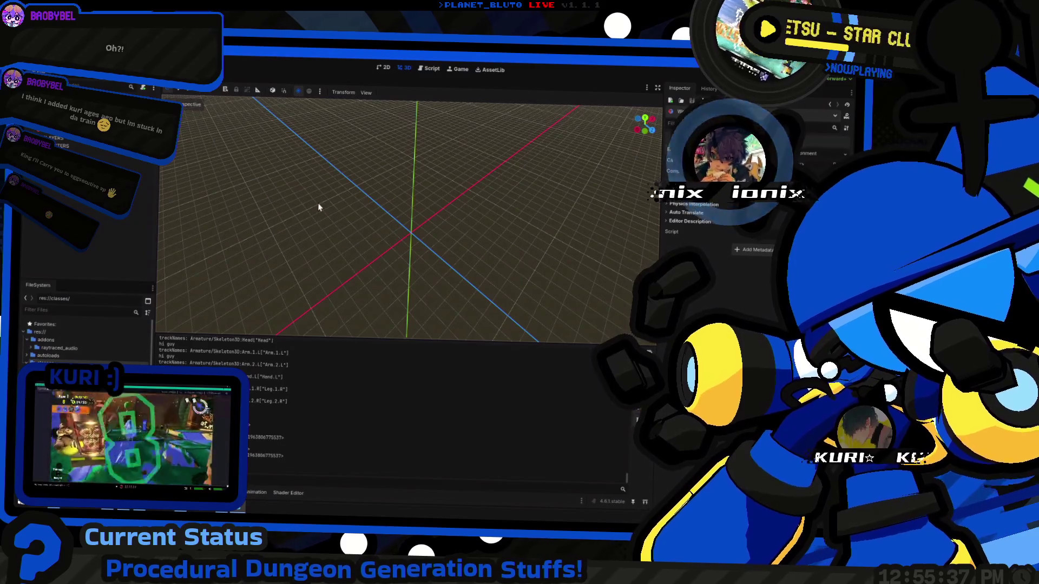
pyautogui.moveTo(344, 227)
pyautogui.mouseDown()
pyautogui.moveTo(418, 228)
pyautogui.moveTo(392, 238)
pyautogui.moveTo(499, 250)
pyautogui.moveTo(343, 236)
pyautogui.moveTo(379, 225)
pyautogui.mouseUp()
pyautogui.scroll(1, 399, 235)
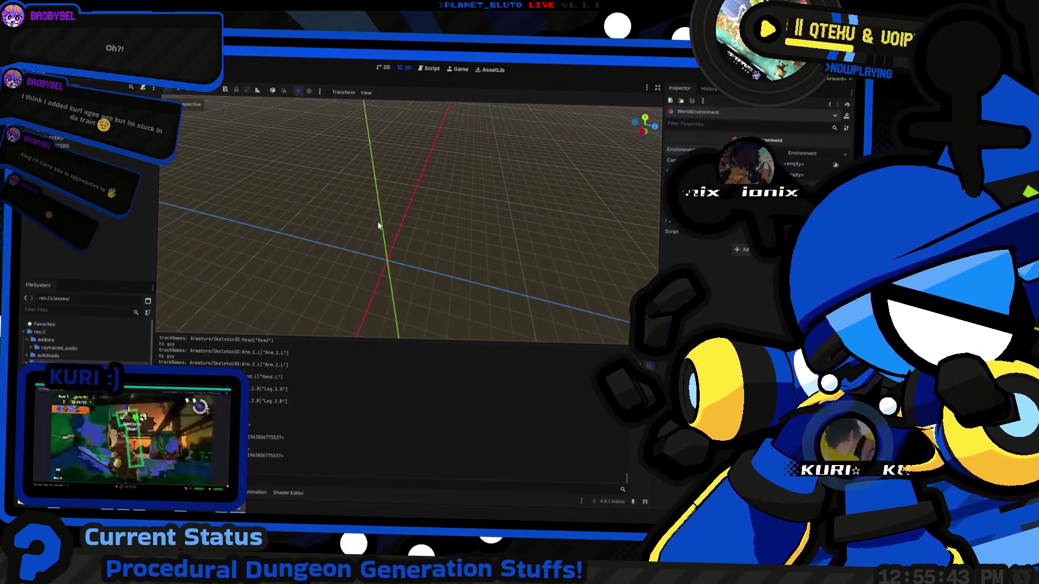
pyautogui.hotkey('alt', 'Tab')
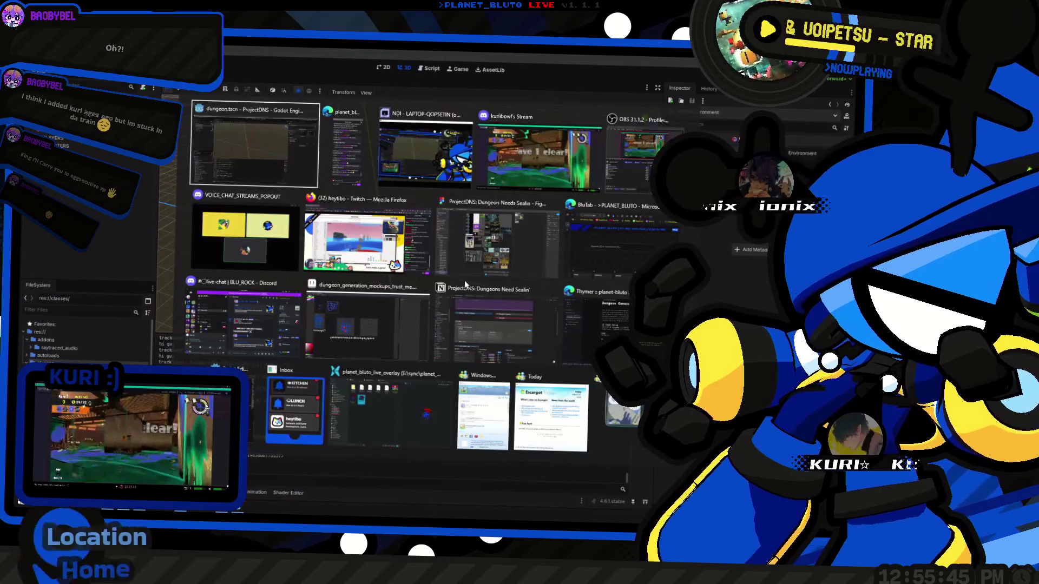
pyautogui.scroll(20, 456, 268)
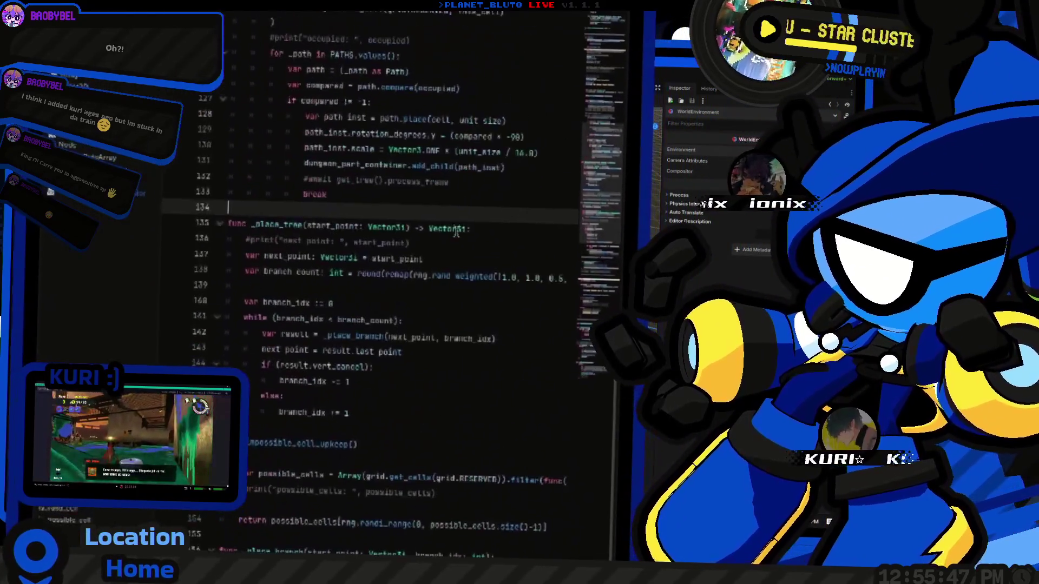
pyautogui.scroll(5, 398, 313)
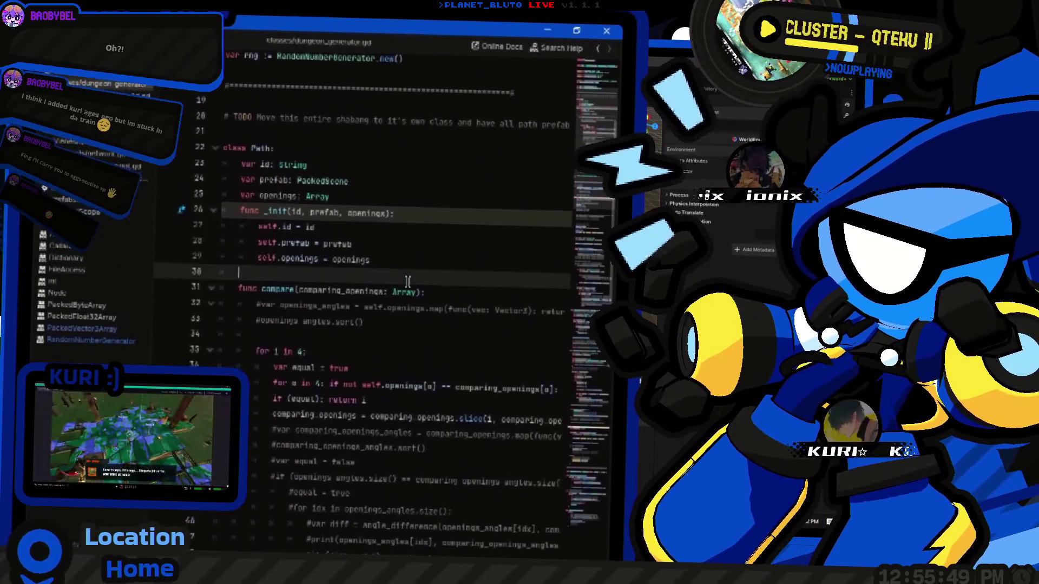
pyautogui.scroll(-3, 398, 312)
pyautogui.click(388, 276)
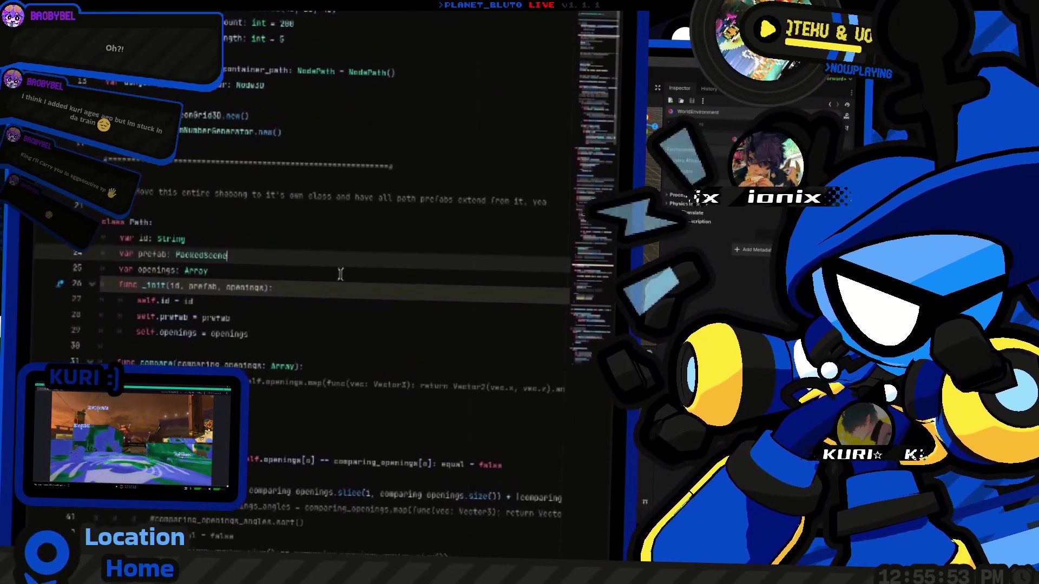
pyautogui.moveTo(158, 249); pyautogui.dragTo(332, 256)
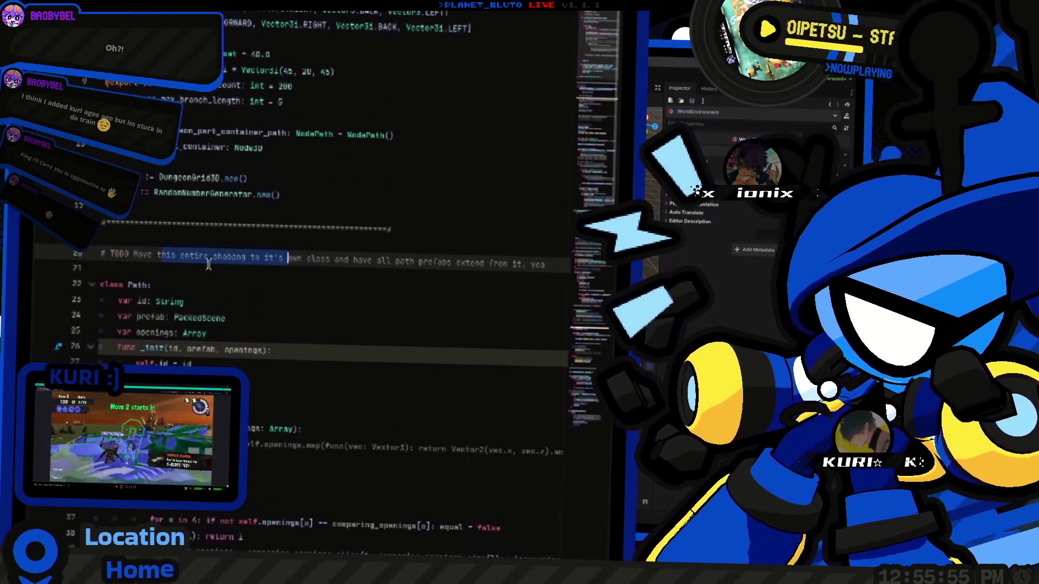
pyautogui.click(214, 249)
pyautogui.scroll(-1, 245, 269)
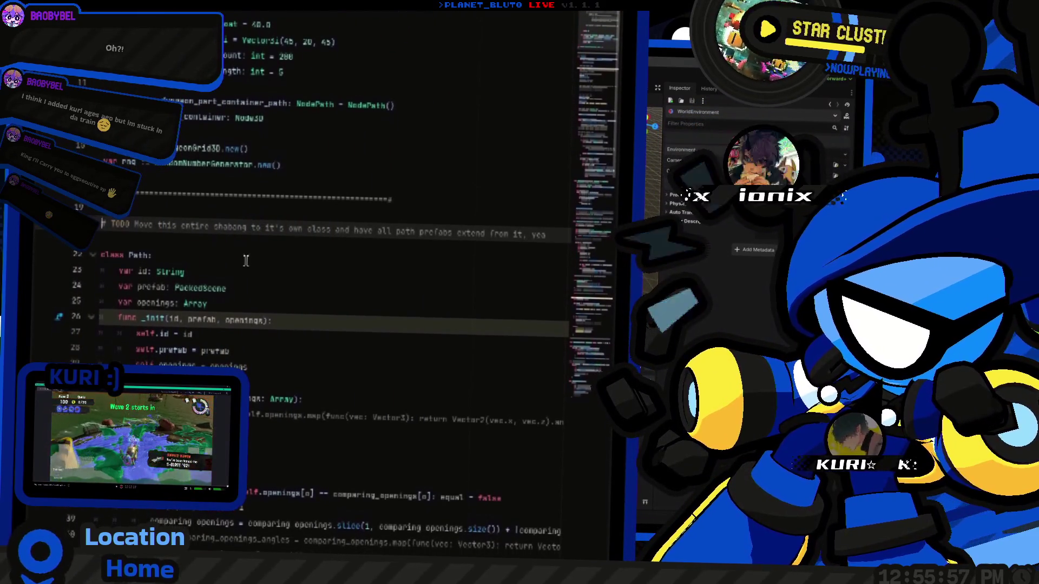
pyautogui.scroll(-5, 246, 269)
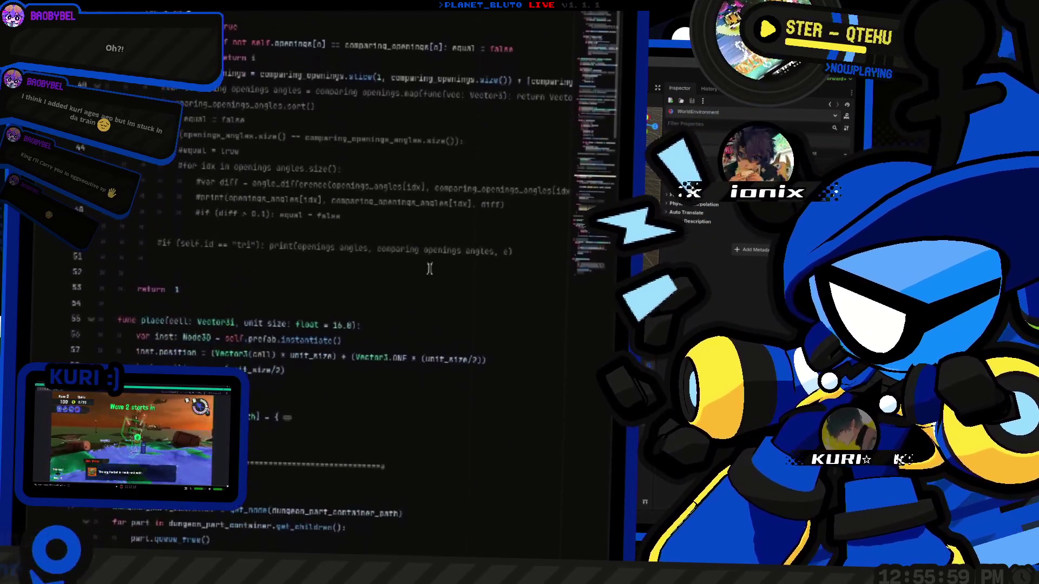
pyautogui.click(250, 299)
pyautogui.scroll(-1, 255, 282)
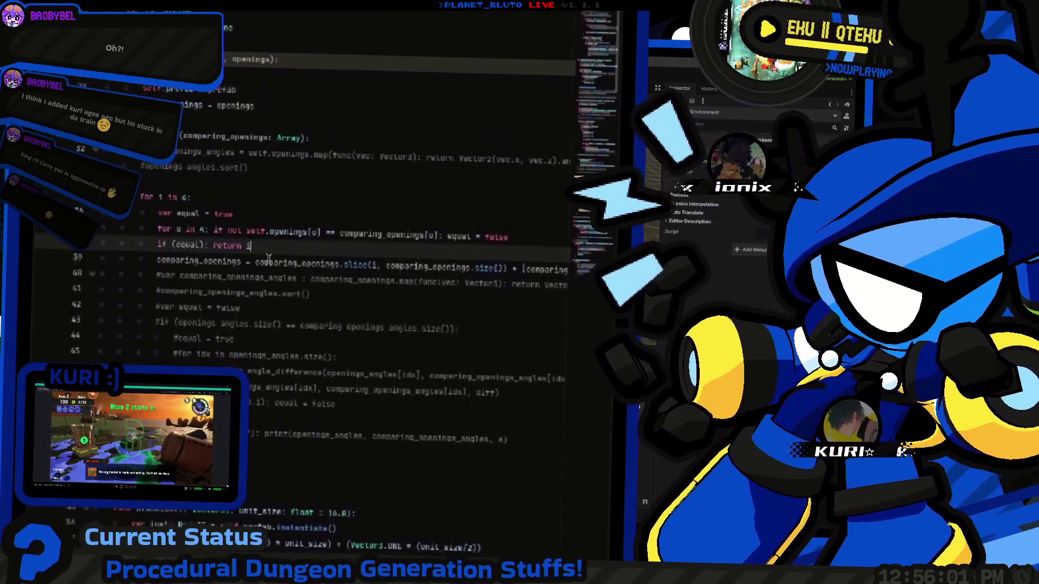
pyautogui.scroll(-10, 270, 259)
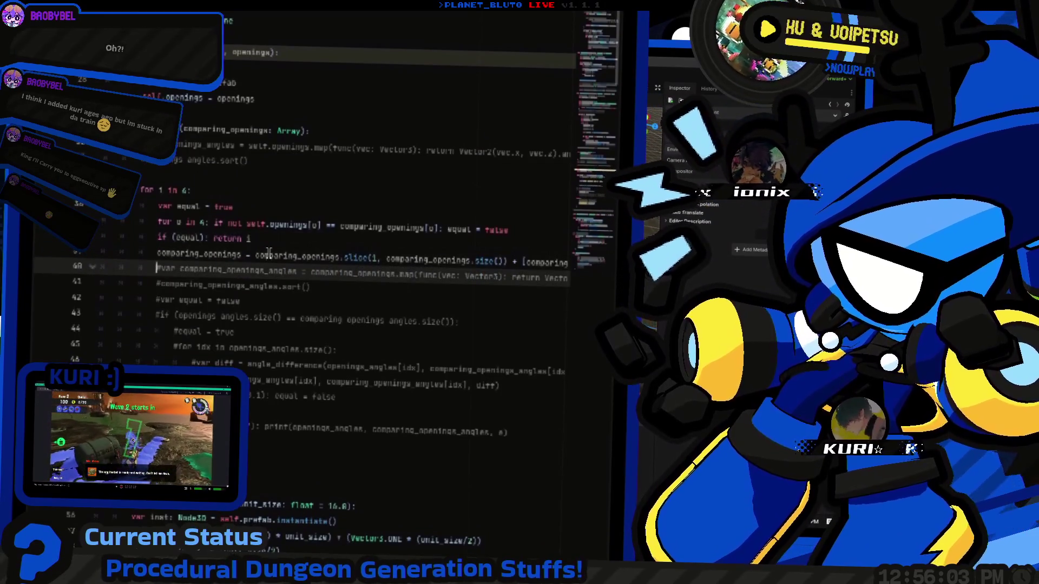
pyautogui.scroll(-8, 286, 292)
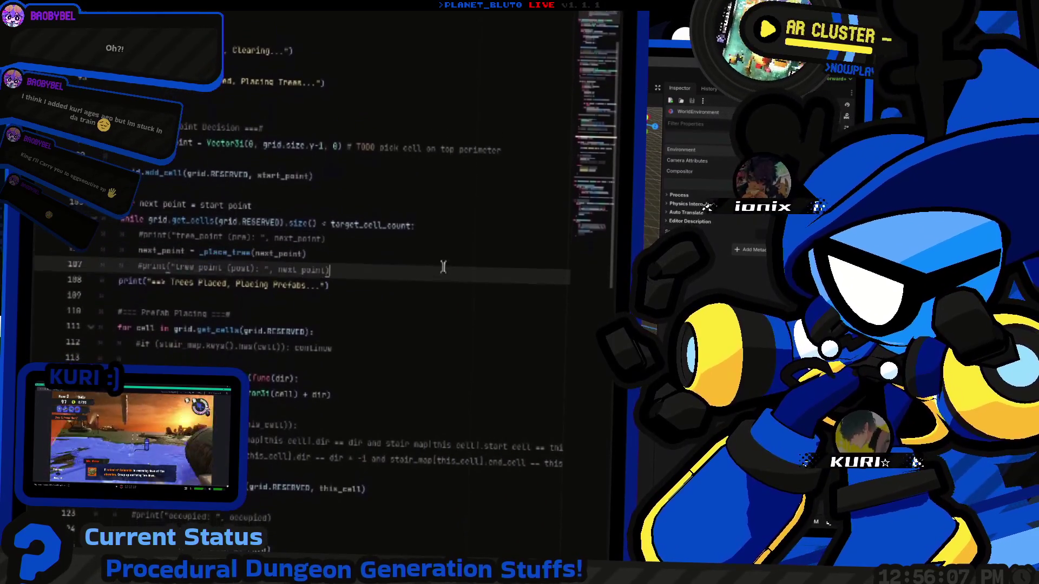
pyautogui.scroll(-1, 433, 254)
pyautogui.click(444, 254)
pyautogui.scroll(-2, 444, 254)
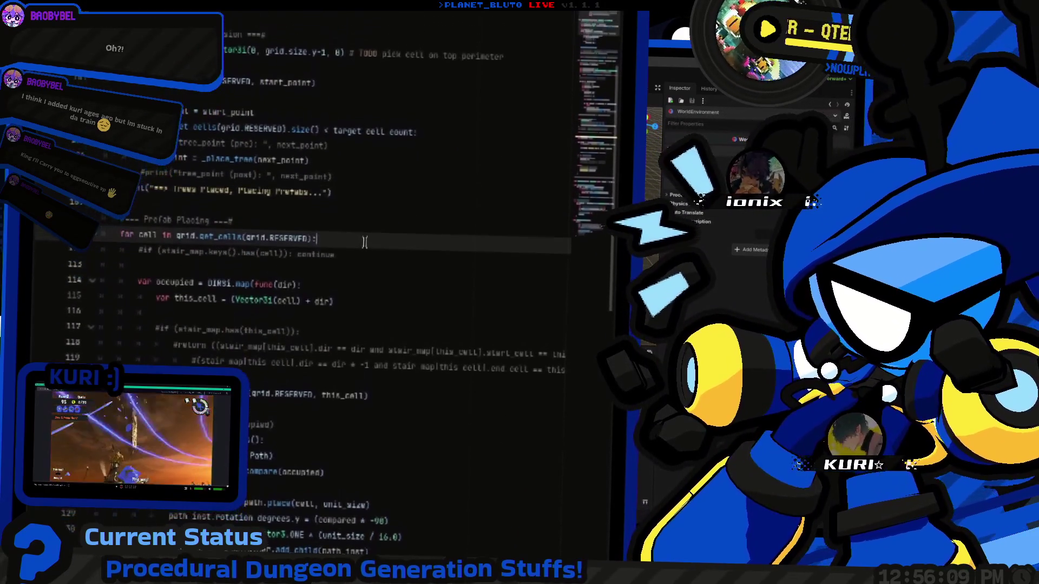
pyautogui.click(379, 261)
pyautogui.scroll(-1, 379, 261)
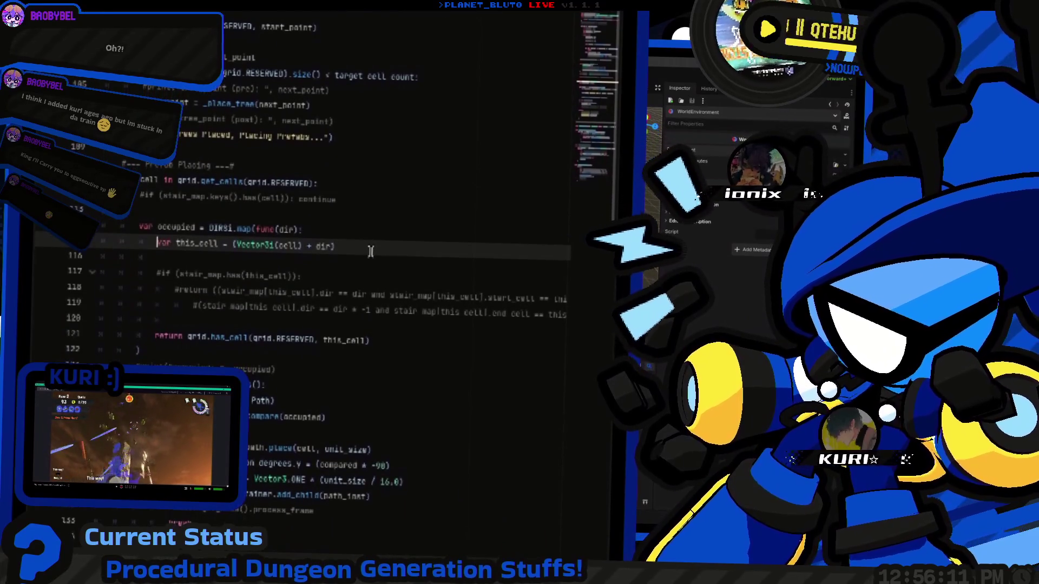
pyautogui.scroll(-8, 370, 251)
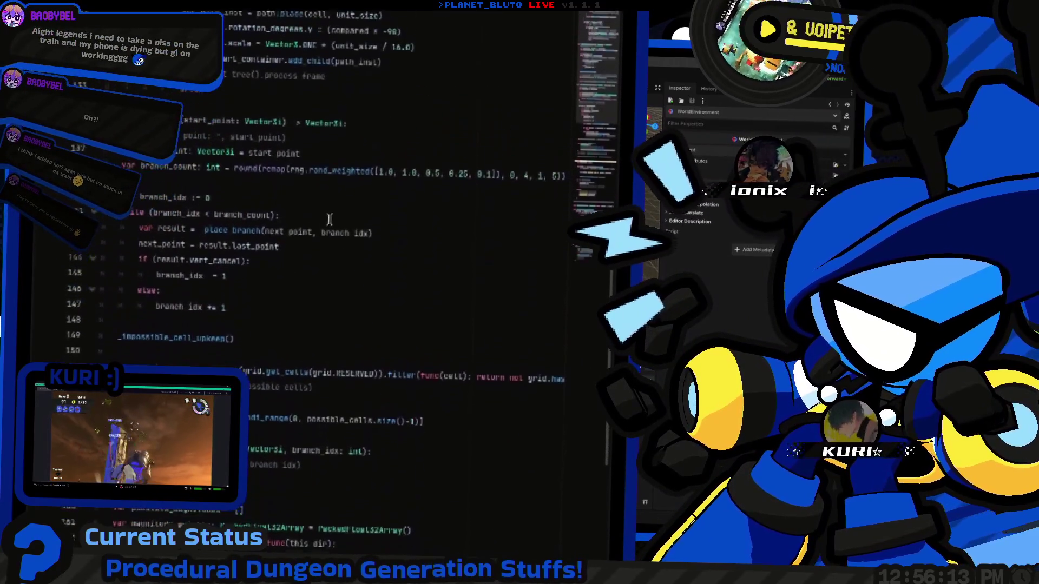
pyautogui.scroll(-5, 331, 244)
pyautogui.scroll(-9, 336, 256)
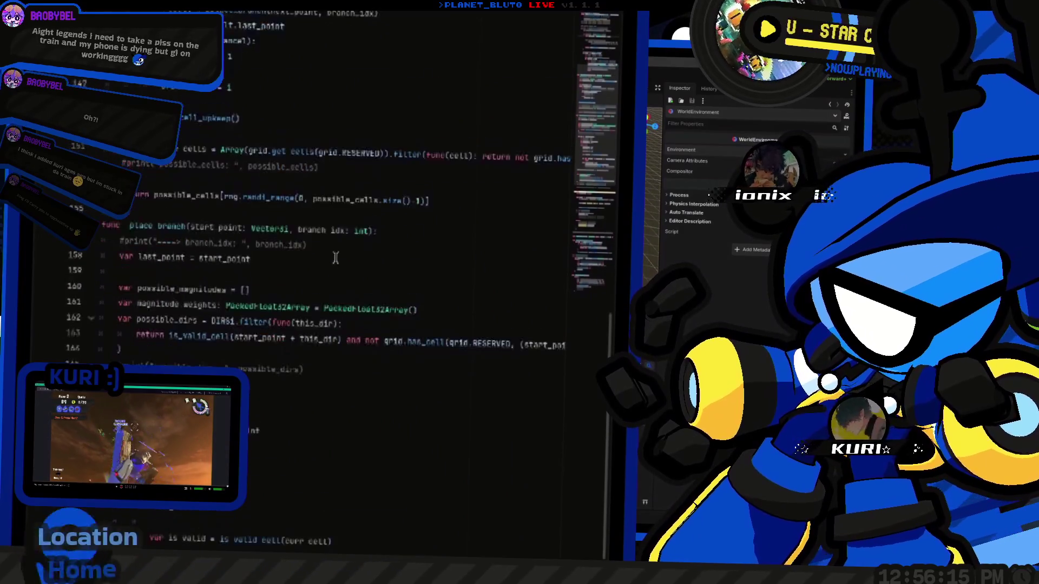
pyautogui.scroll(9, 340, 256)
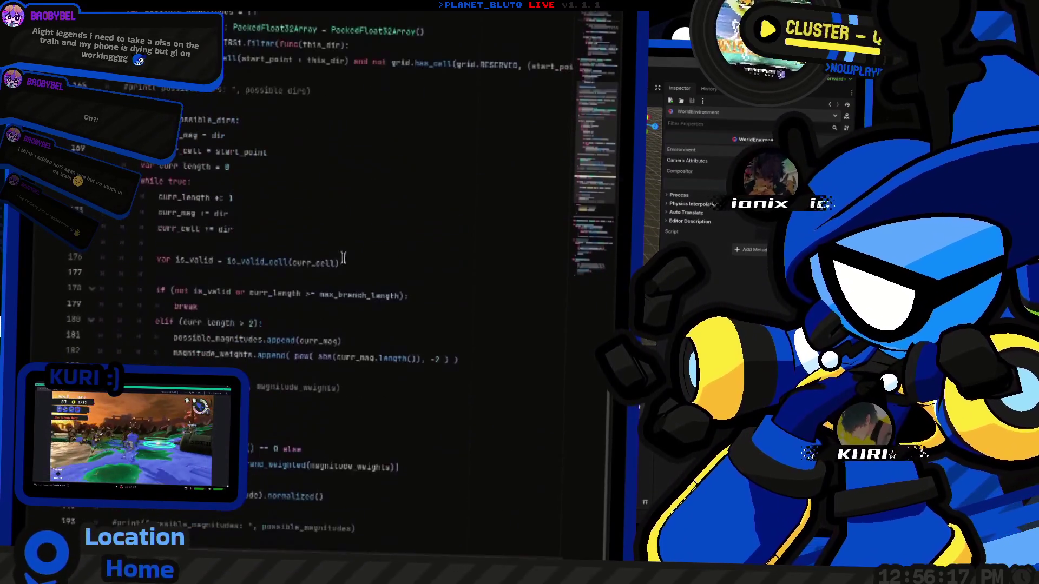
pyautogui.scroll(-19, 401, 258)
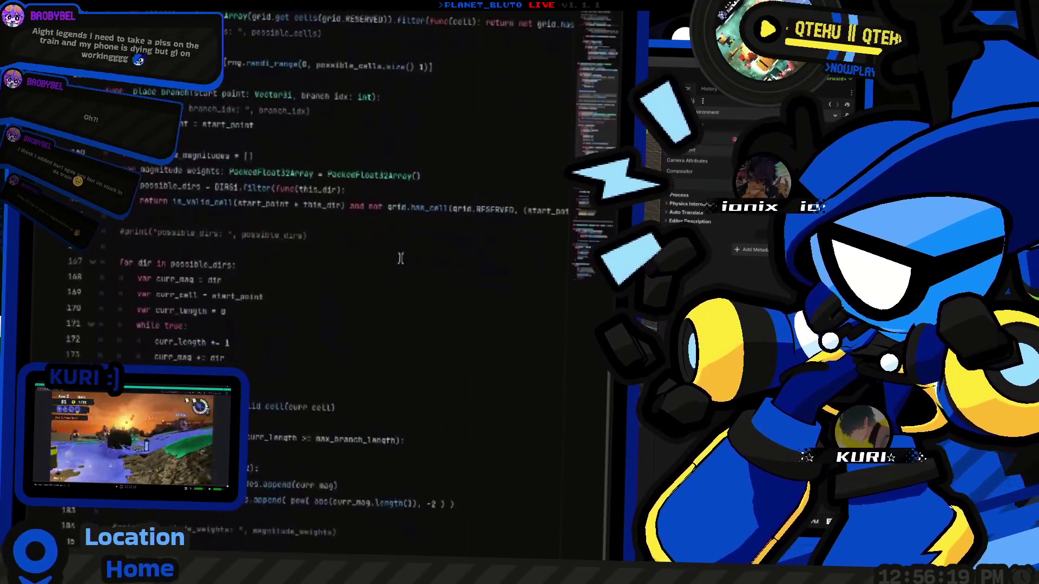
pyautogui.scroll(5, 401, 258)
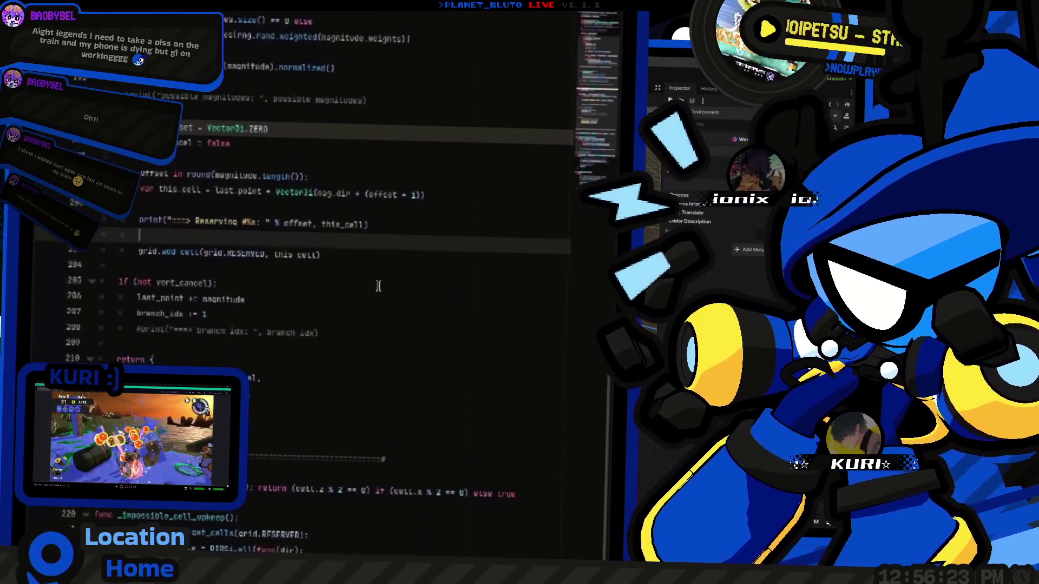
pyautogui.click(408, 249)
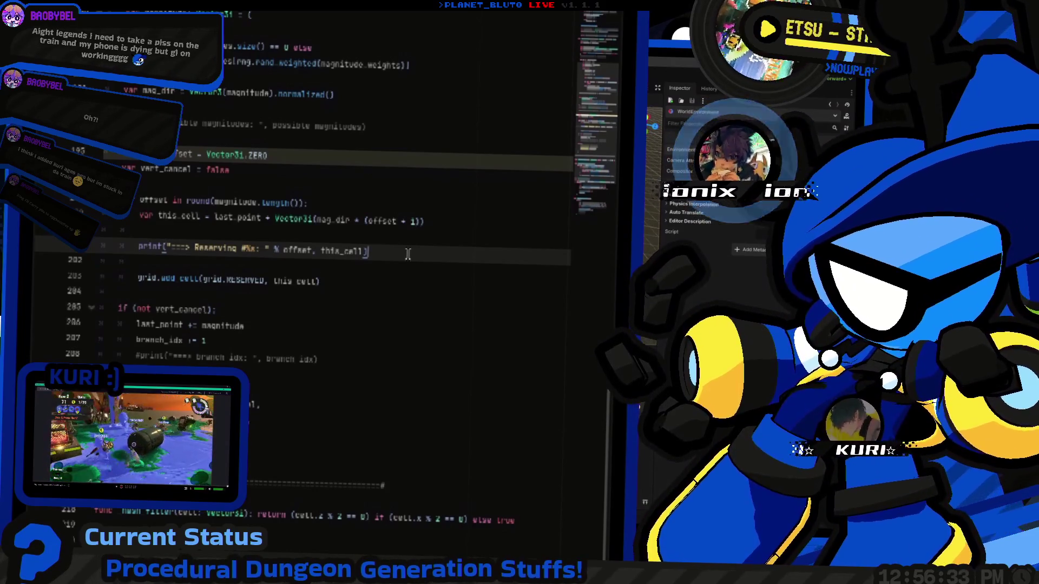
pyautogui.click(485, 249)
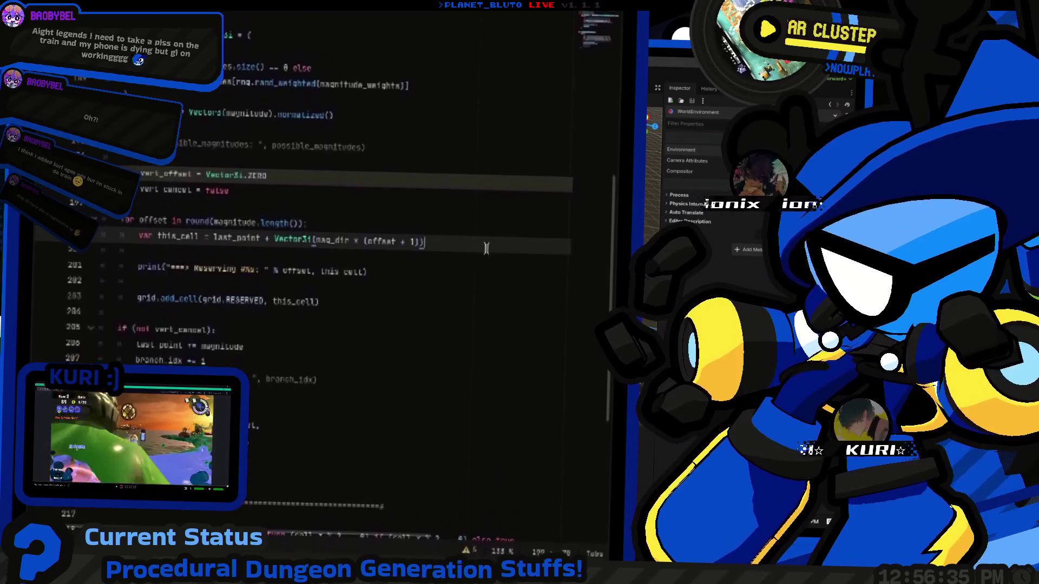
# Step: Scroll back to the top of the dungeon generator script, then switch to the 3D view with Ctrl+F2
pyautogui.scroll(5, 380, 229)
pyautogui.scroll(-5, 381, 230)
pyautogui.press('Up')
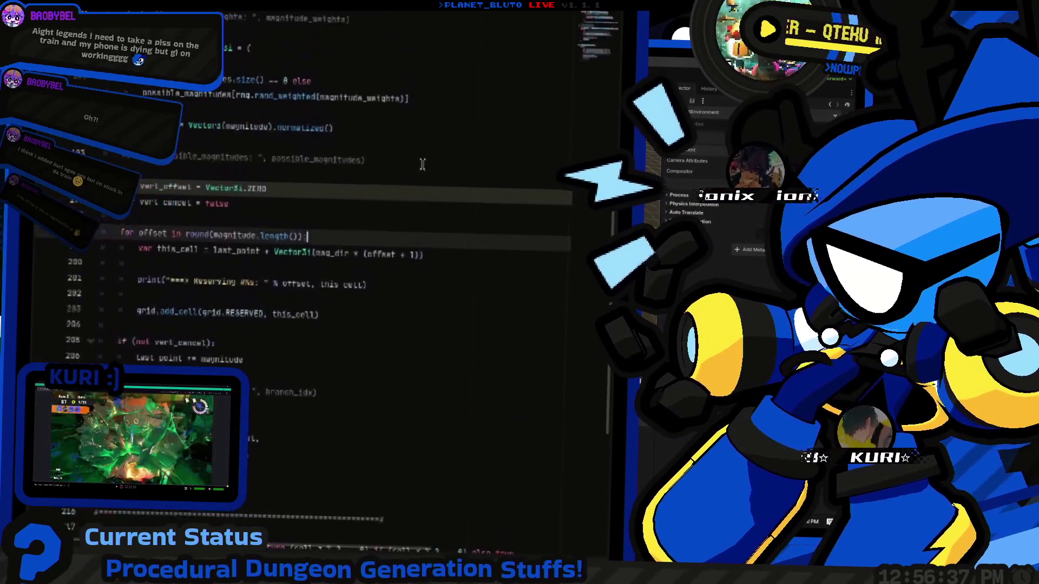
pyautogui.scroll(10, 422, 164)
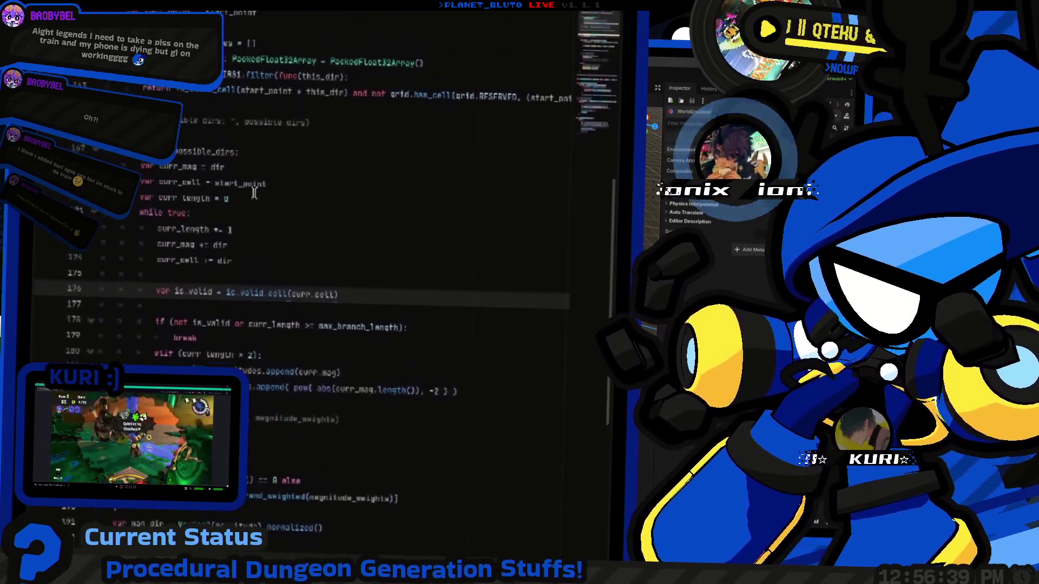
pyautogui.scroll(5, 253, 194)
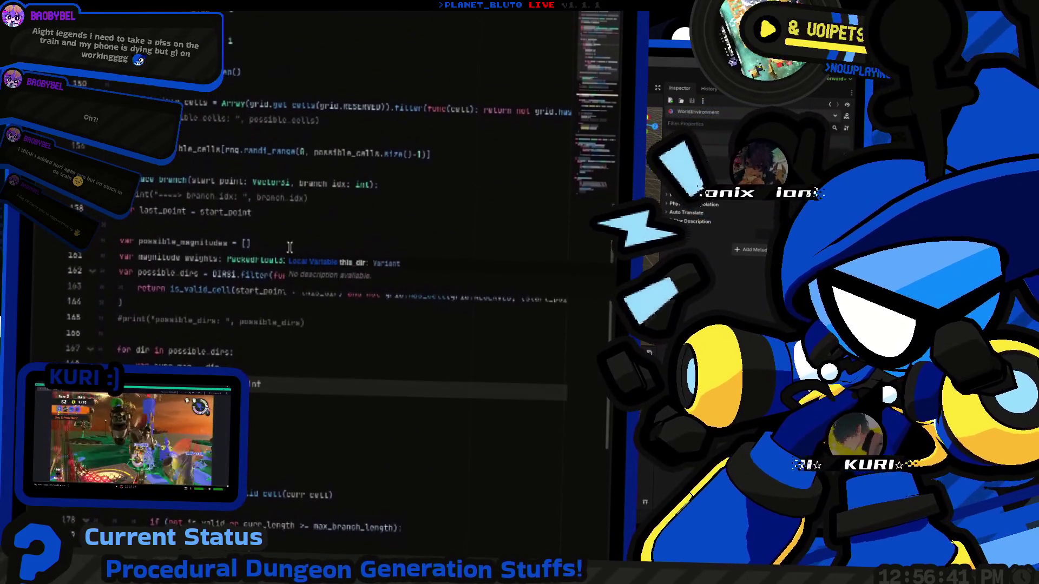
pyautogui.scroll(10, 289, 248)
pyautogui.scroll(5, 297, 249)
pyautogui.click(377, 249)
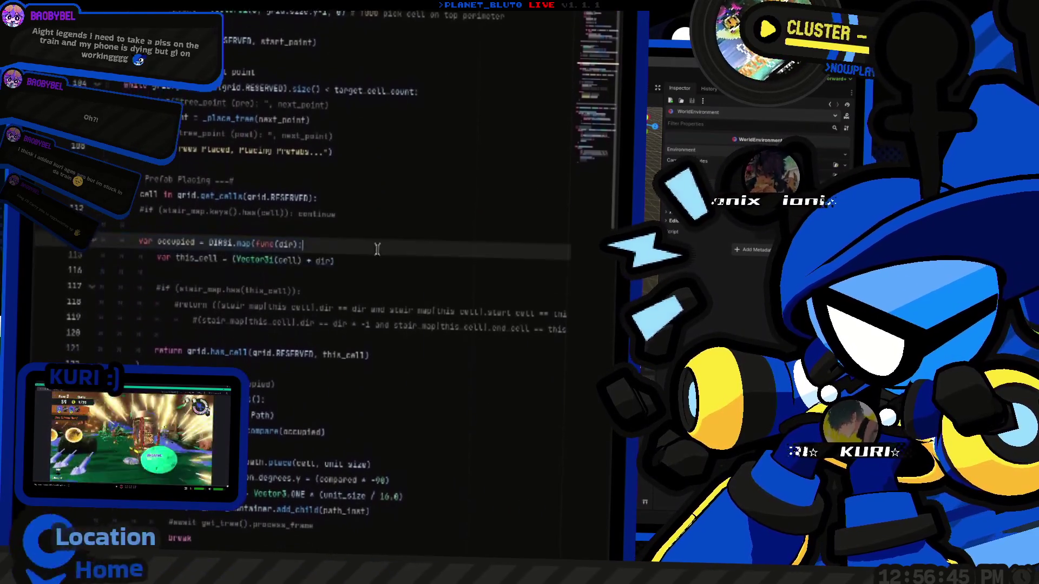
pyautogui.scroll(7, 377, 249)
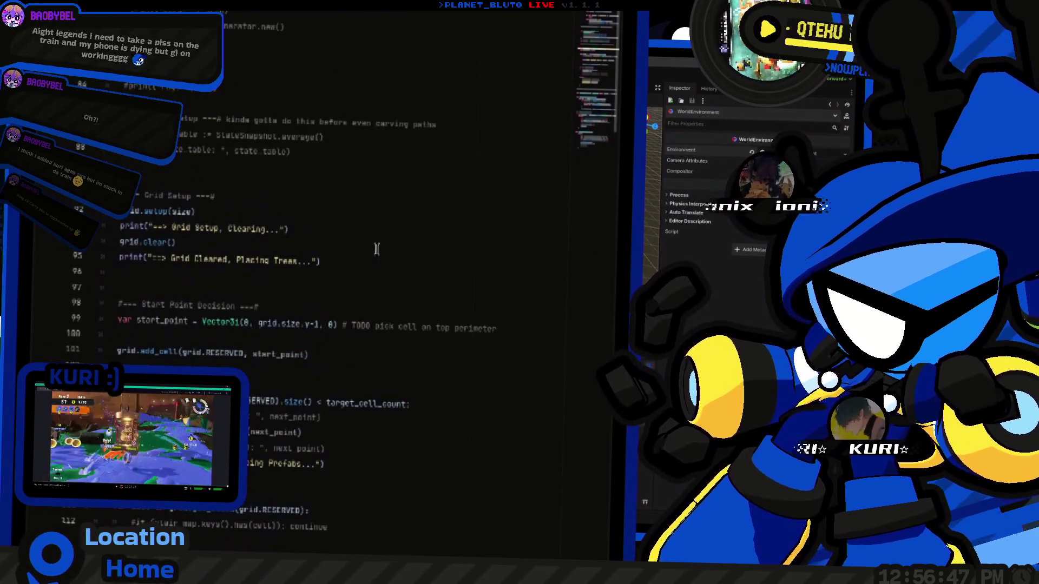
pyautogui.scroll(13, 377, 249)
pyautogui.scroll(10, 390, 248)
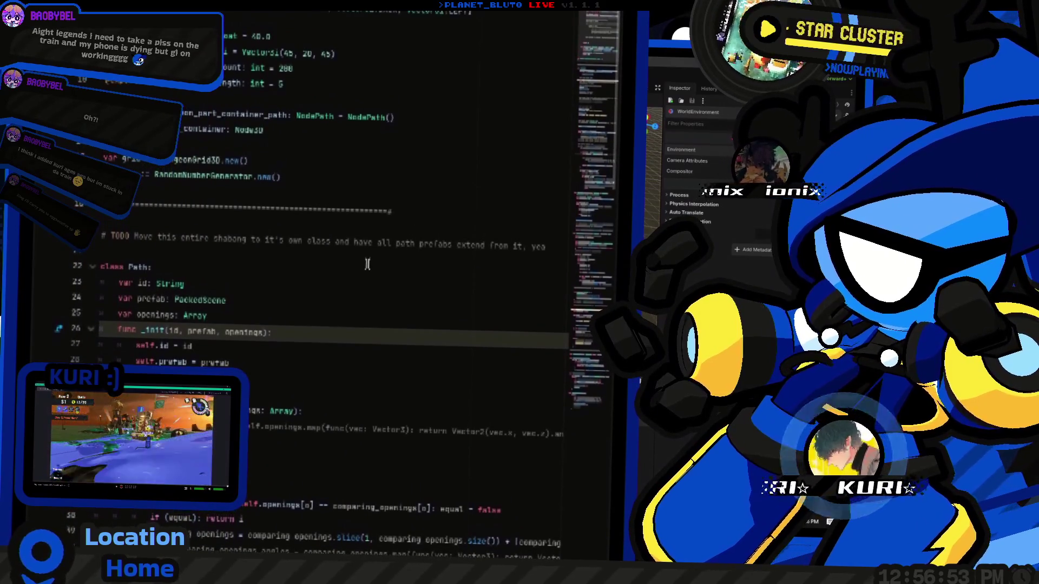
pyautogui.hotkey('ctrl', 'F2')
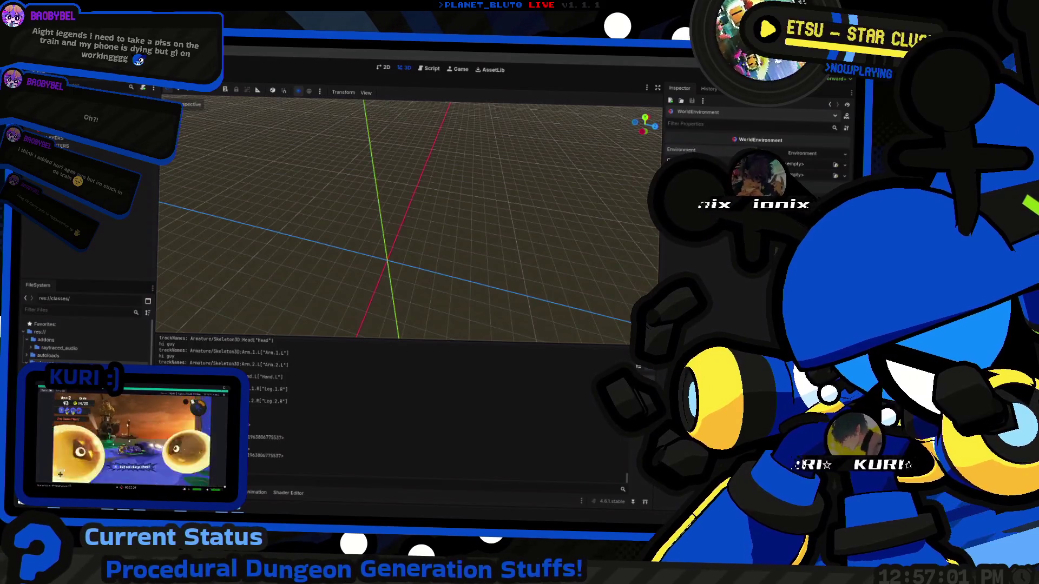
# Step: Flip between the dungeon_generator.gd script and the 3D view, checking the code around line 16
pyautogui.hotkey('ctrl', 'F3')
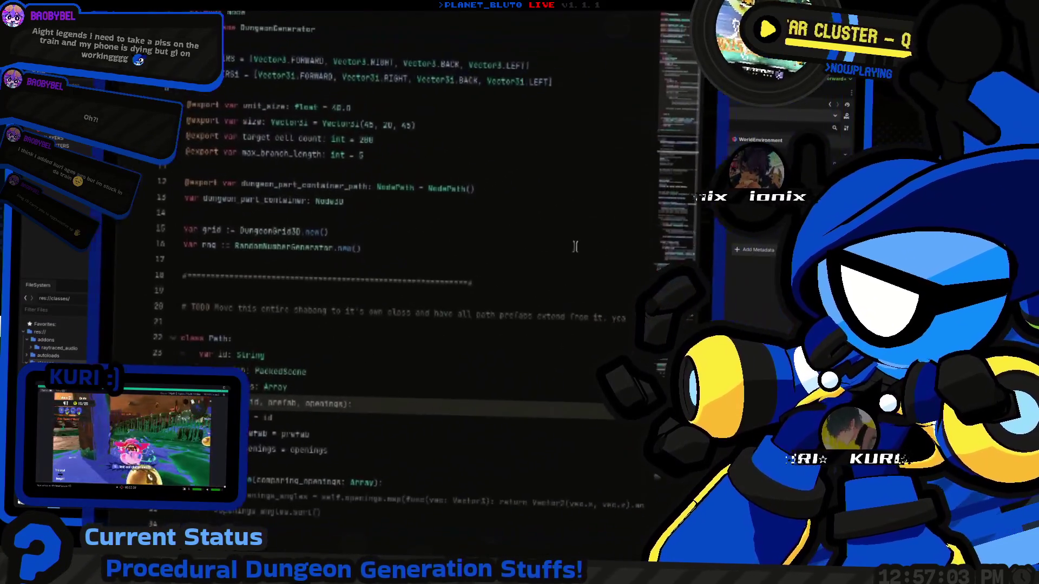
pyautogui.click(330, 263)
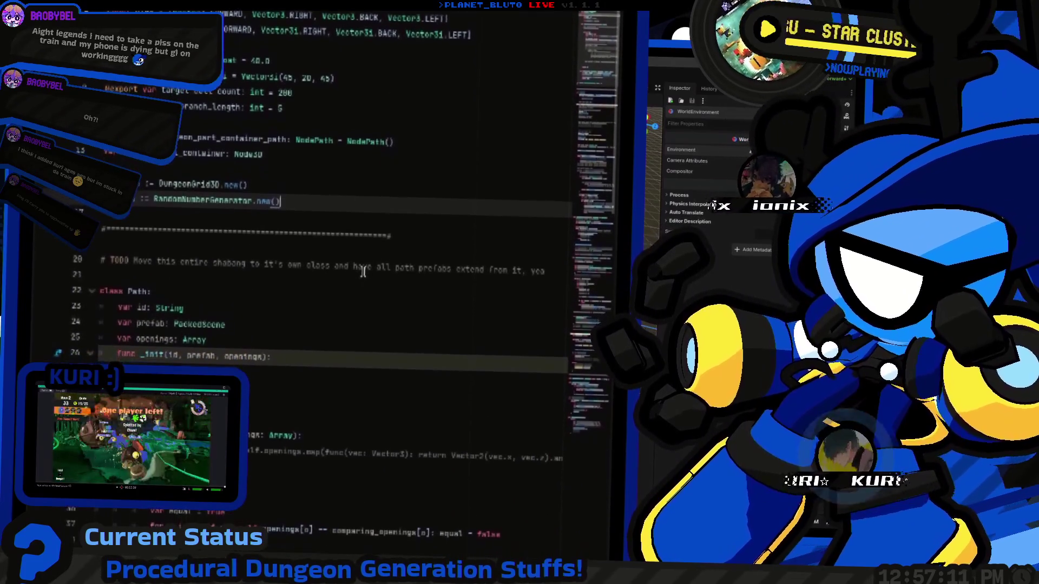
pyautogui.hotkey('ctrl', 'F2')
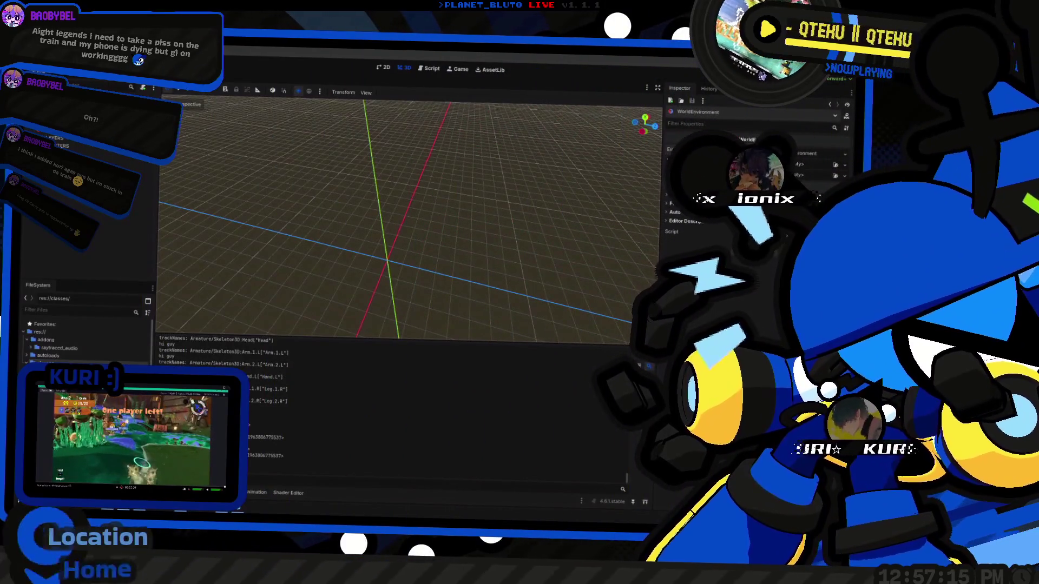
pyautogui.hotkey('ctrl', 'F3')
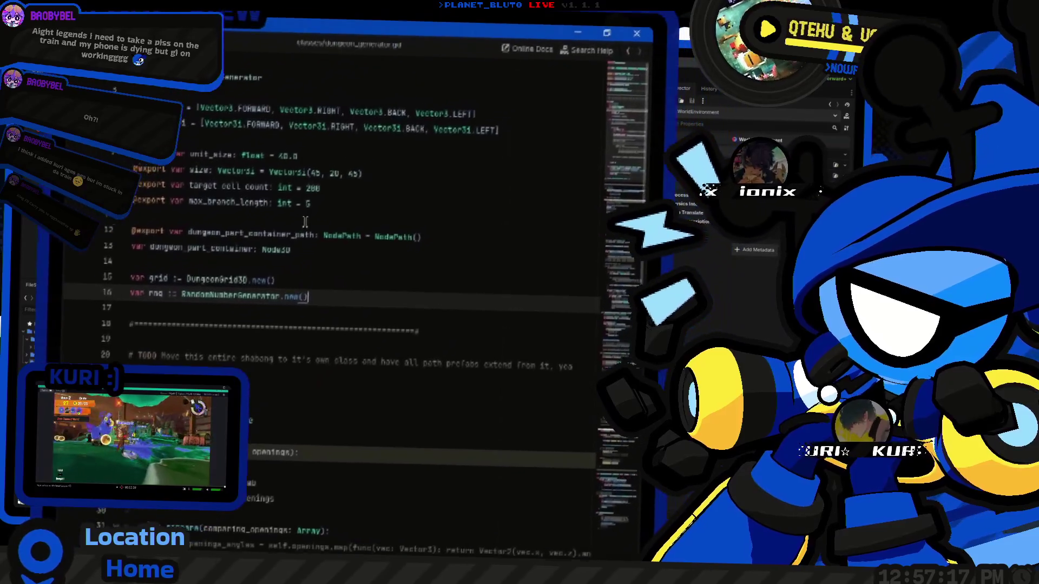
pyautogui.scroll(-5, 245, 290)
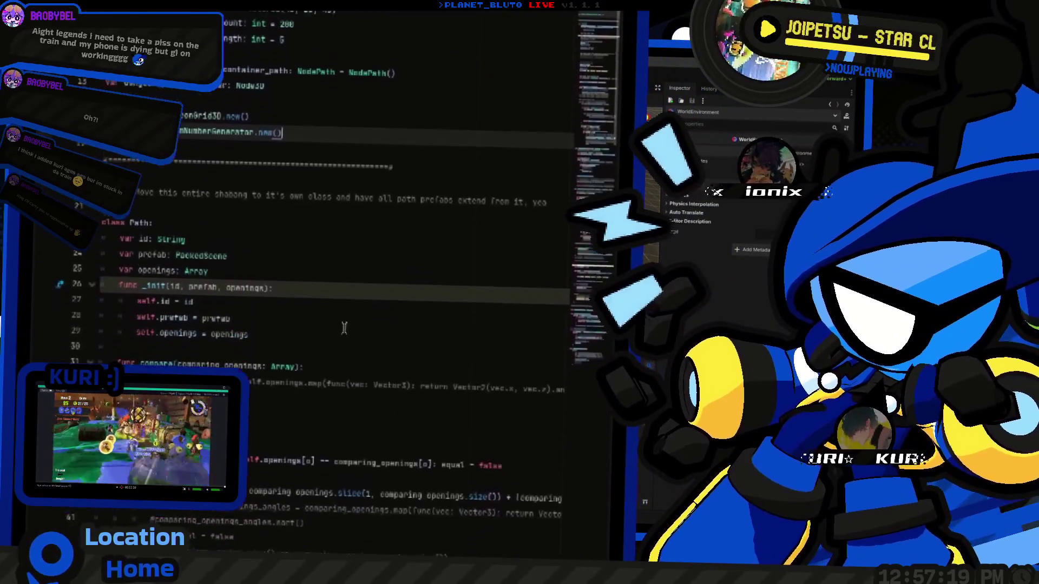
pyautogui.hotkey('ctrl', 'F2')
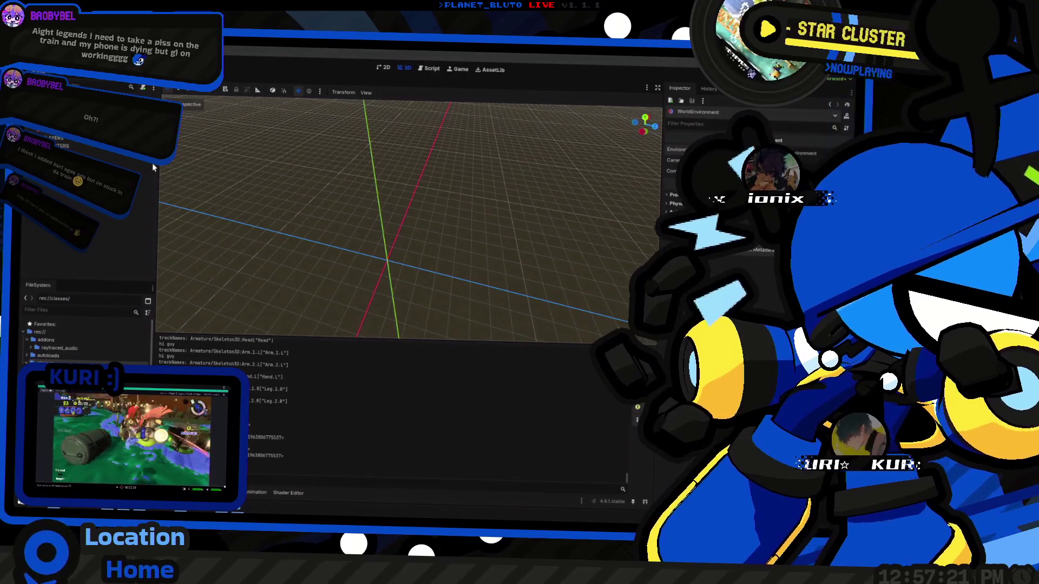
# Step: Bring the ProjectDNS editor to the front and run the project with F5
pyautogui.hotkey('alt', 'Tab')
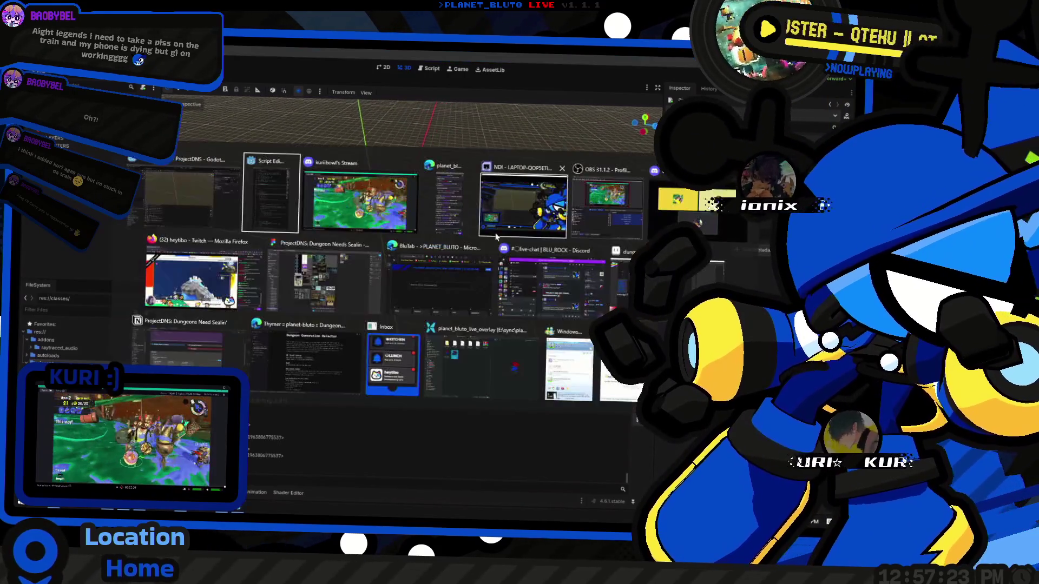
pyautogui.click(208, 202)
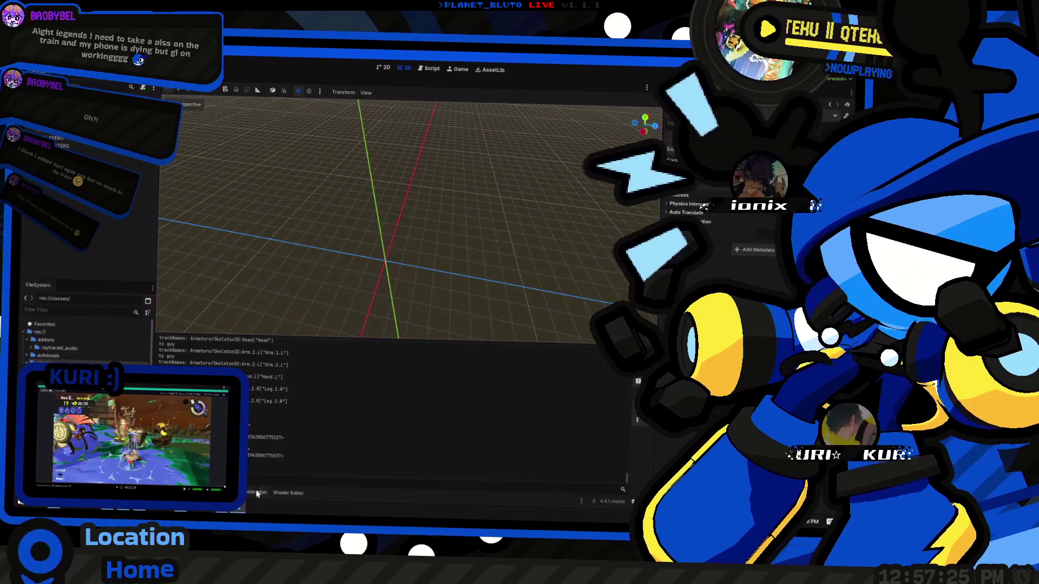
pyautogui.press('F5')
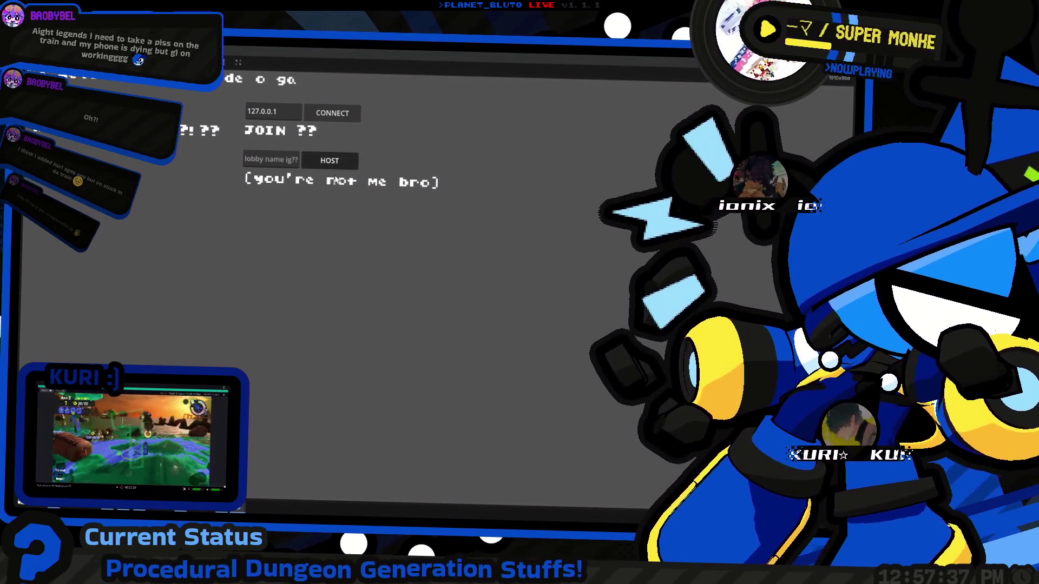
# Step: Walk the player down stone corridors and through rooms toward the room with circular wall patterns
pyautogui.press('w')
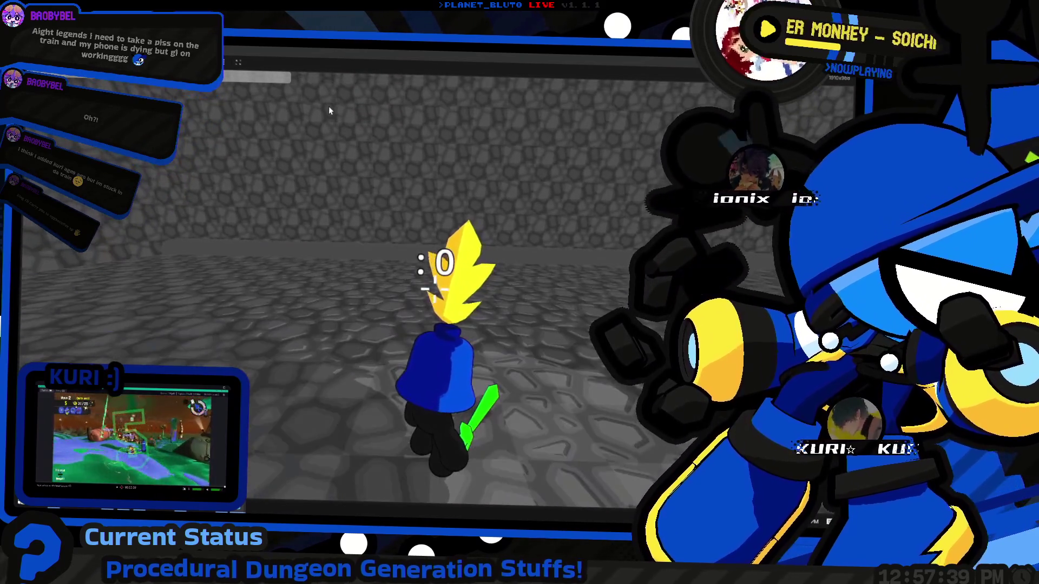
pyautogui.press('w')
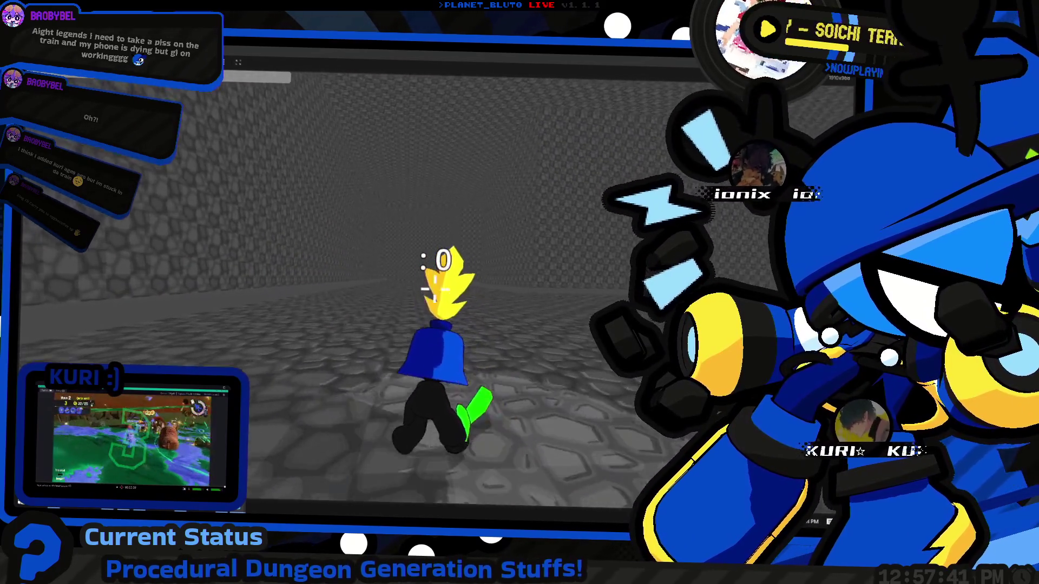
pyautogui.press('w')
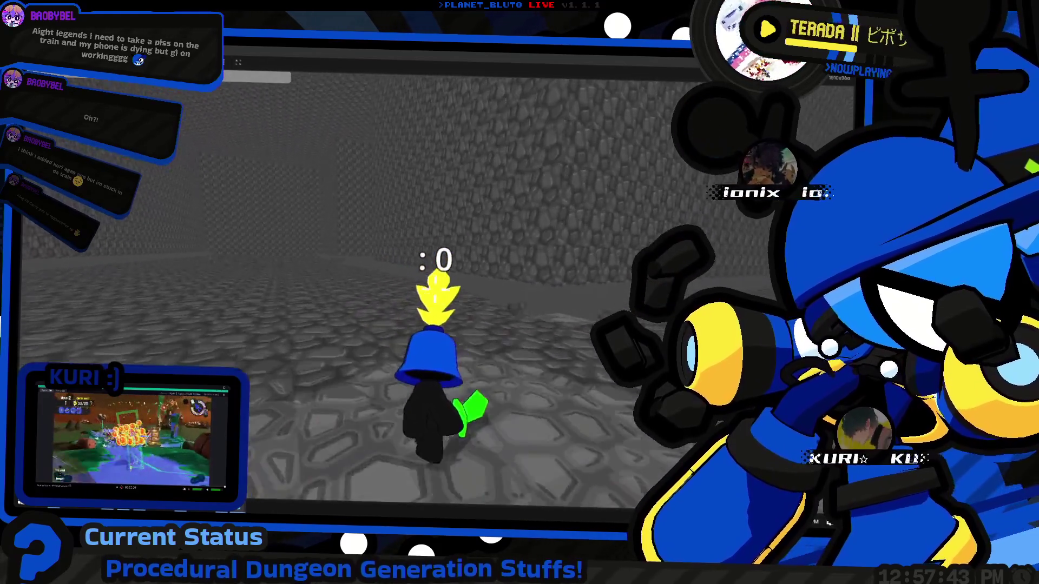
pyautogui.press('w')
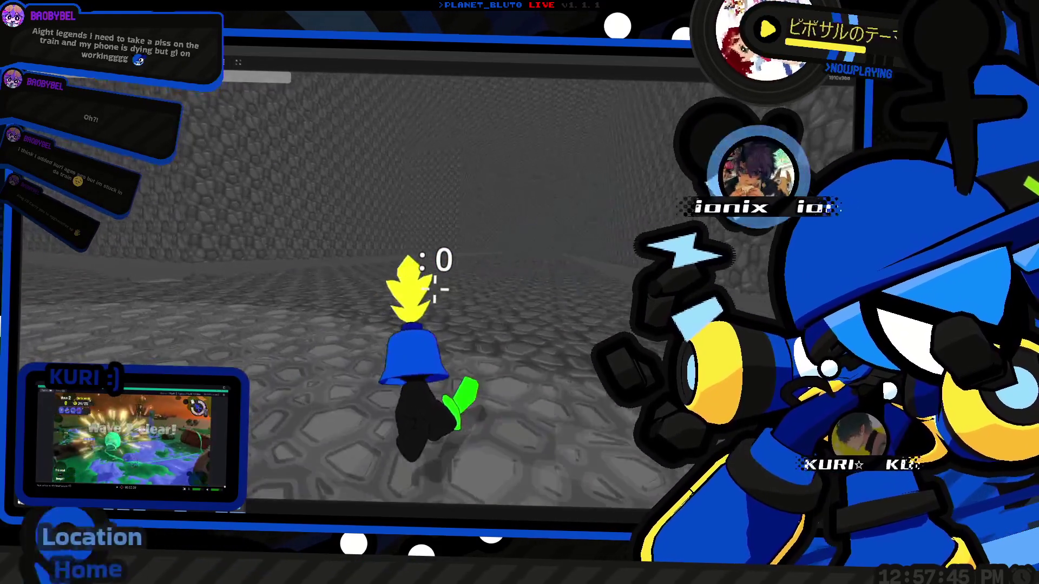
pyautogui.press('w')
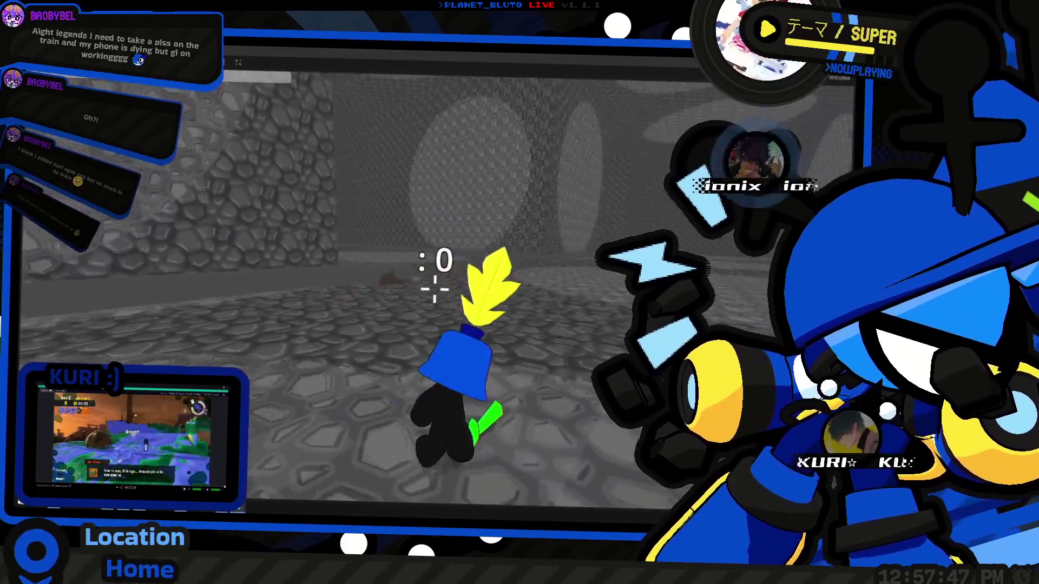
pyautogui.press('w')
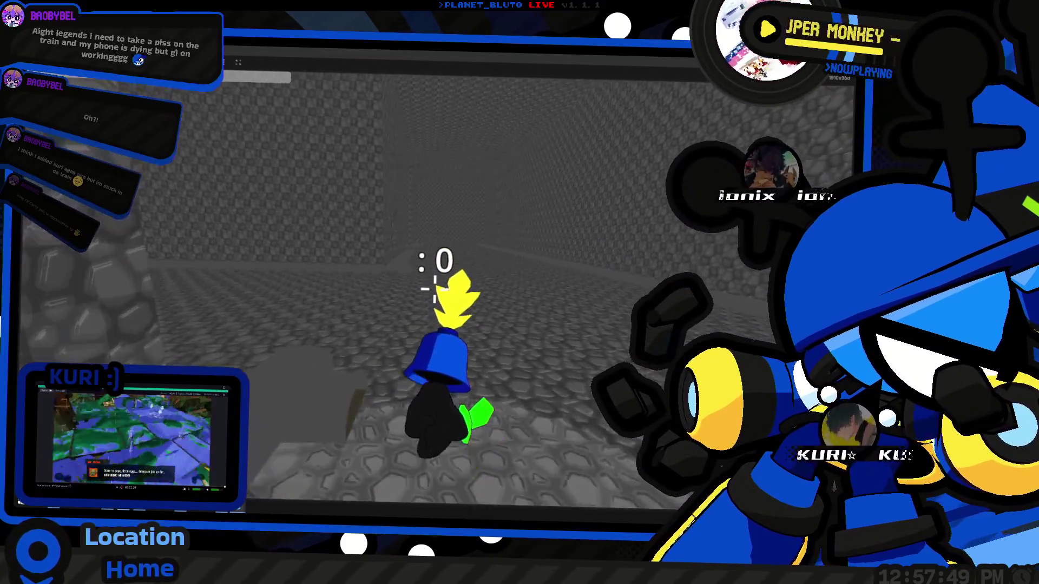
pyautogui.hotkey('alt', 'Tab')
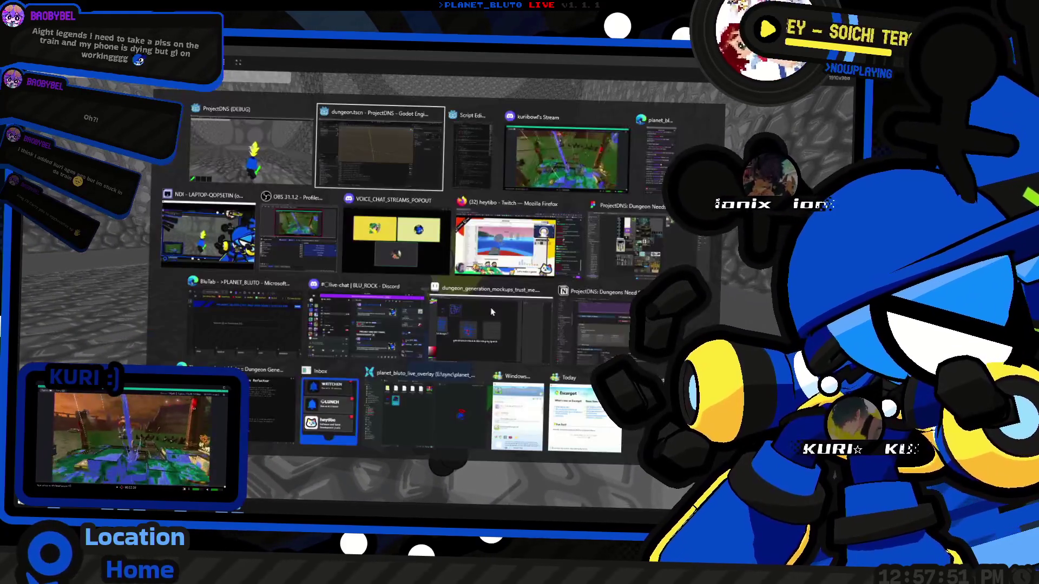
# Step: Scroll dungeon_generator.gd to the is_valid_cell return line, briefly checking dungeon_grid_3d.gd
pyautogui.scroll(-10, 370, 300)
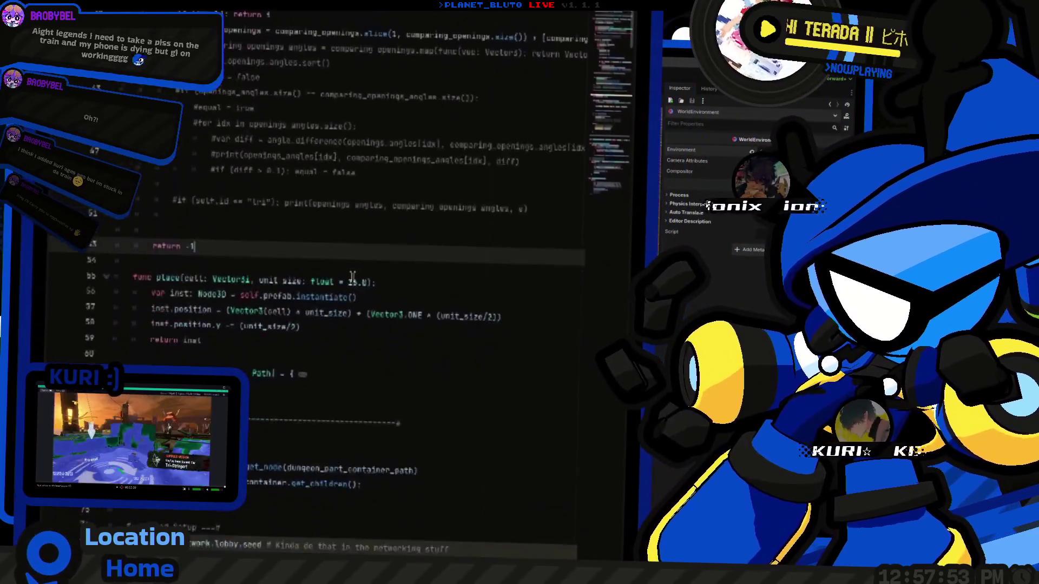
pyautogui.scroll(-13, 408, 266)
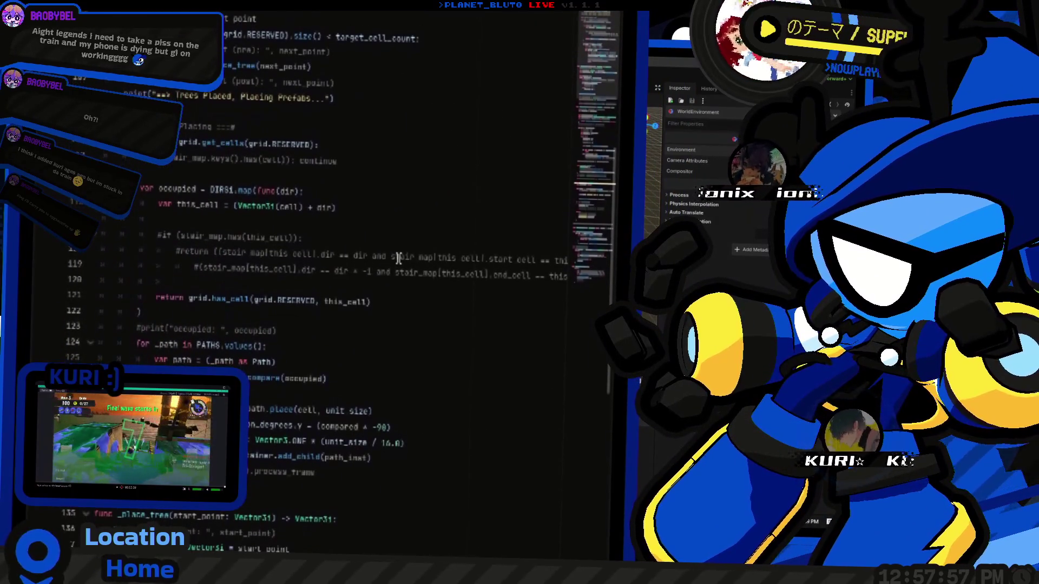
pyautogui.scroll(-2, 395, 259)
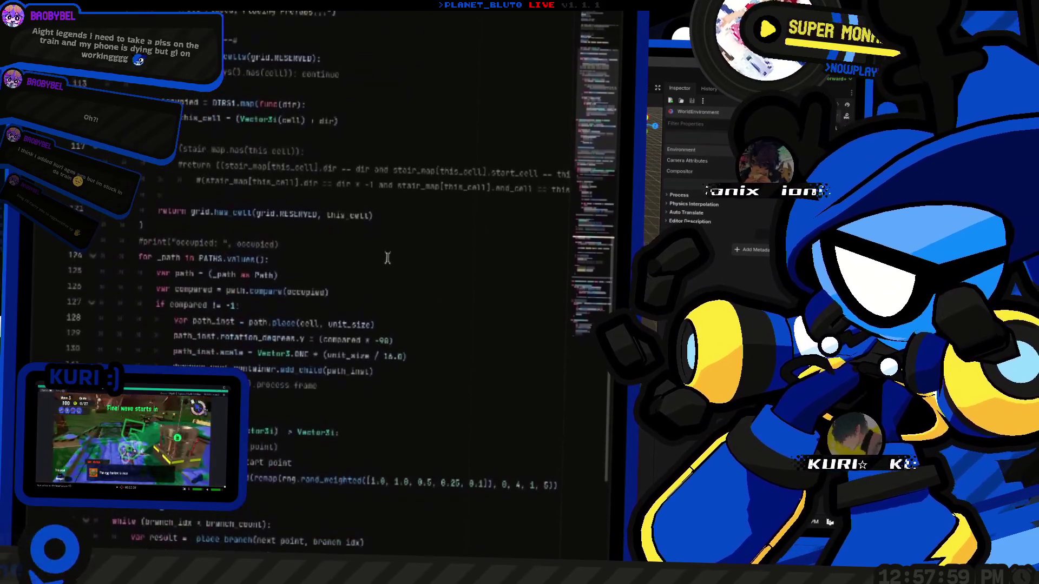
pyautogui.scroll(-12, 387, 260)
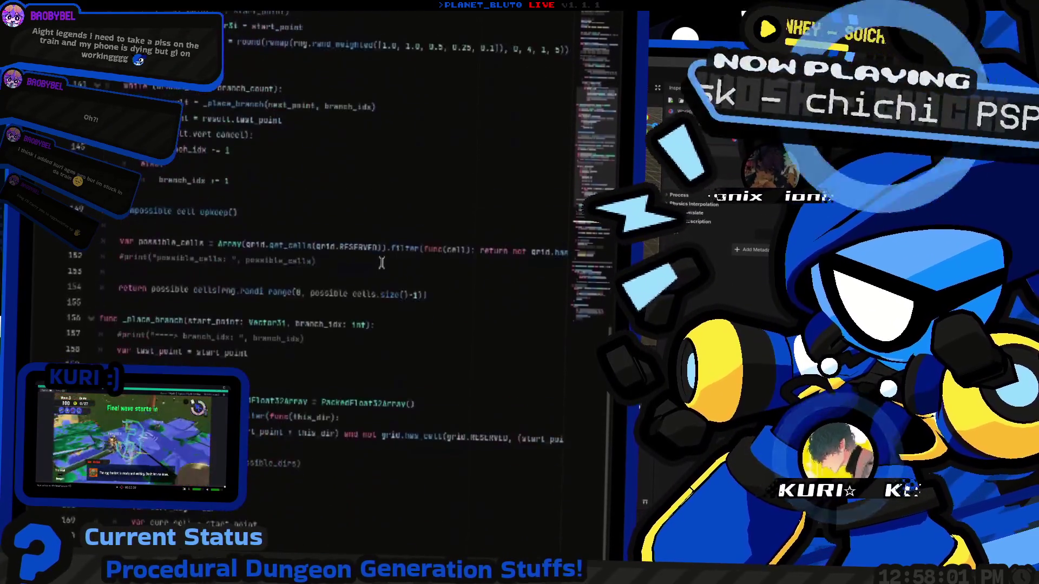
pyautogui.scroll(-3, 369, 254)
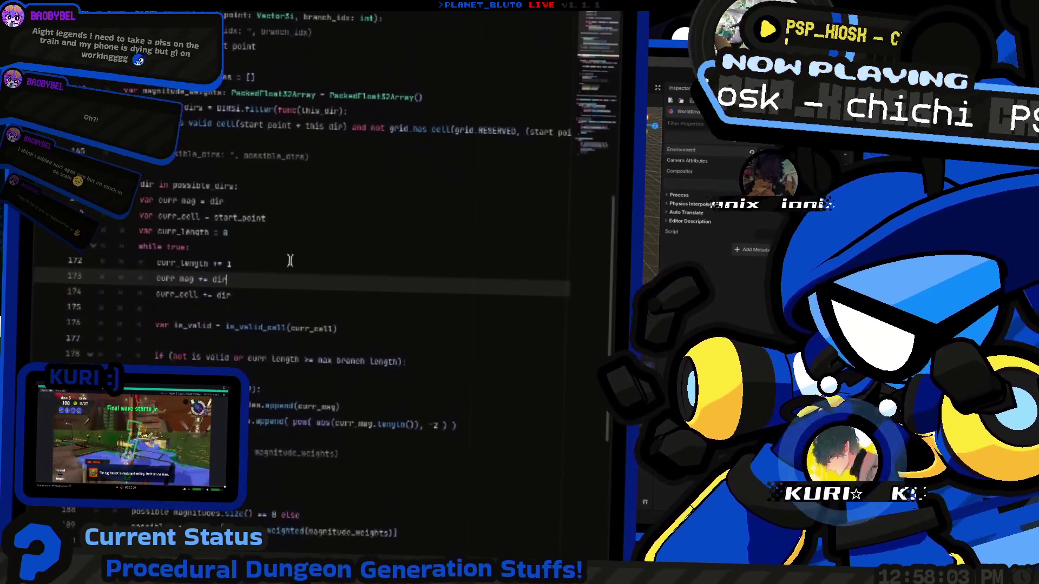
pyautogui.click(401, 246)
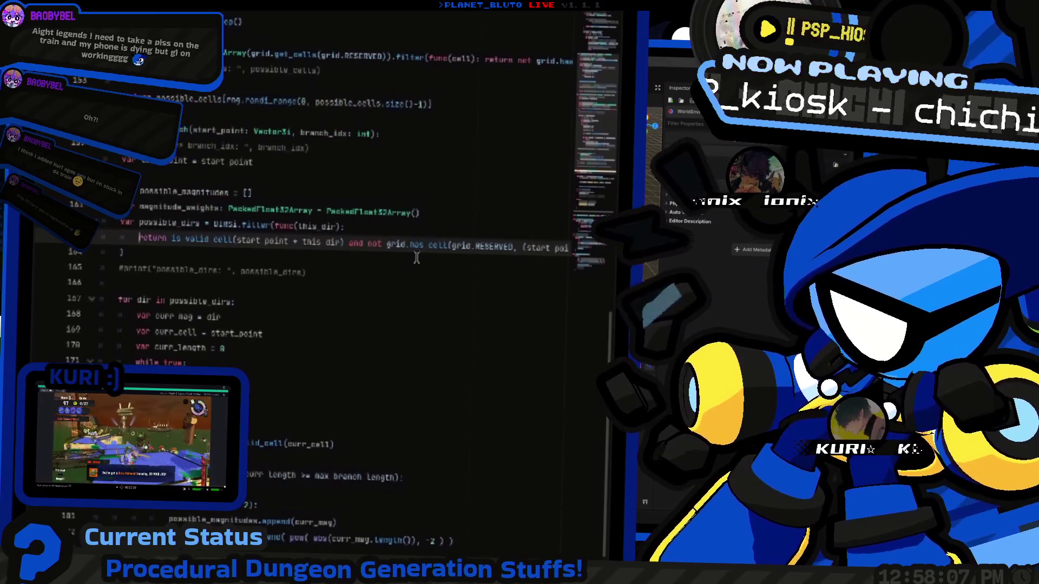
pyautogui.scroll(4, 291, 151)
pyautogui.scroll(20, 291, 151)
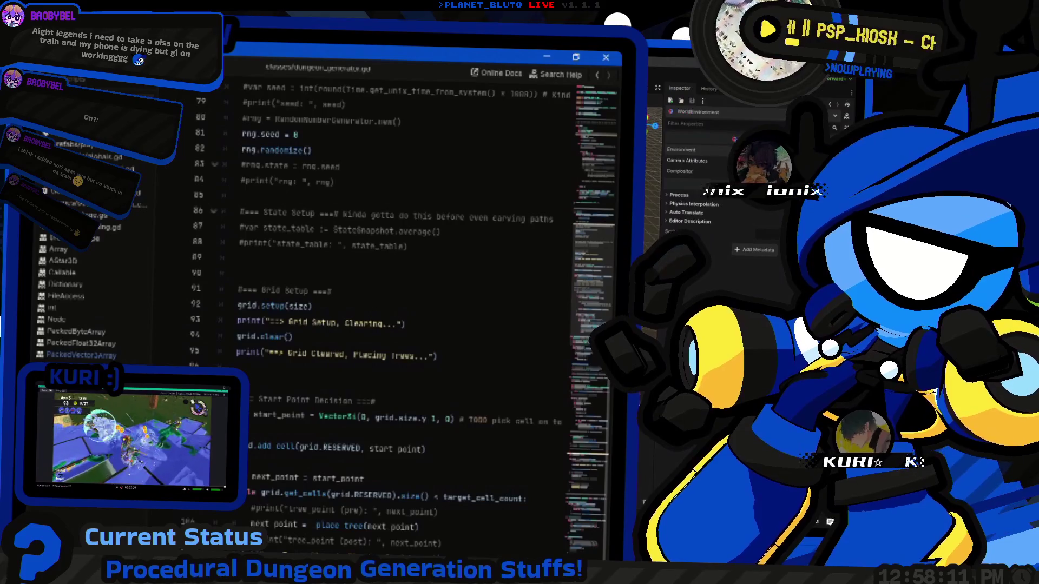
pyautogui.hotkey('alt', 'Left')
pyautogui.hotkey('alt', 'Right')
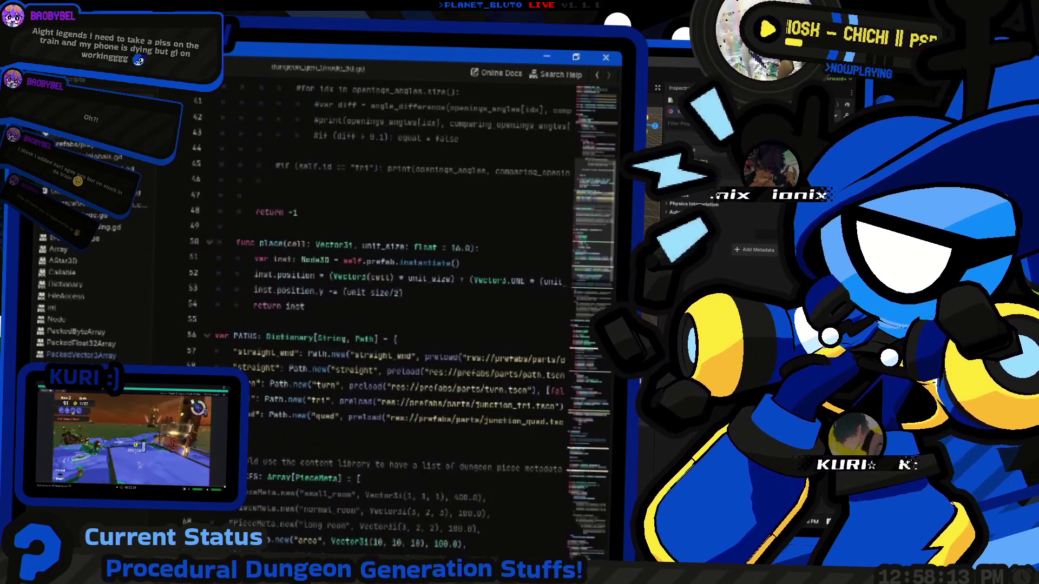
# Step: Select and review the Stair class and its setup code, down to 'return valid' on line 178
pyautogui.scroll(-15, 379, 344)
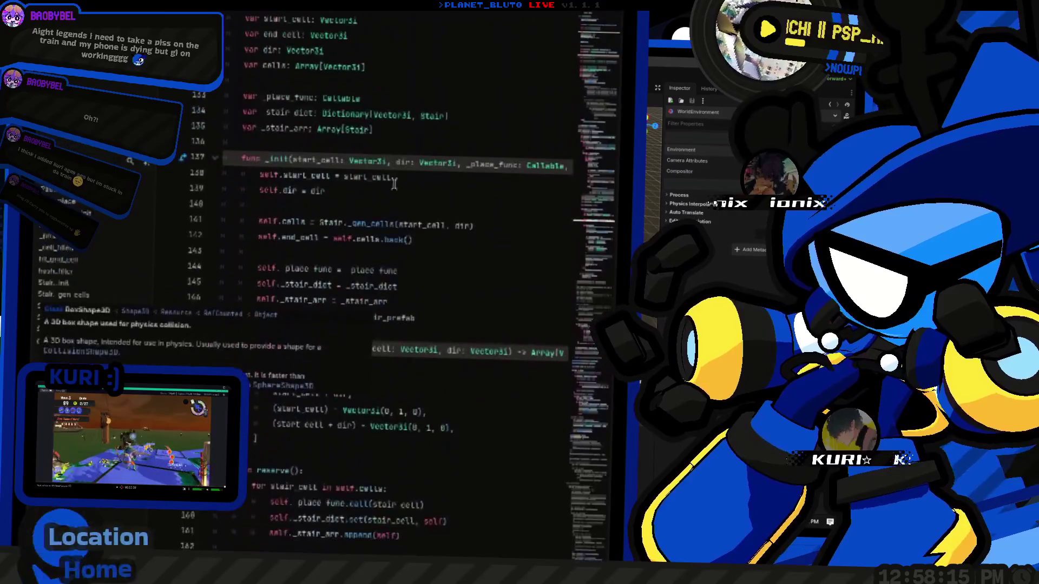
pyautogui.scroll(-3, 363, 237)
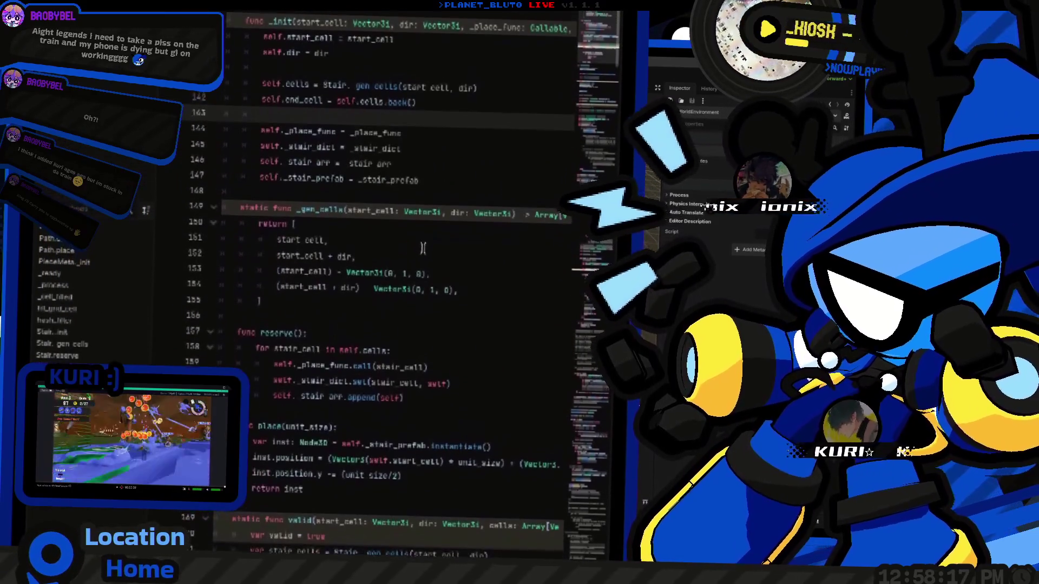
pyautogui.scroll(3, 280, 173)
pyautogui.scroll(3, 280, 173)
pyautogui.click(243, 157)
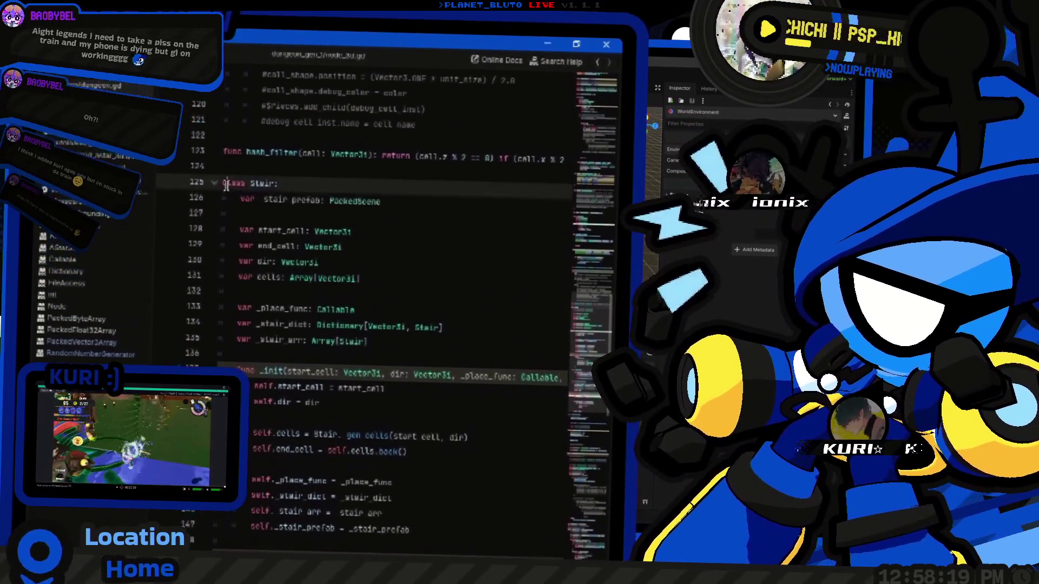
pyautogui.scroll(-4, 325, 243)
pyautogui.keyDown('shift'); pyautogui.click(433, 277); pyautogui.keyUp('shift')
pyautogui.scroll(-10, 389, 243)
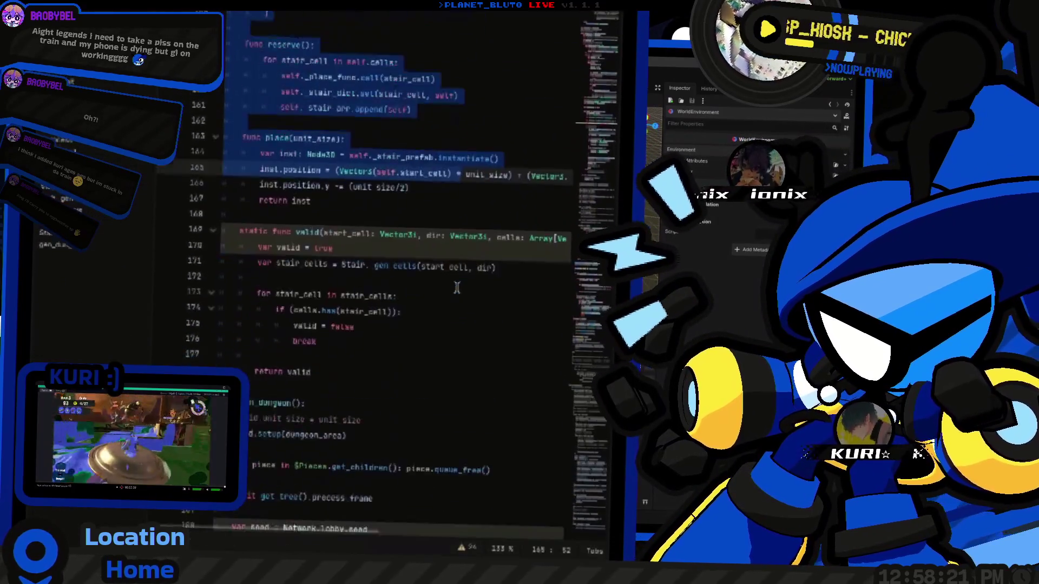
pyautogui.click(347, 217)
pyautogui.scroll(15, 347, 217)
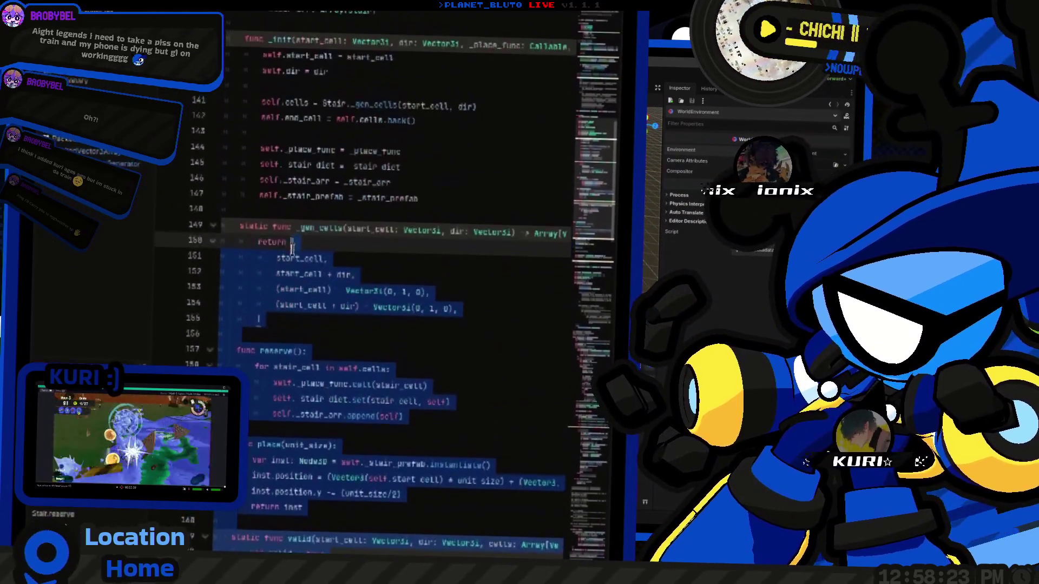
pyautogui.keyDown('shift'); pyautogui.click(205, 227); pyautogui.keyUp('shift')
pyautogui.scroll(-20, 410, 265)
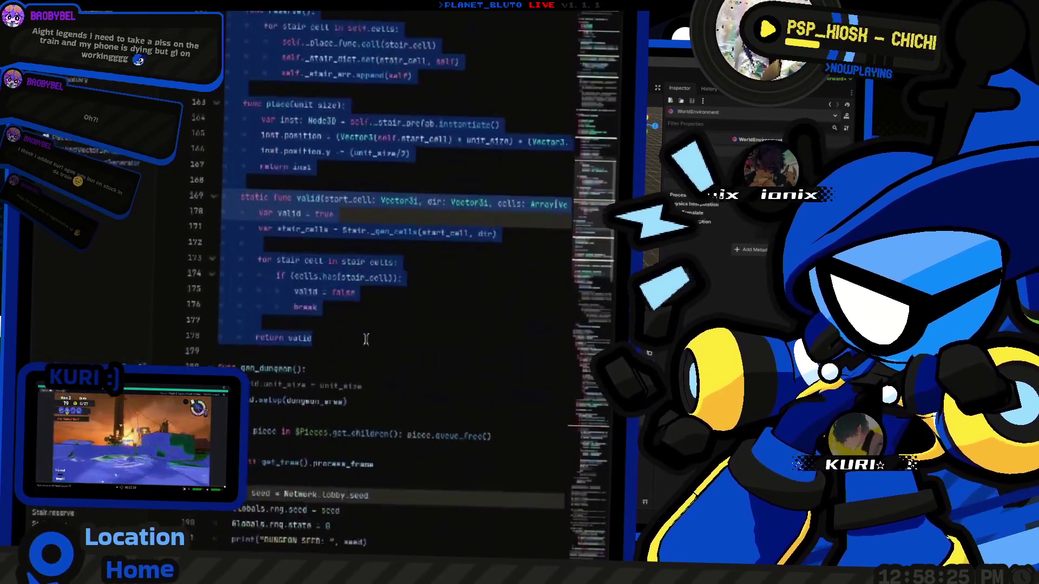
pyautogui.scroll(-19, 410, 265)
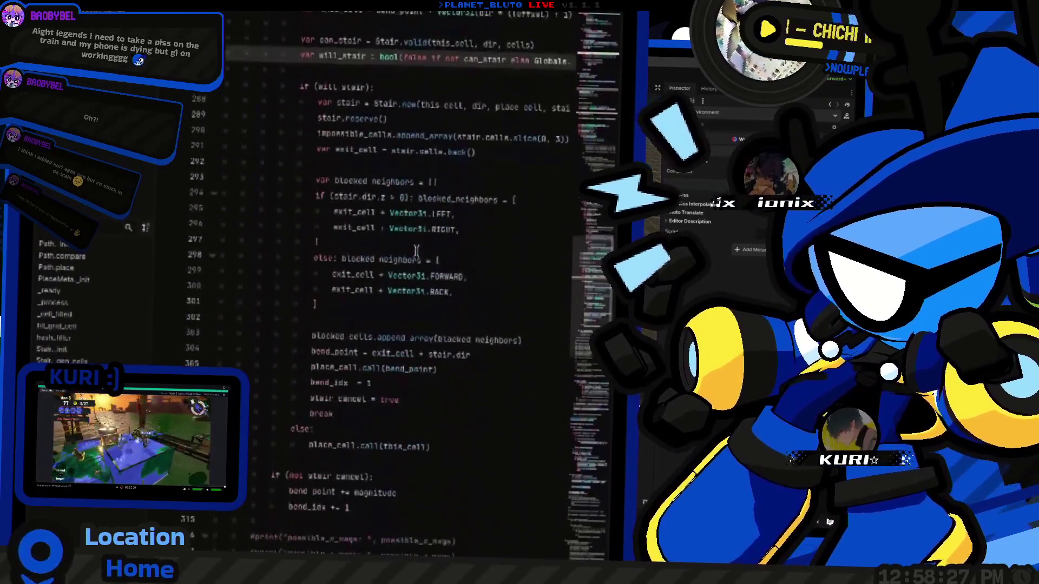
# Step: Inspect the will_stair code on line 285, then go back to the 3D scene view
pyautogui.click(315, 158)
pyautogui.scroll(2, 417, 266)
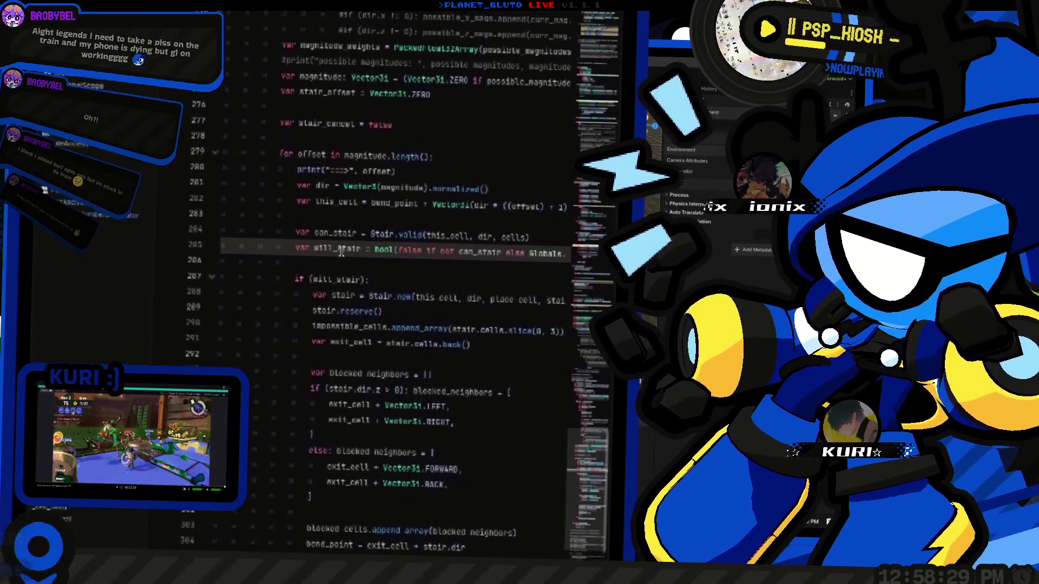
pyautogui.press('End')
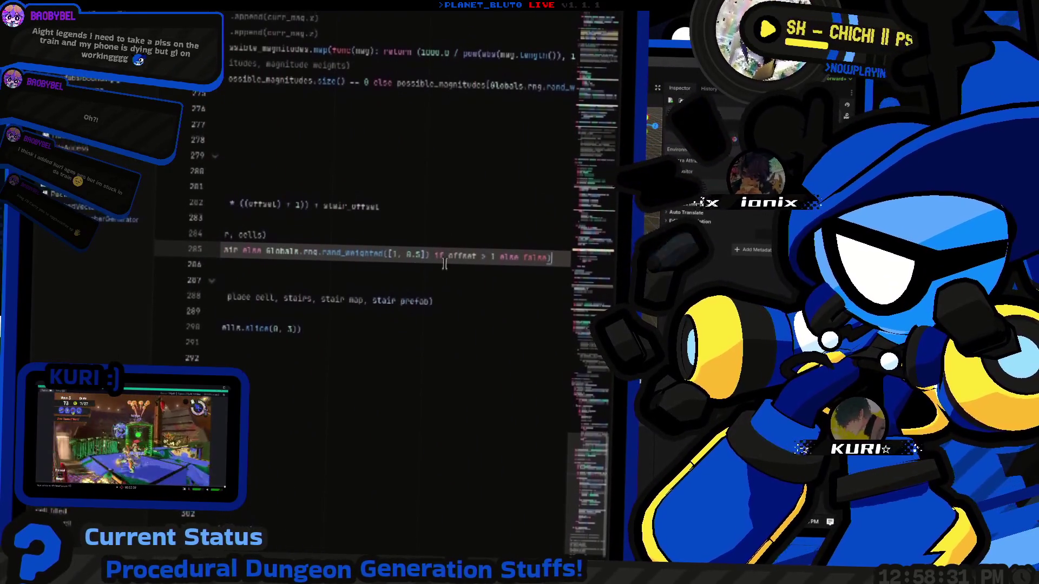
pyautogui.press('Home')
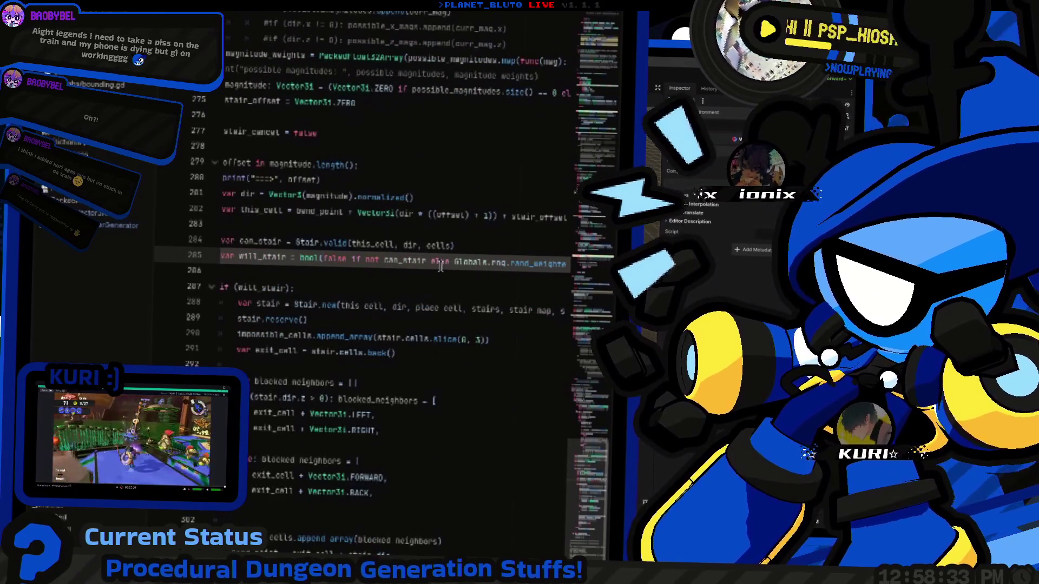
pyautogui.scroll(-1, 441, 266)
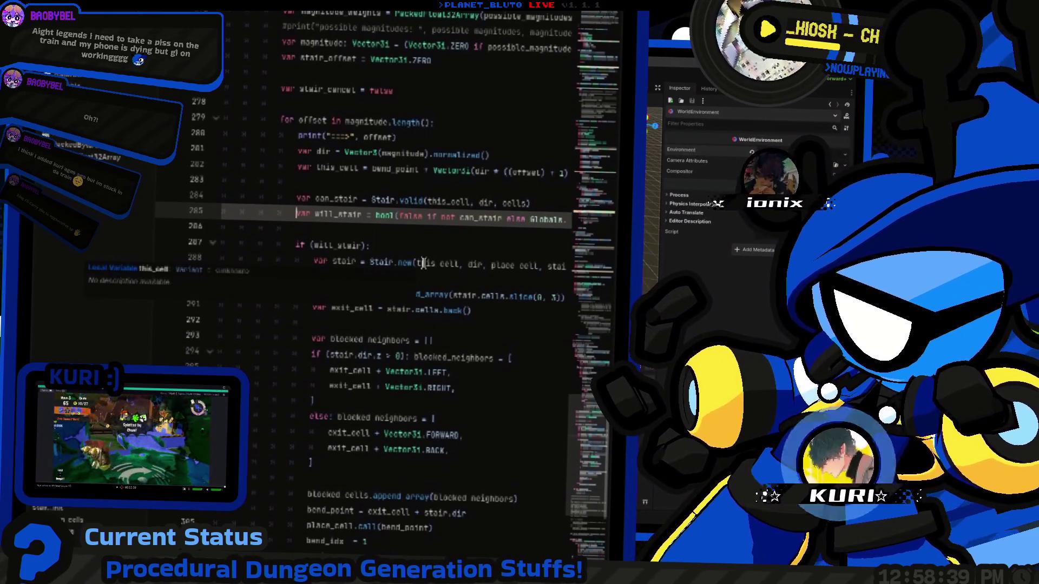
pyautogui.hotkey('ctrl', 'F2')
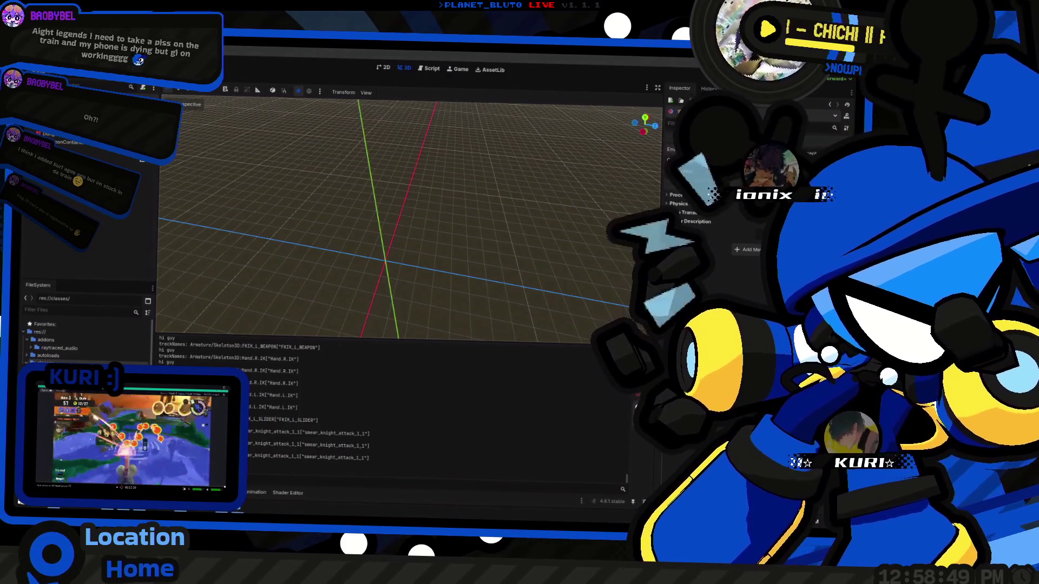
# Step: Bring the dungeon_generation_mockups image forward and pan its canvas slightly
pyautogui.press('super+Tab')
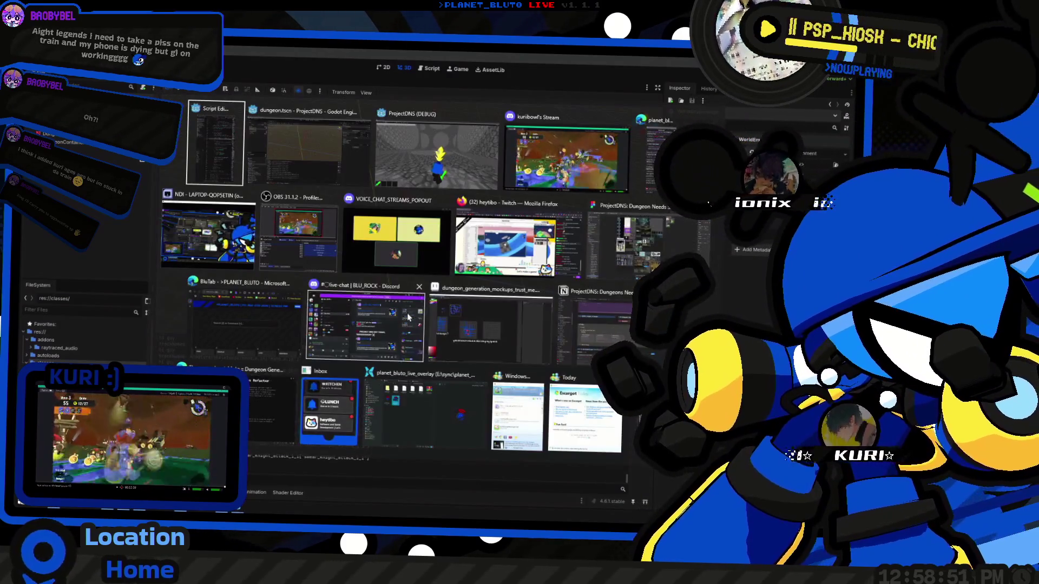
pyautogui.click(490, 325)
pyautogui.moveTo(276, 315); pyautogui.dragTo(295, 322)
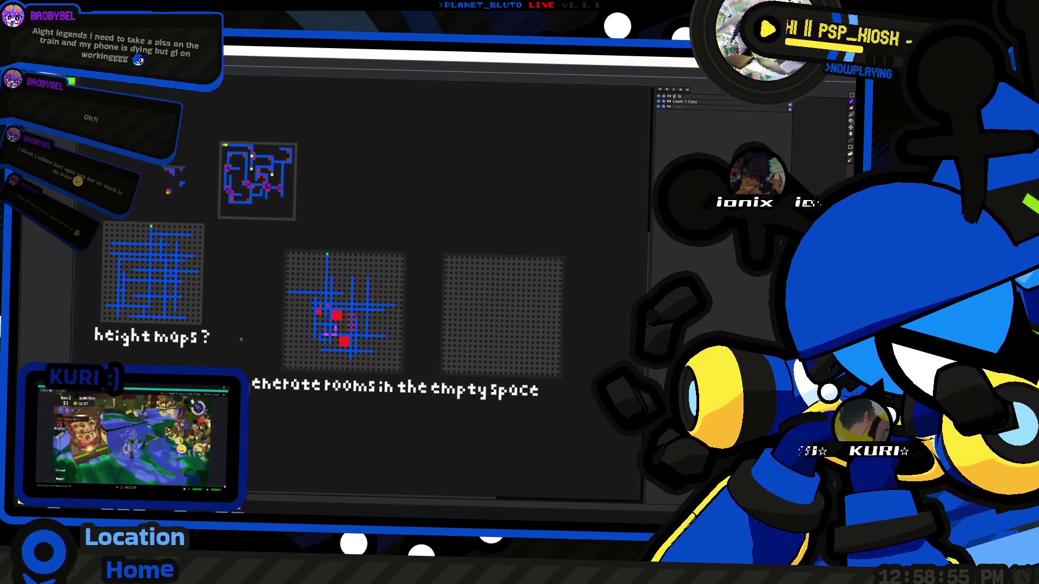
# Step: Launch the Modrinth App by searching 'mod' in the Start menu
pyautogui.press('super')
pyautogui.write('mod')
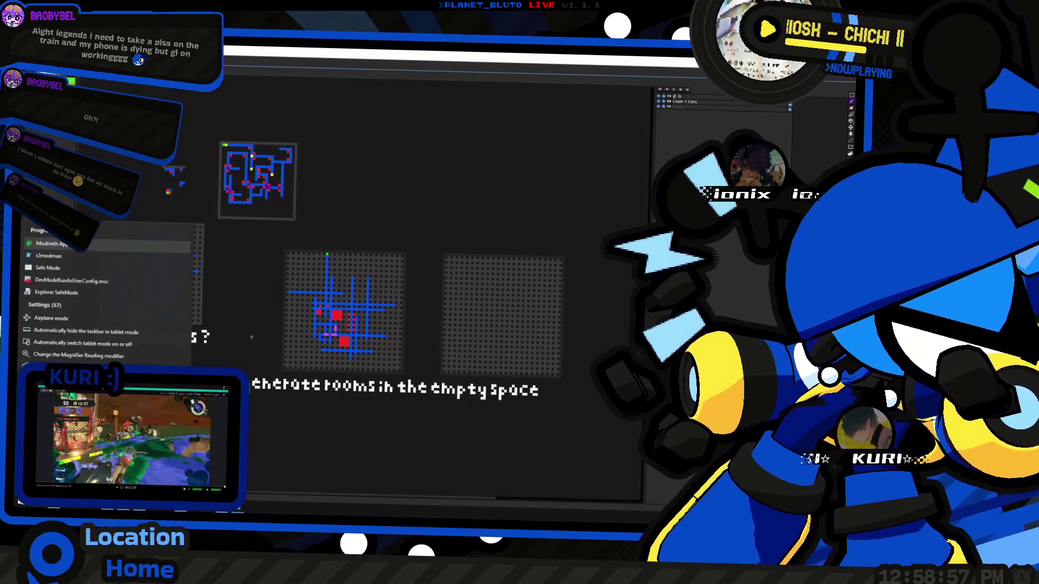
pyautogui.press('Return')
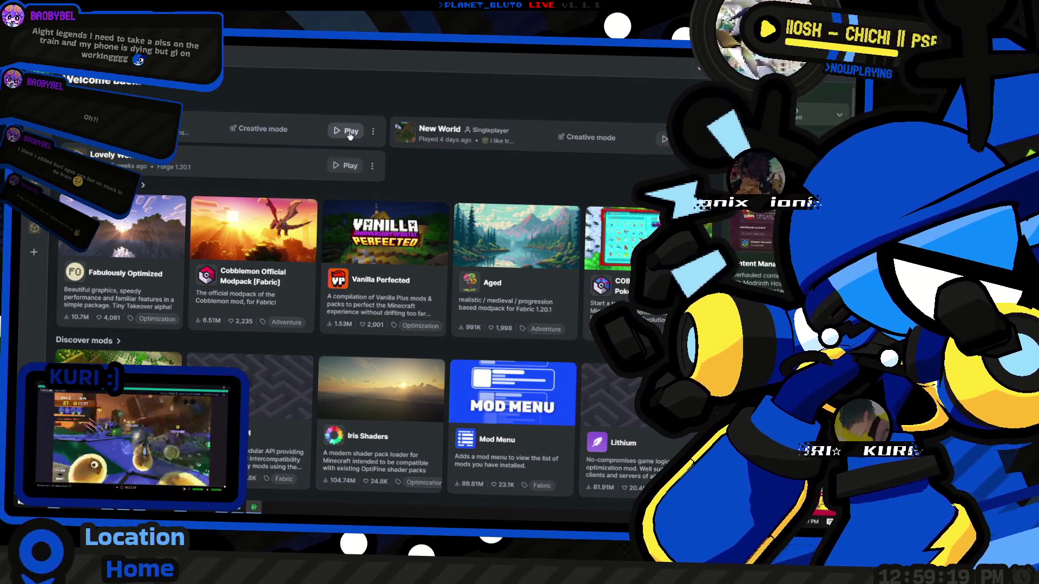
# Step: Hit Play on the recent world card to start the Minecraft singleplayer world
pyautogui.click(350, 132)
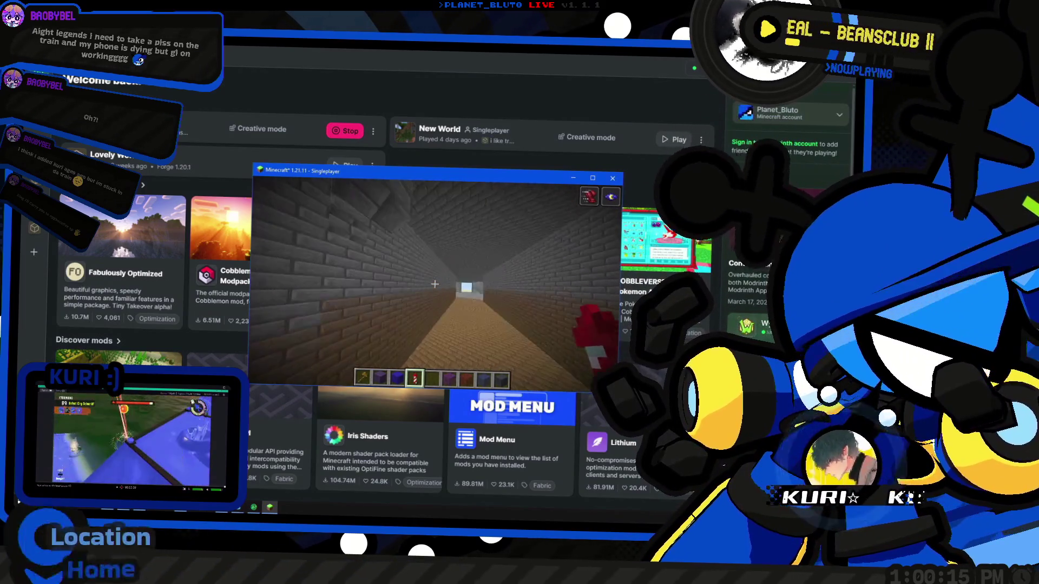
# Step: Walk out of the brick tunnel across the desert into the dark glass structure
pyautogui.press('w')
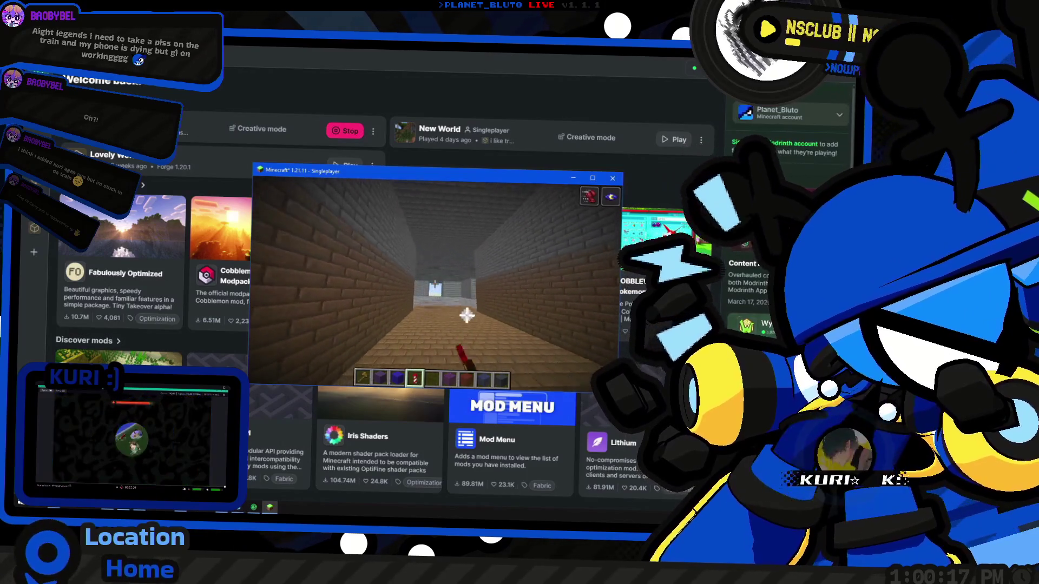
pyautogui.press('w')
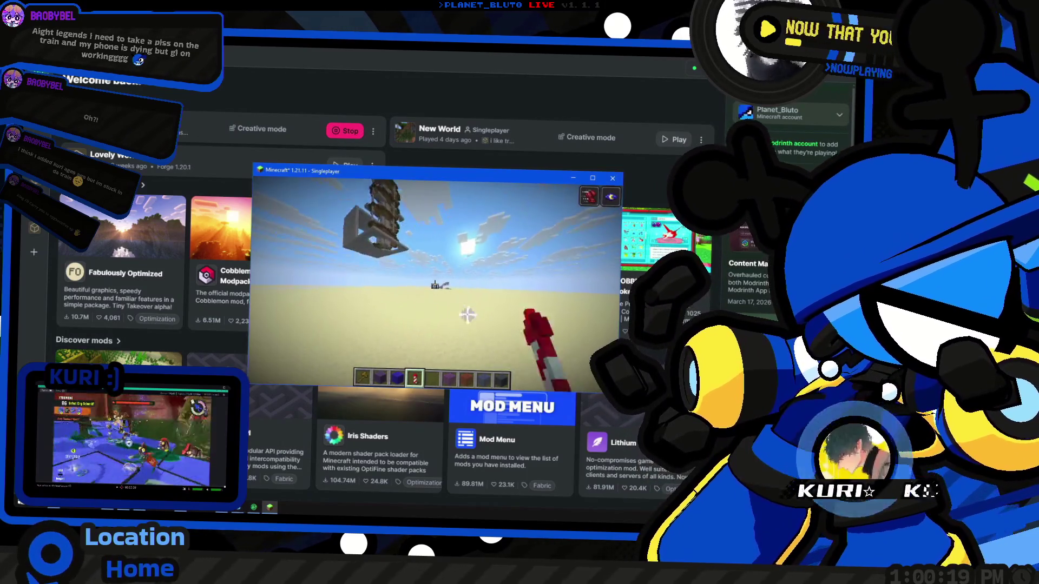
pyautogui.press('w')
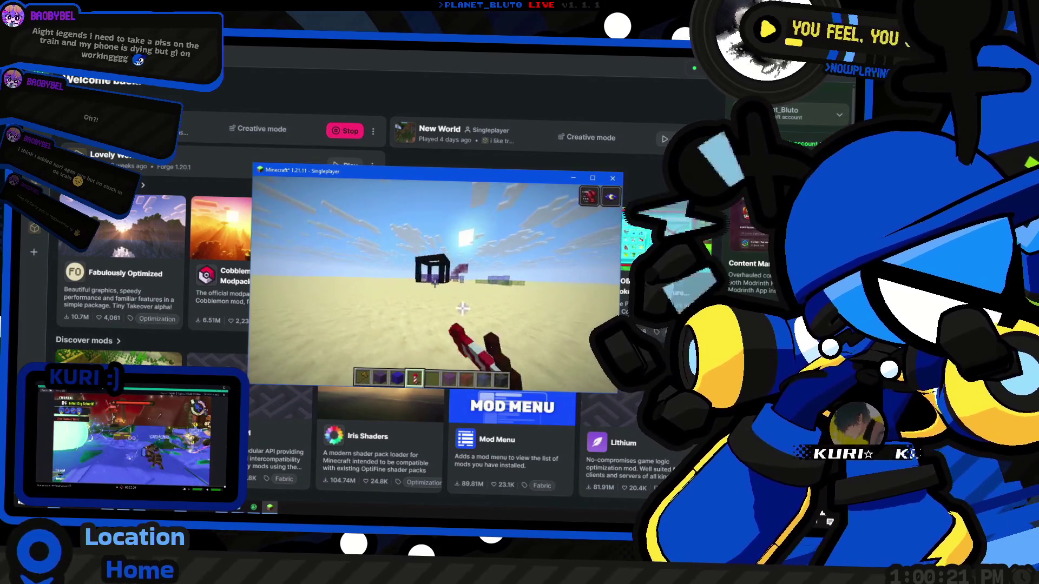
pyautogui.press('w')
pyautogui.press('5')
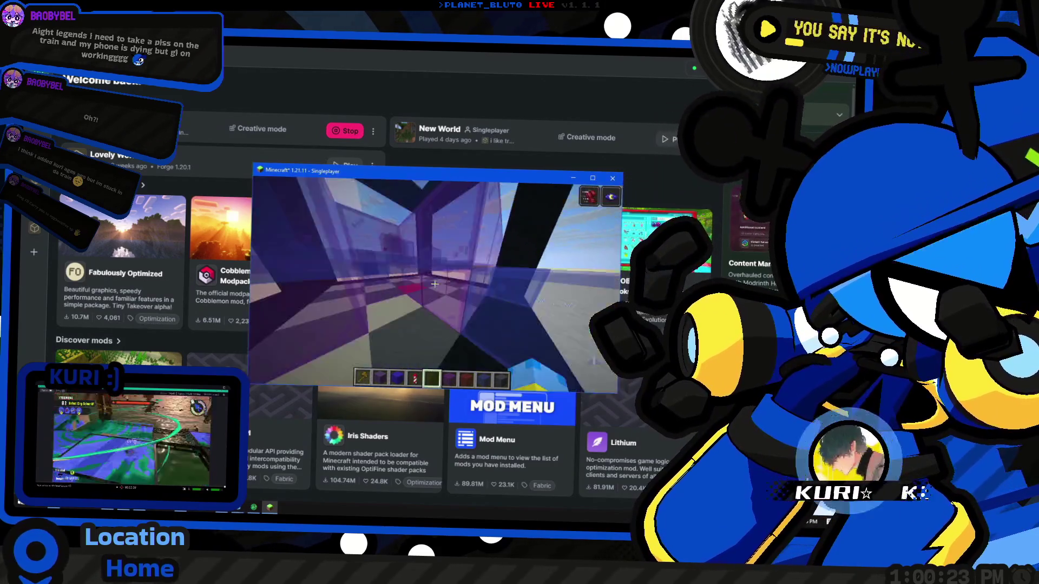
pyautogui.press('w')
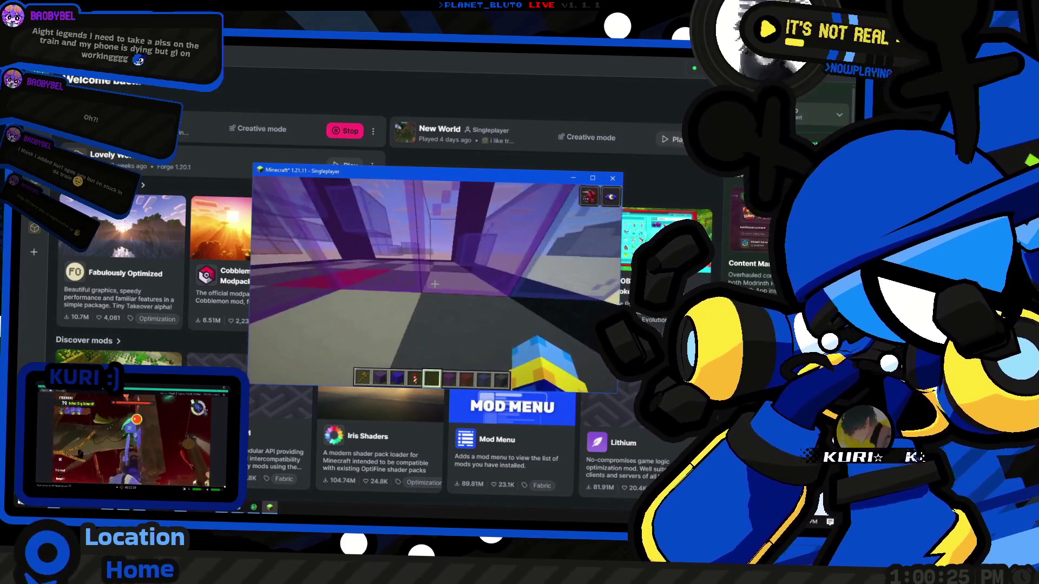
pyautogui.press('w')
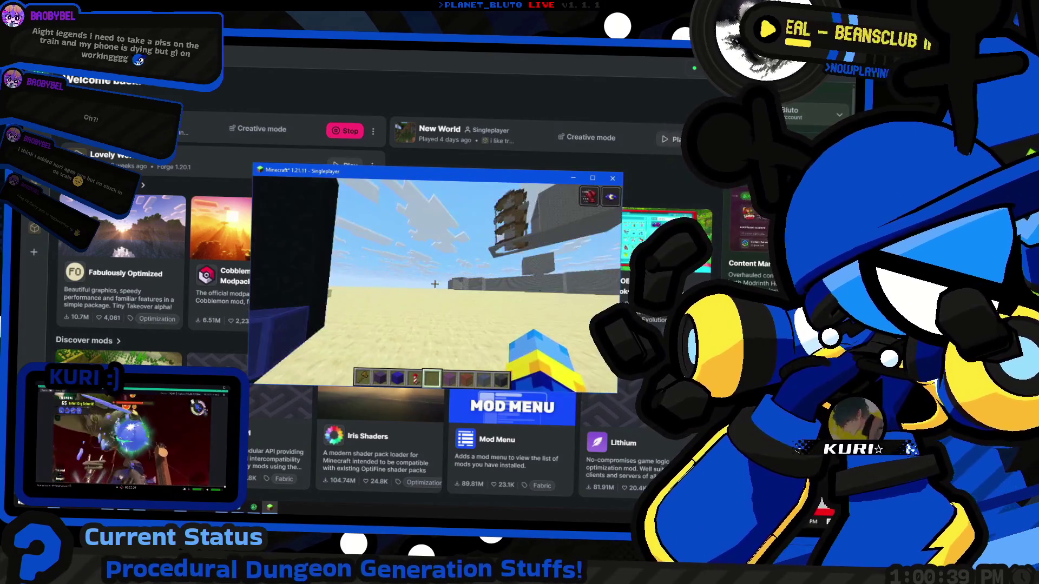
# Step: Maximize the game window, hold Blue Stained Glass, and break two glass blocks
pyautogui.press('e')
pyautogui.click(593, 178)
pyautogui.press('e')
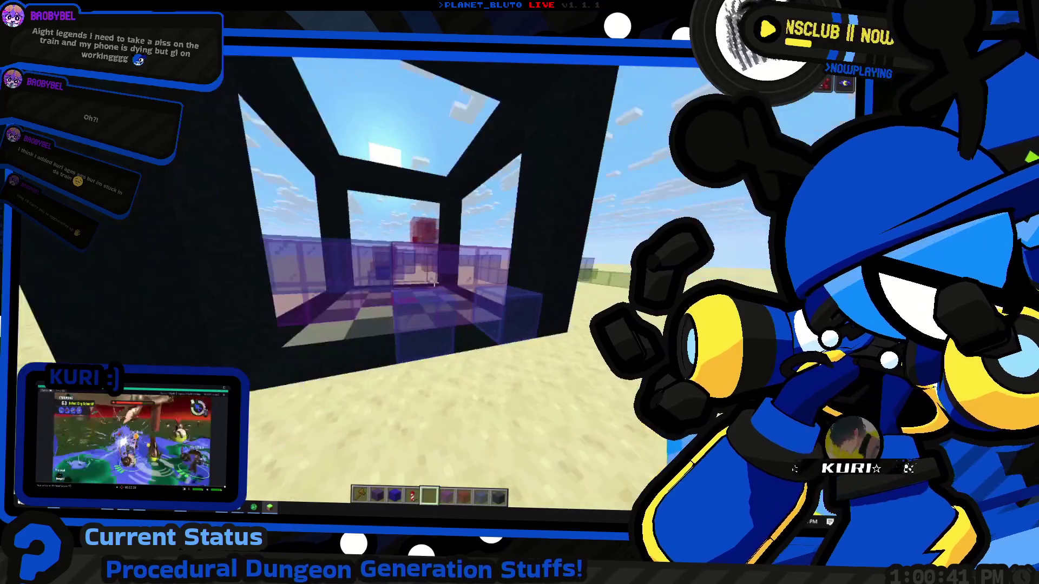
pyautogui.press('w')
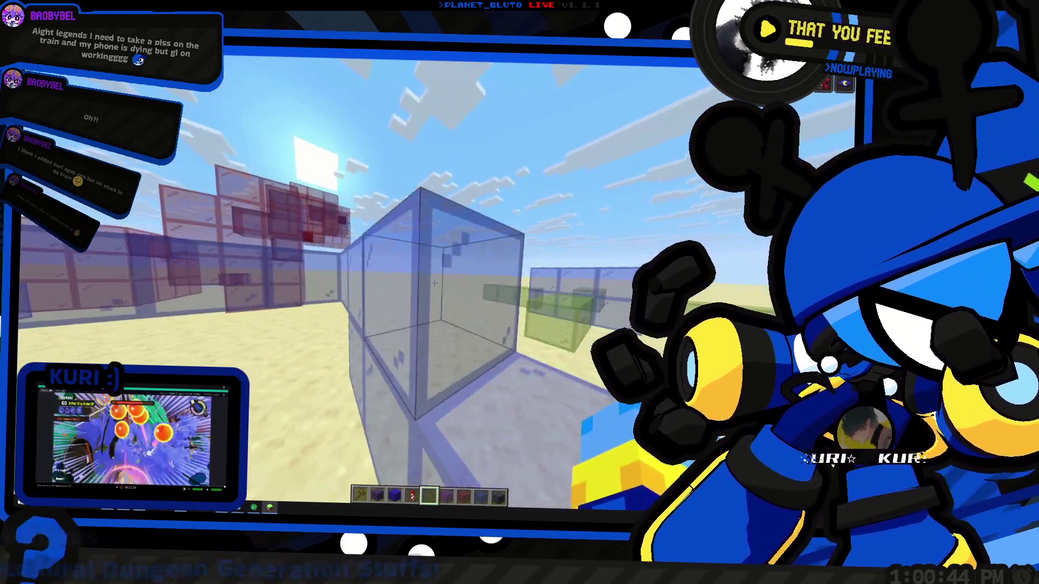
pyautogui.press('8')
pyautogui.click(434, 283)
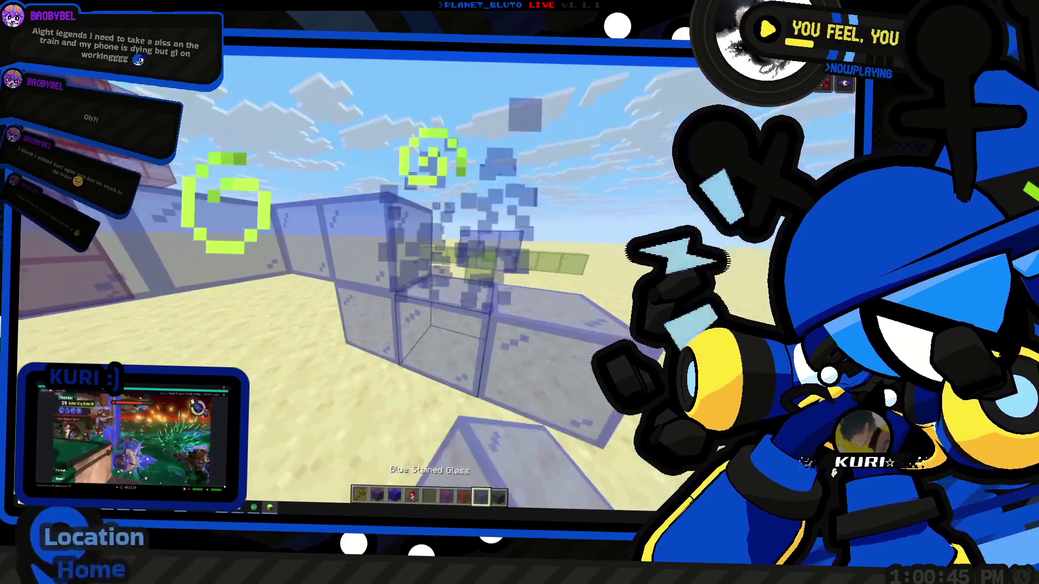
pyautogui.click(434, 283)
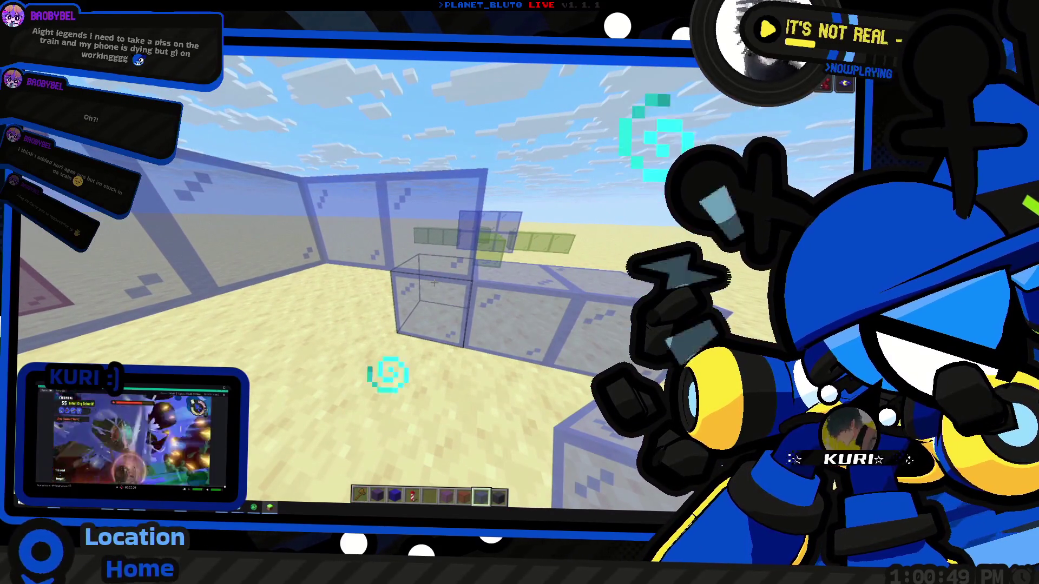
pyautogui.hotkey('alt', 'Tab')
pyautogui.click(588, 256)
pyautogui.scroll(20, 590, 238)
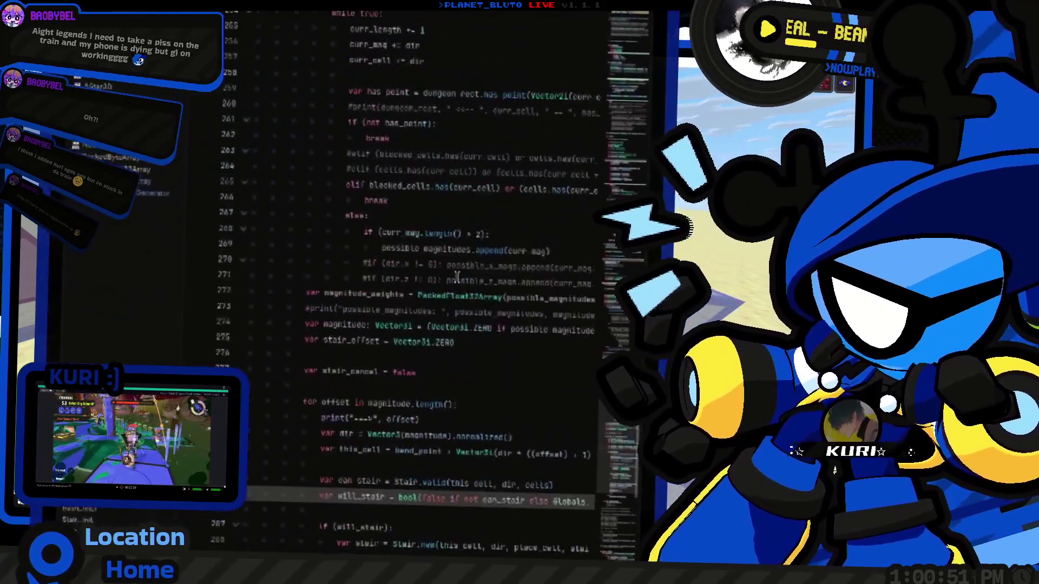
pyautogui.scroll(15, 590, 233)
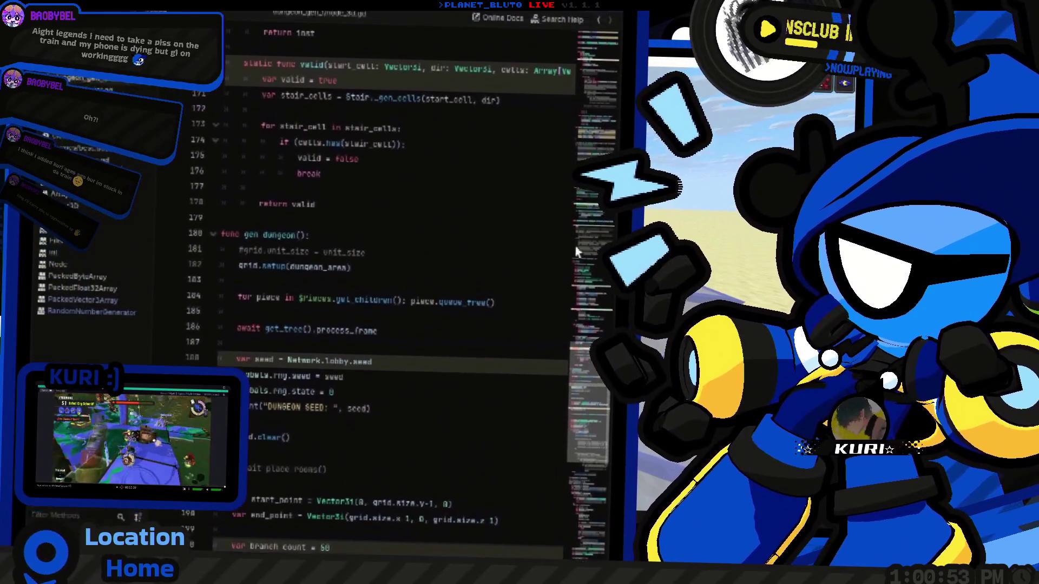
pyautogui.scroll(7, 605, 236)
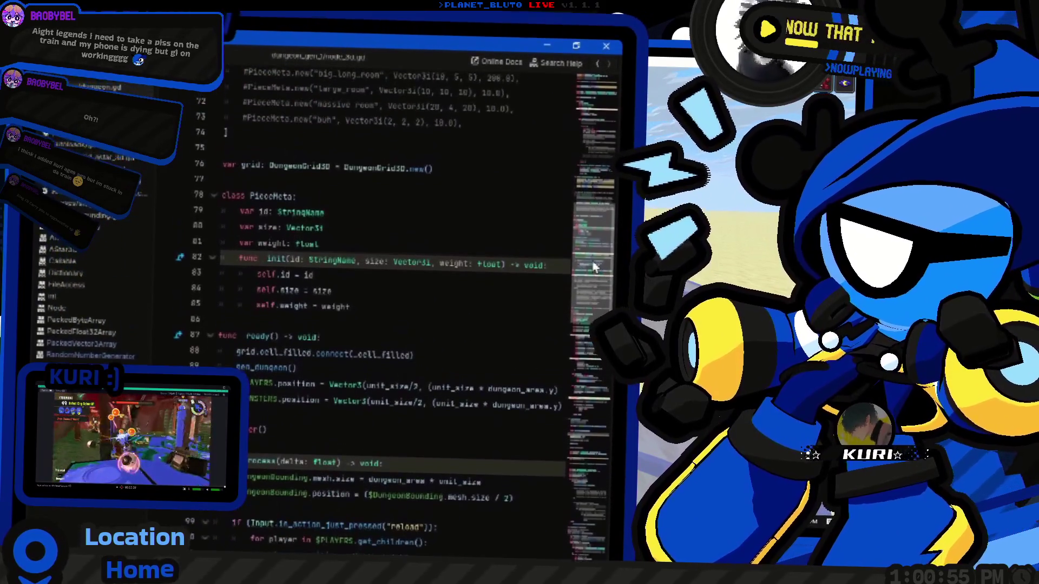
pyautogui.click(486, 265)
pyautogui.scroll(20, 486, 272)
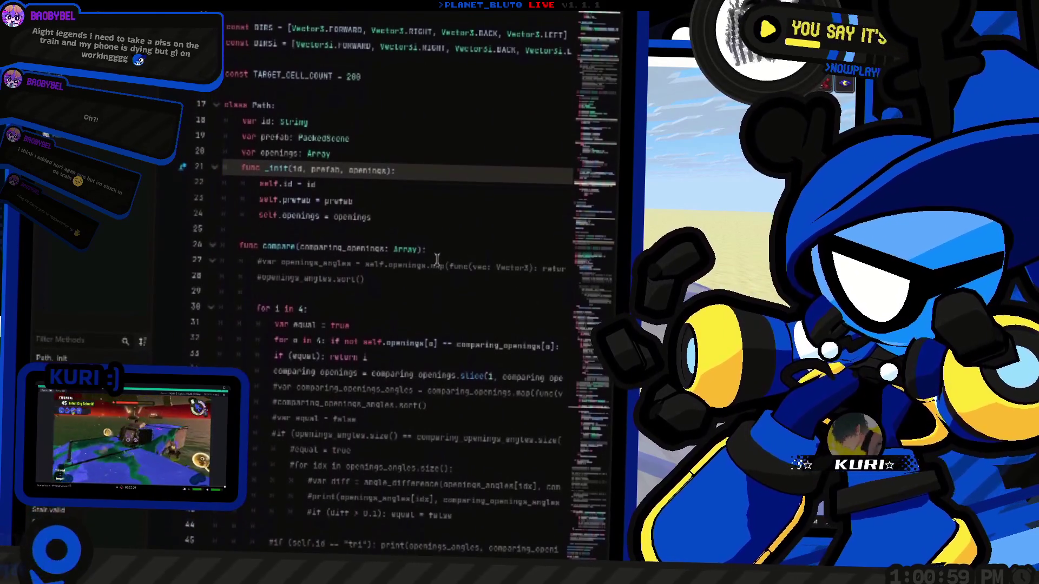
pyautogui.scroll(-7, 439, 258)
pyautogui.scroll(-5, 435, 261)
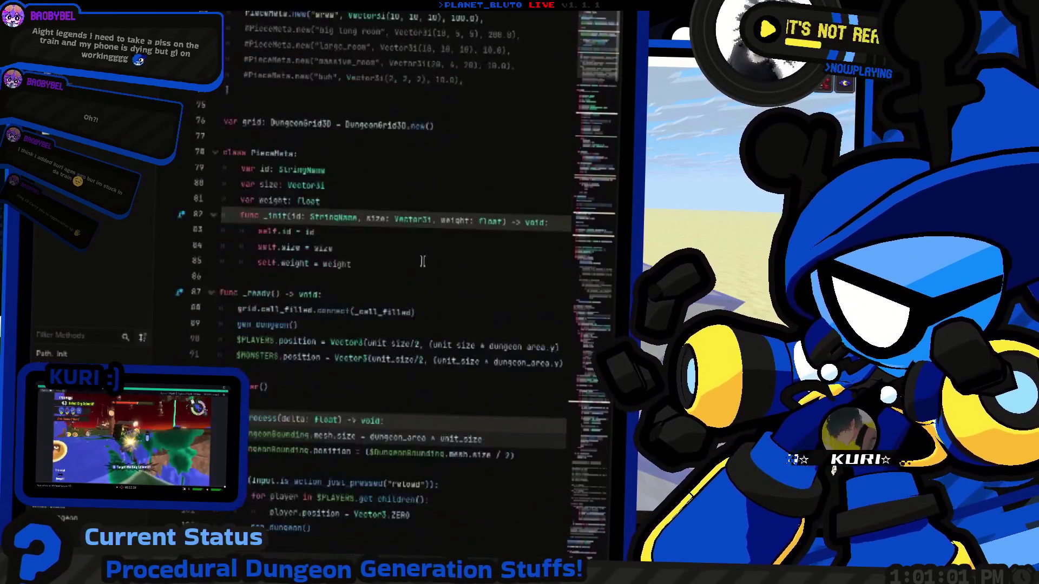
pyautogui.scroll(-6, 416, 260)
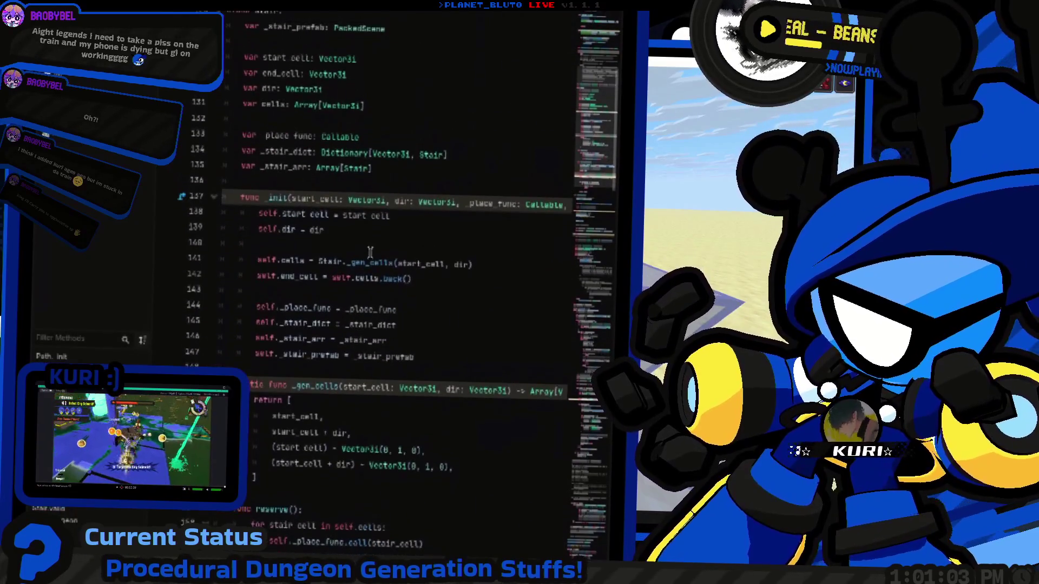
pyautogui.click(478, 263)
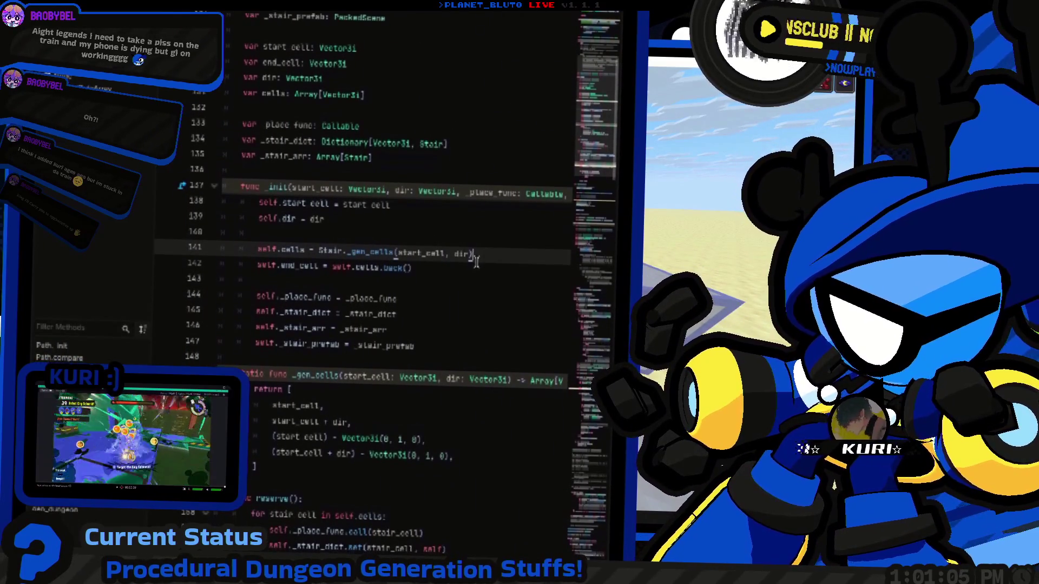
pyautogui.click(477, 261)
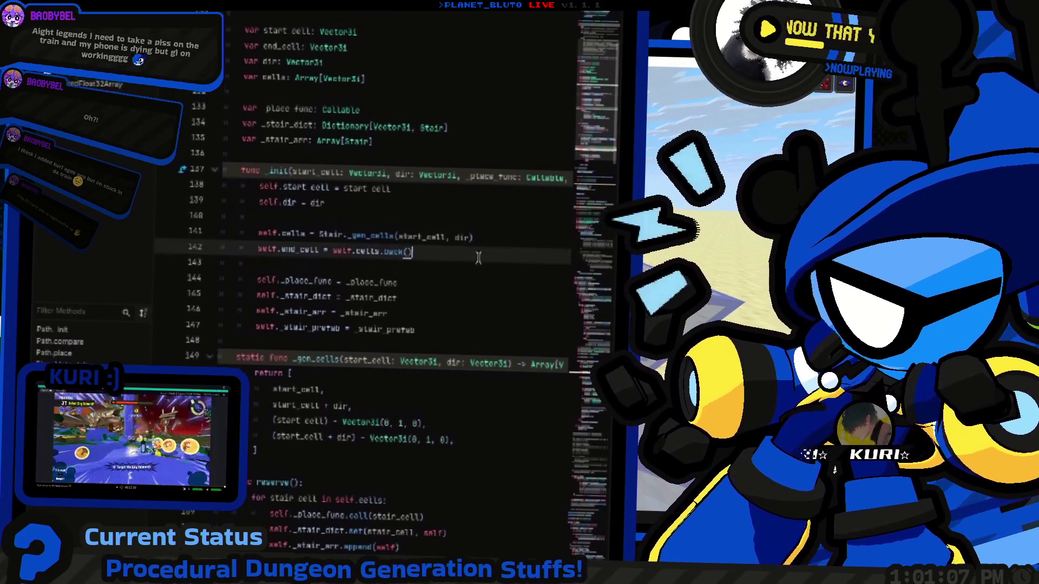
pyautogui.scroll(1, 478, 258)
pyautogui.click(426, 263)
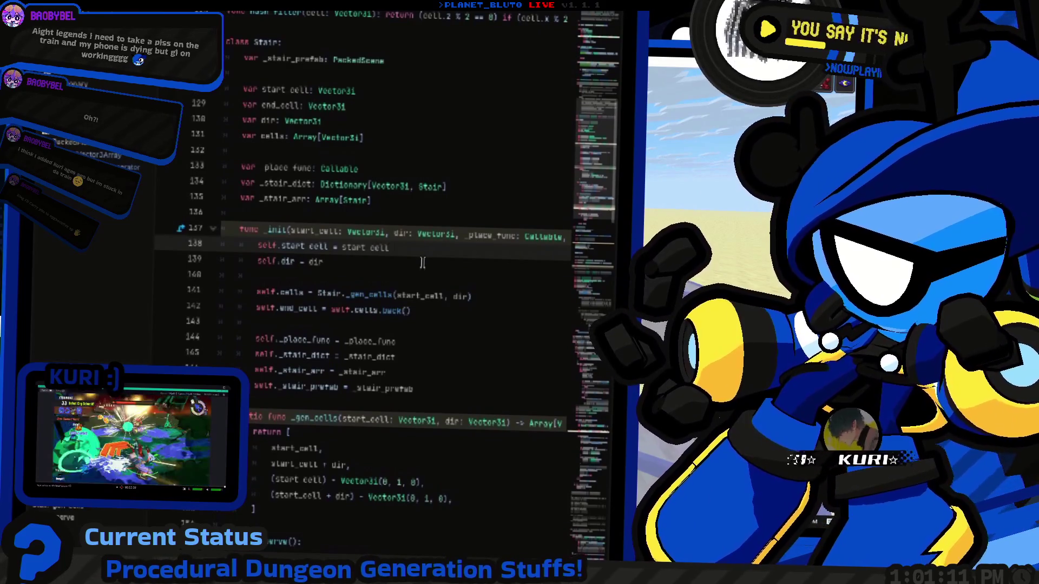
pyautogui.scroll(-1, 422, 262)
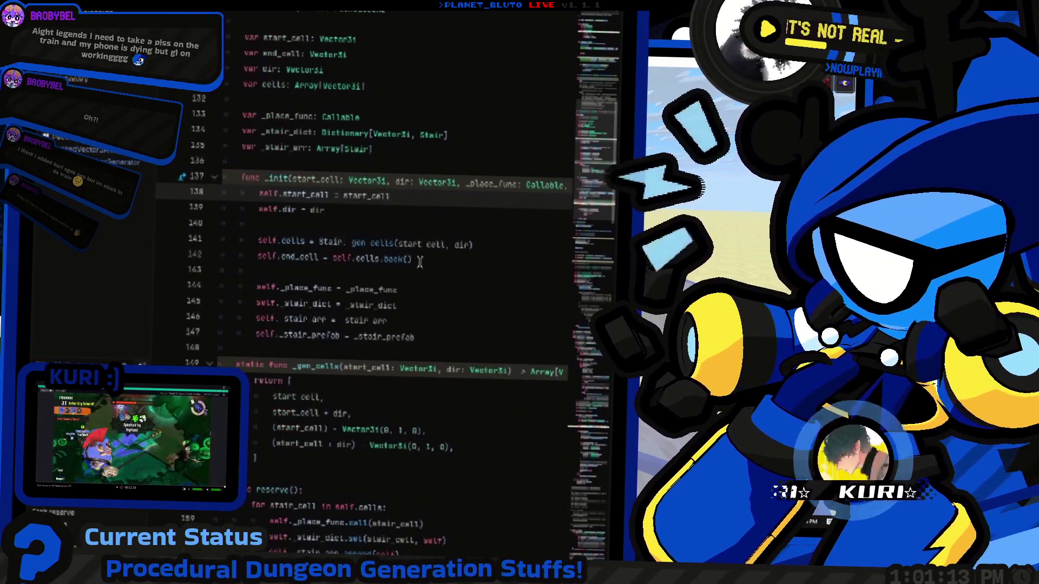
pyautogui.scroll(-3, 420, 262)
pyautogui.doubleClick(303, 252)
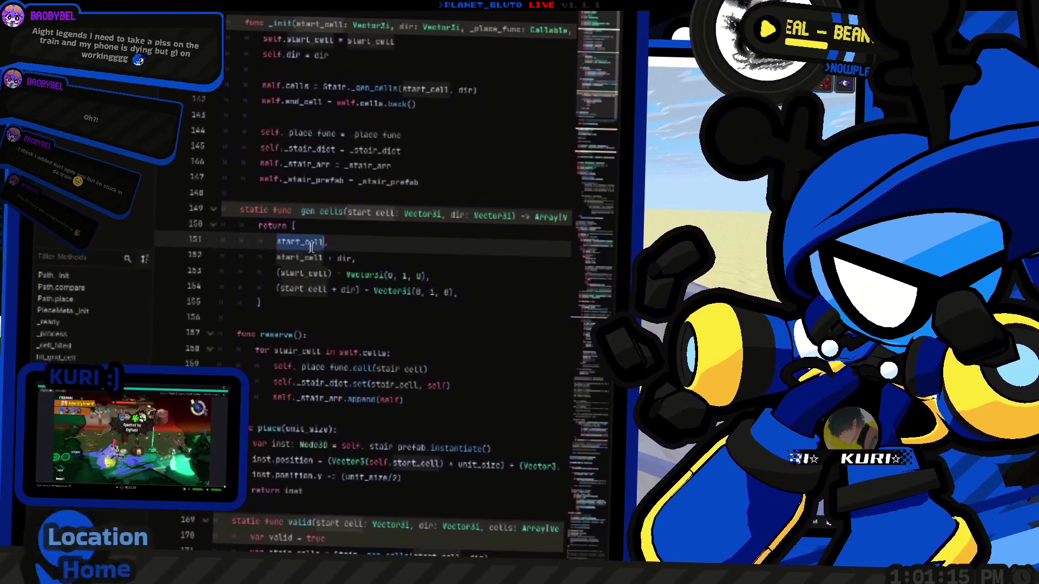
pyautogui.doubleClick(303, 266)
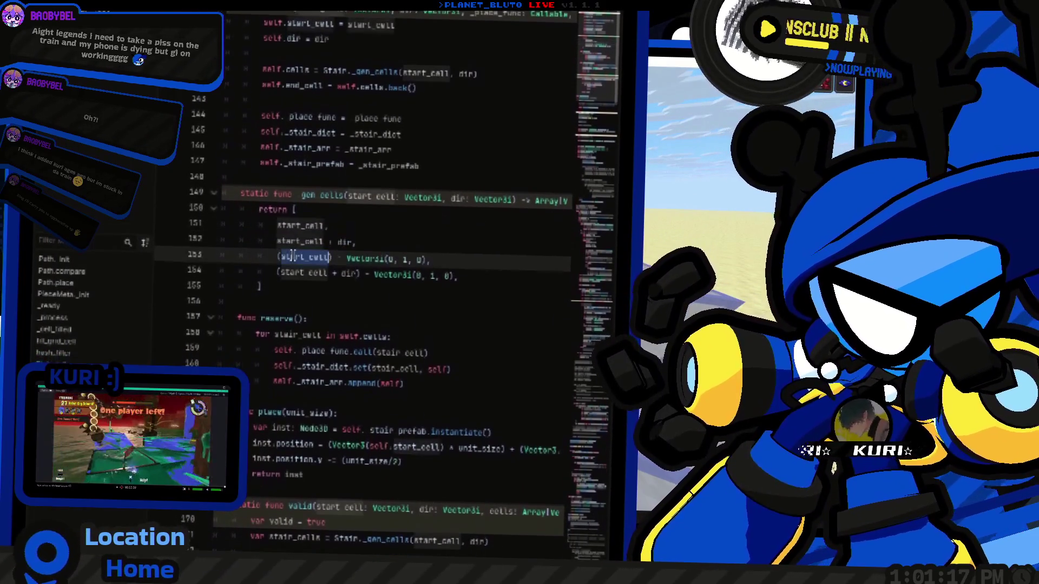
pyautogui.doubleClick(288, 263)
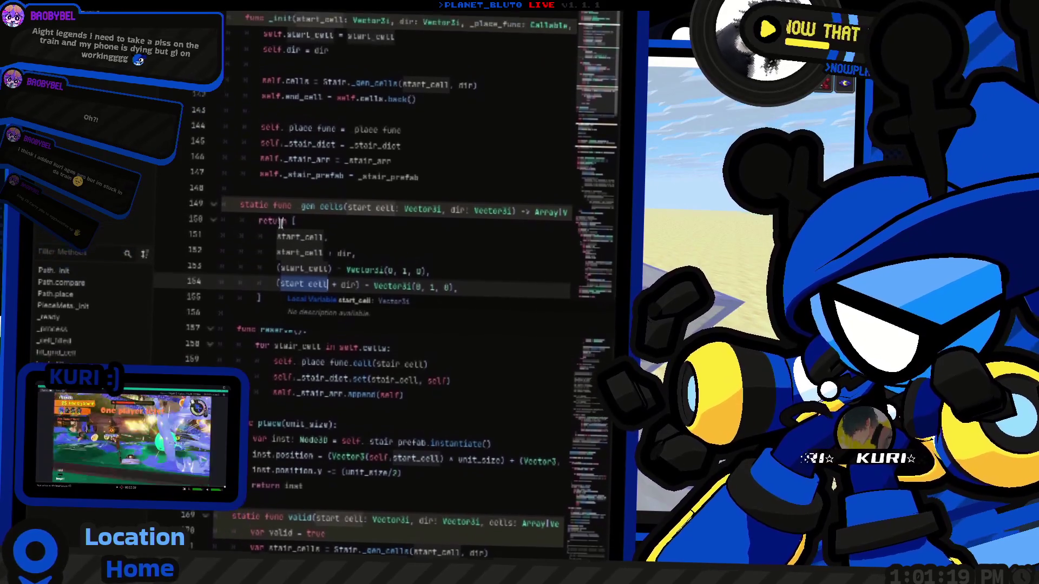
pyautogui.click(319, 249)
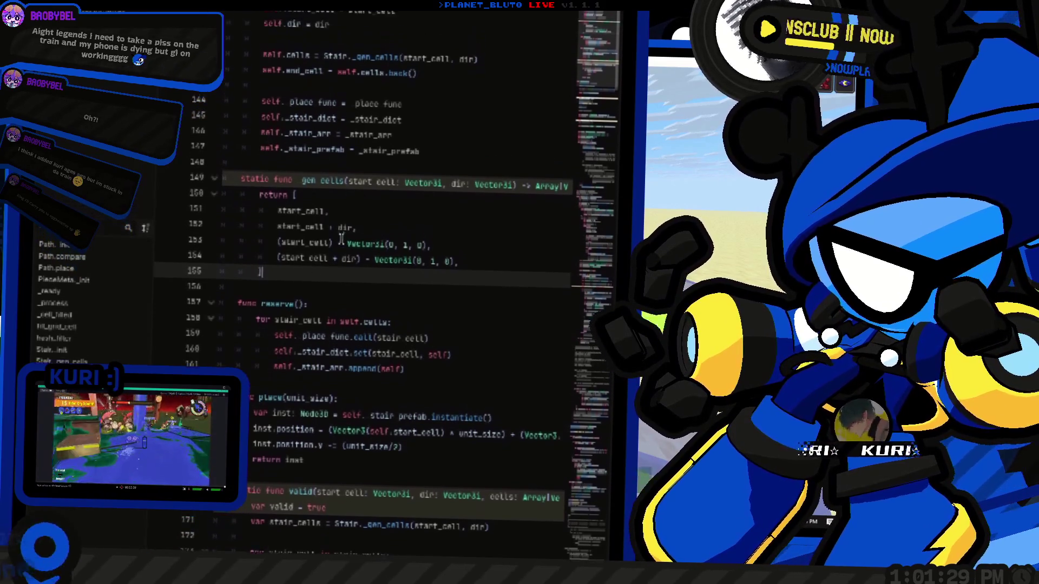
pyautogui.doubleClick(303, 212)
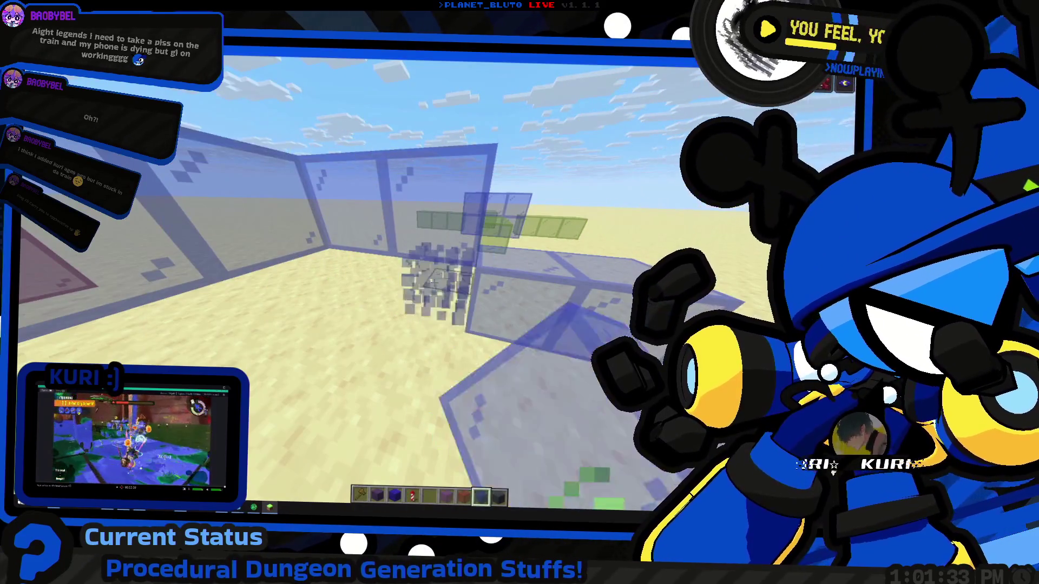
# Step: Break the sand-level glass block, put purple stained glass in its place, then break another block
pyautogui.click(434, 282)
pyautogui.rightClick(434, 283)
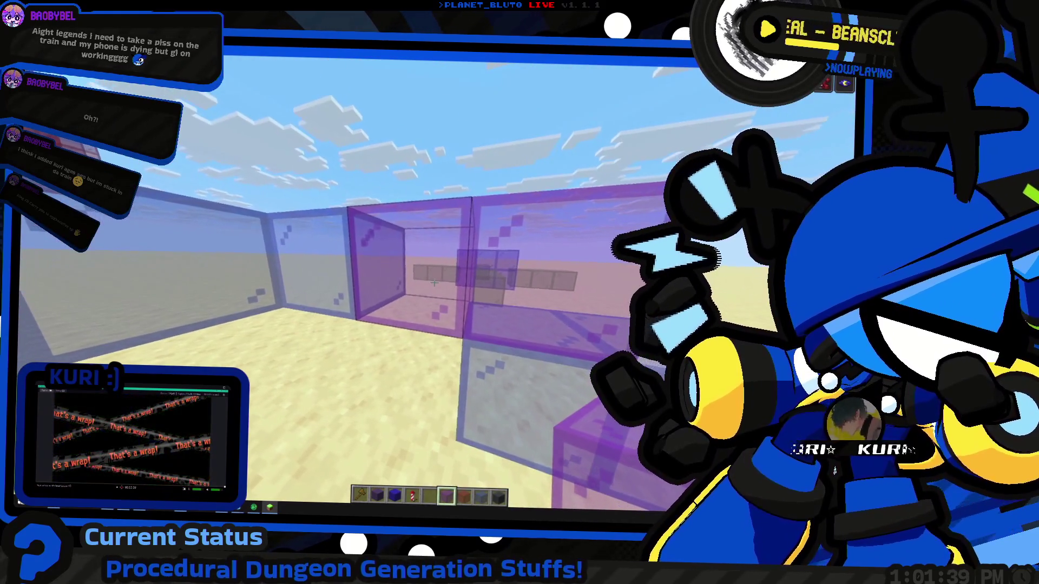
pyautogui.click(434, 282)
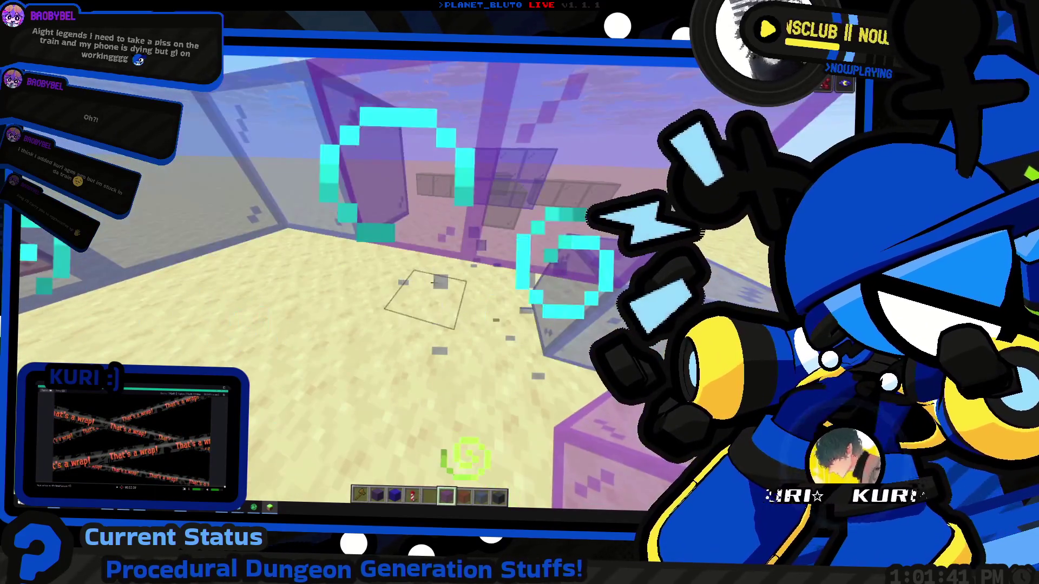
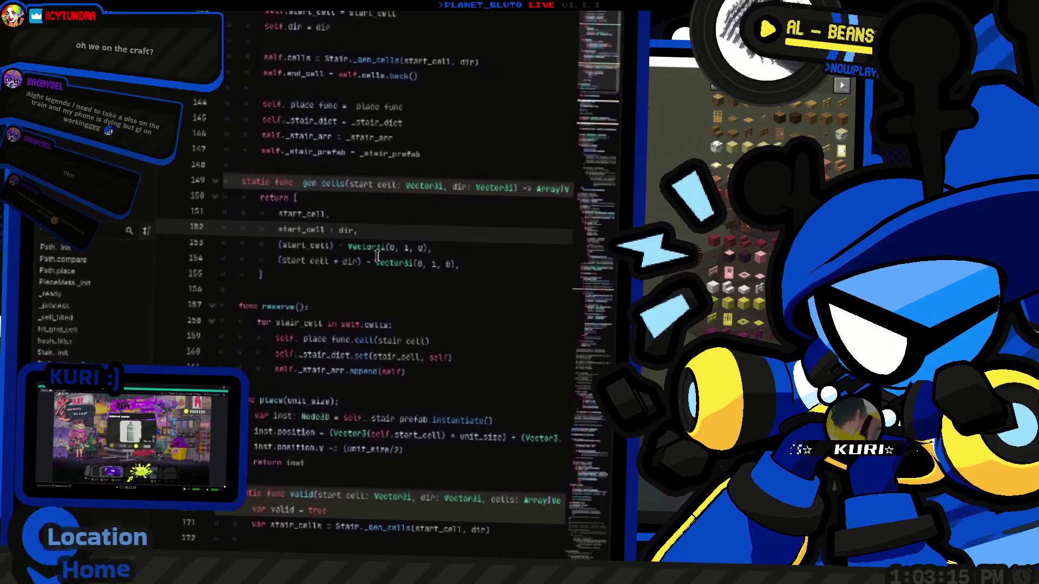
# Step: Review the four cells returned by _gen_cells and highlight every use of dir
pyautogui.click(377, 256)
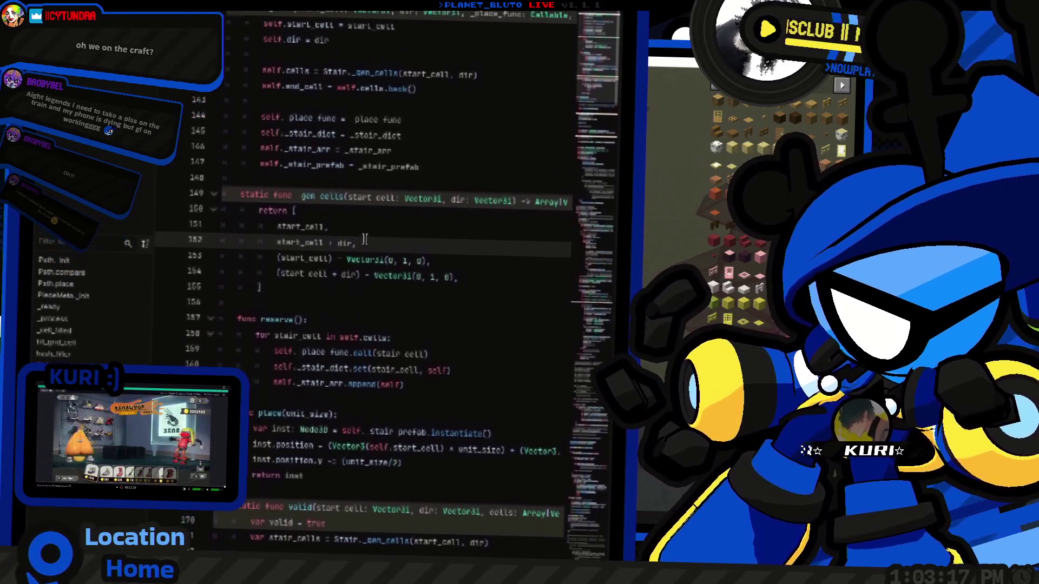
pyautogui.moveTo(276, 243)
pyautogui.mouseDown()
pyautogui.moveTo(436, 278)
pyautogui.moveTo(456, 263)
pyautogui.moveTo(459, 280)
pyautogui.mouseUp()
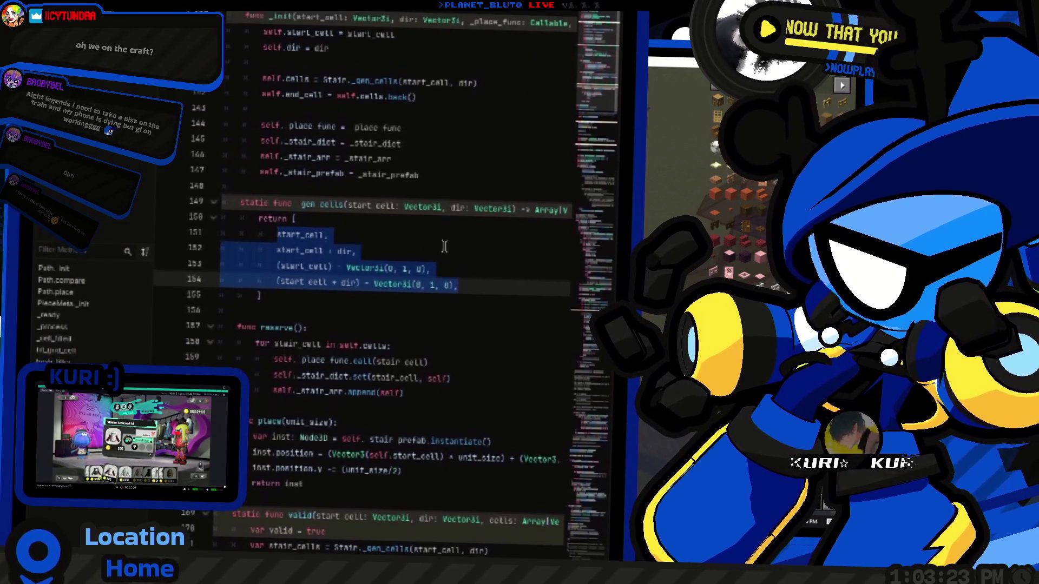
pyautogui.click(385, 233)
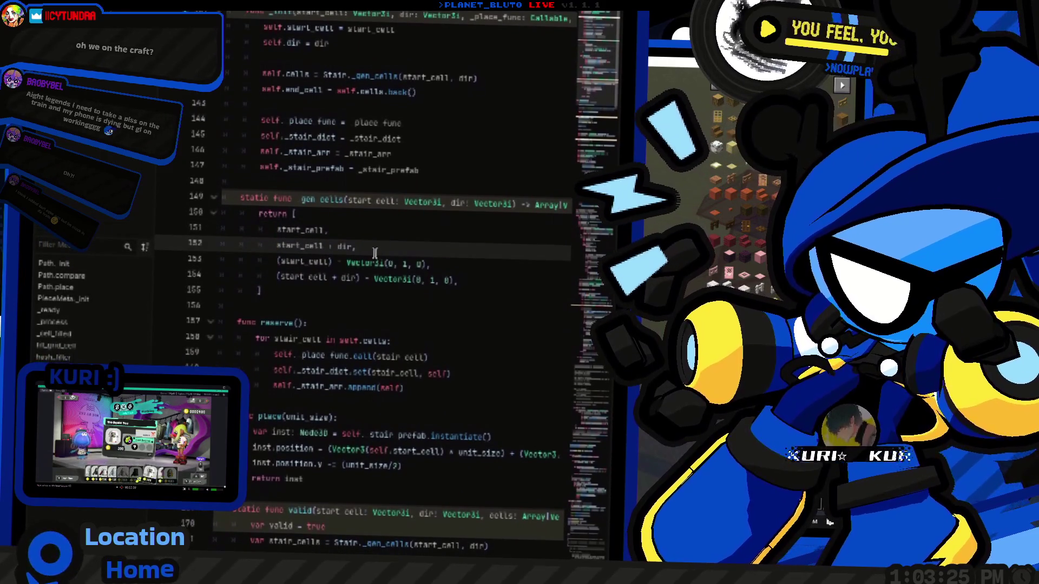
pyautogui.doubleClick(344, 252)
pyautogui.scroll(1, 473, 260)
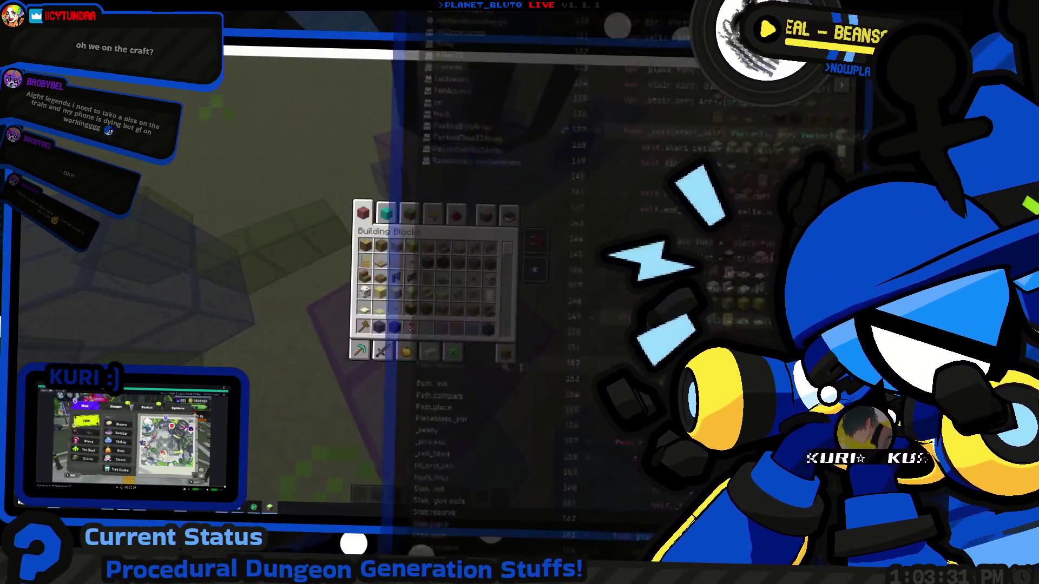
# Step: Place a blue stained-glass block beside the purple glass and fly up above the column
pyautogui.press('e')
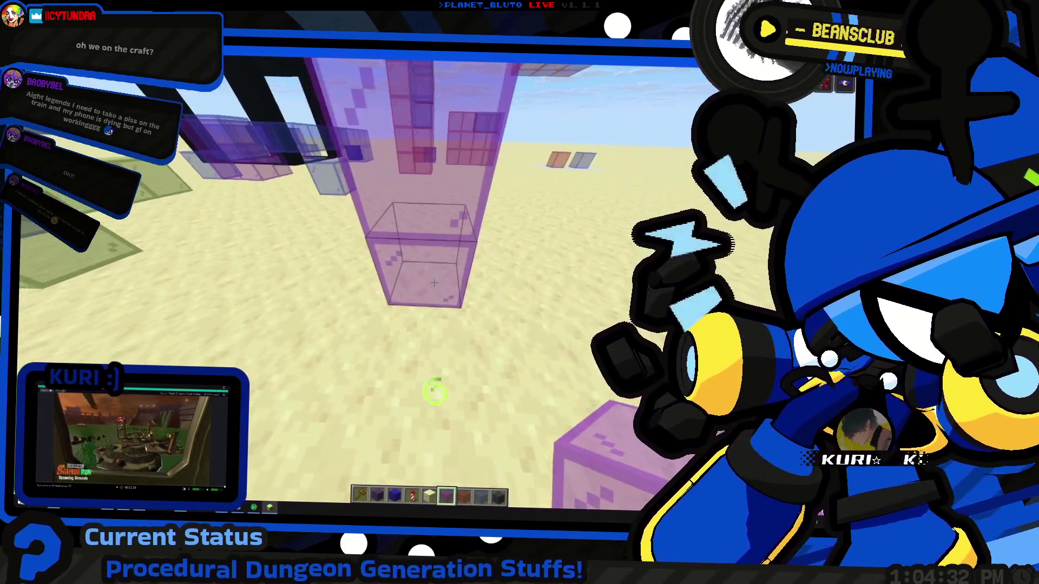
pyautogui.scroll(-2, 435, 282)
pyautogui.rightClick(435, 282)
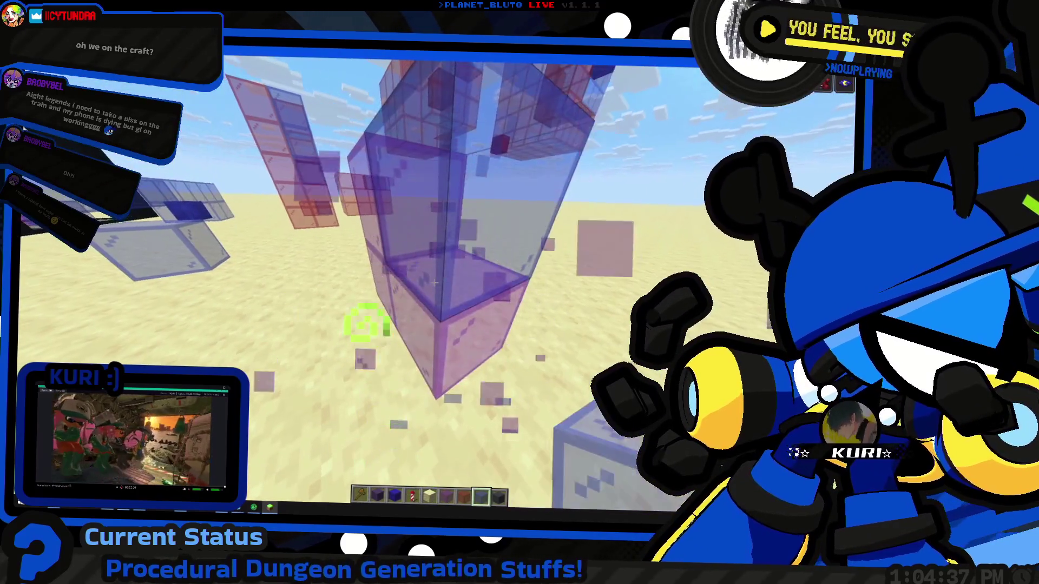
pyautogui.press('space')
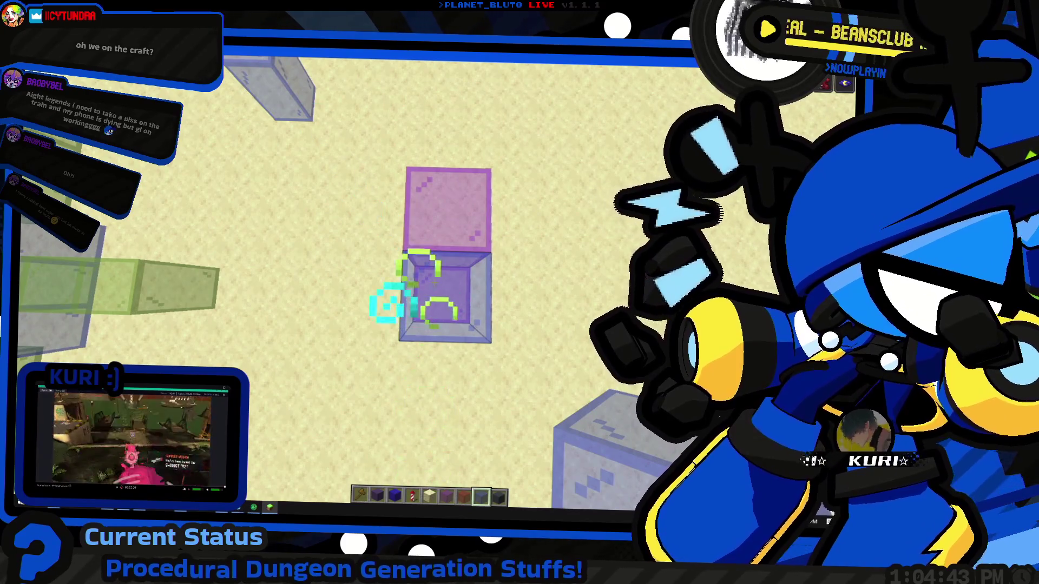
pyautogui.hotkey('alt', 'Tab')
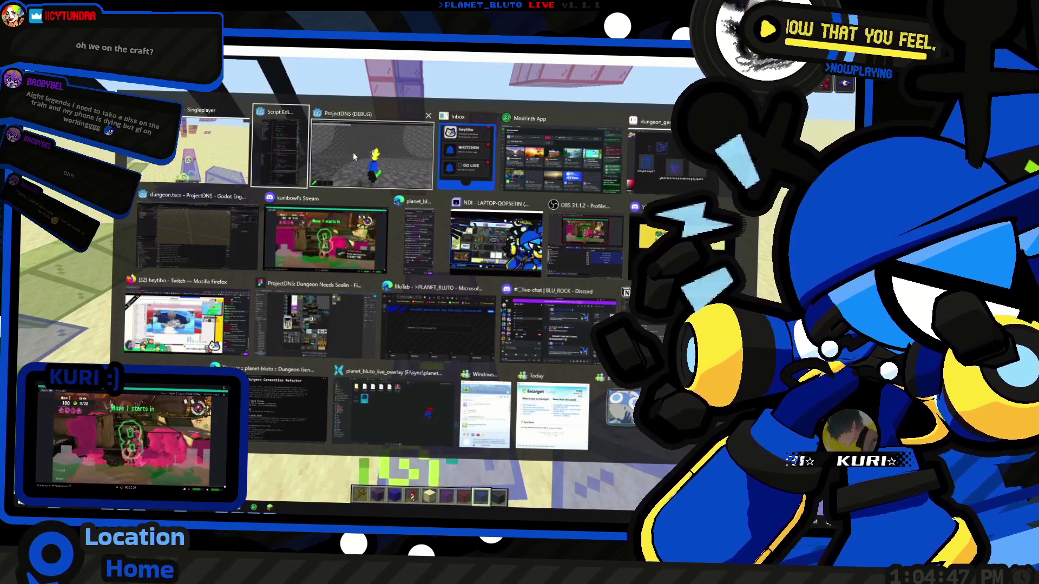
# Step: Compare the Minecraft glass layout with the Godot dungeon scene, orbiting its 3D view
pyautogui.click(202, 157)
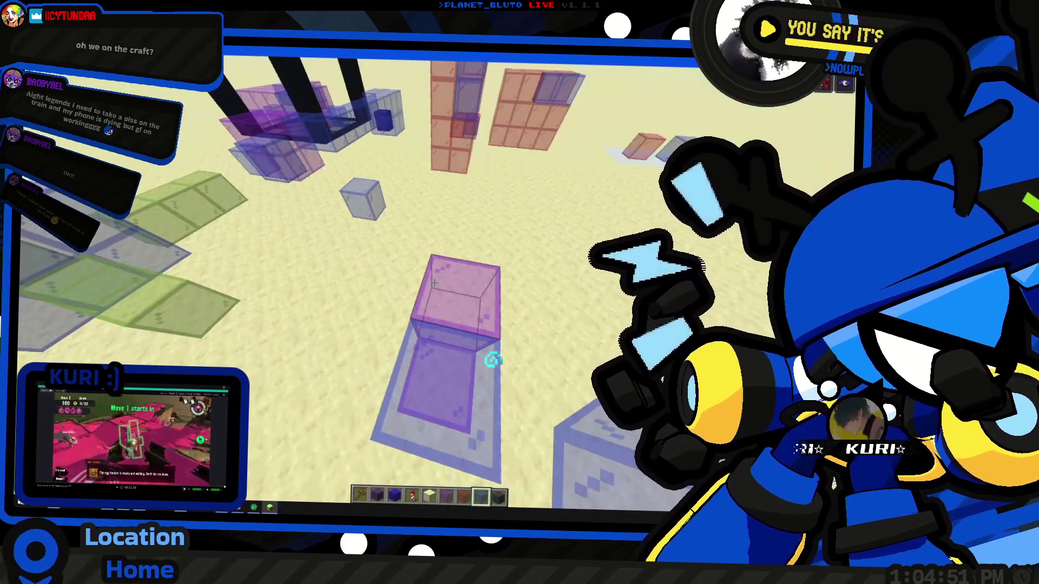
pyautogui.hotkey('alt', 'Tab')
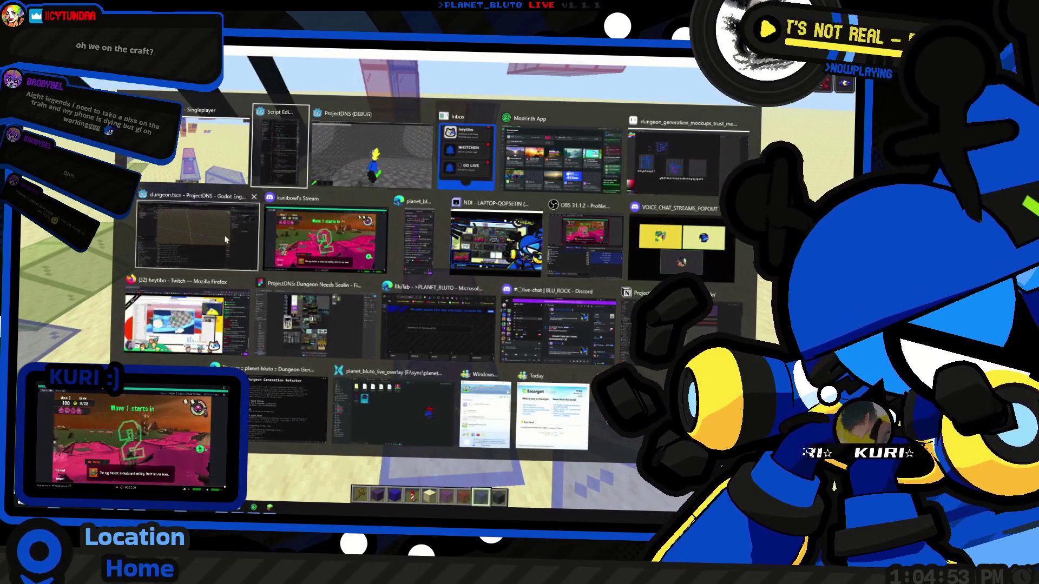
pyautogui.click(199, 234)
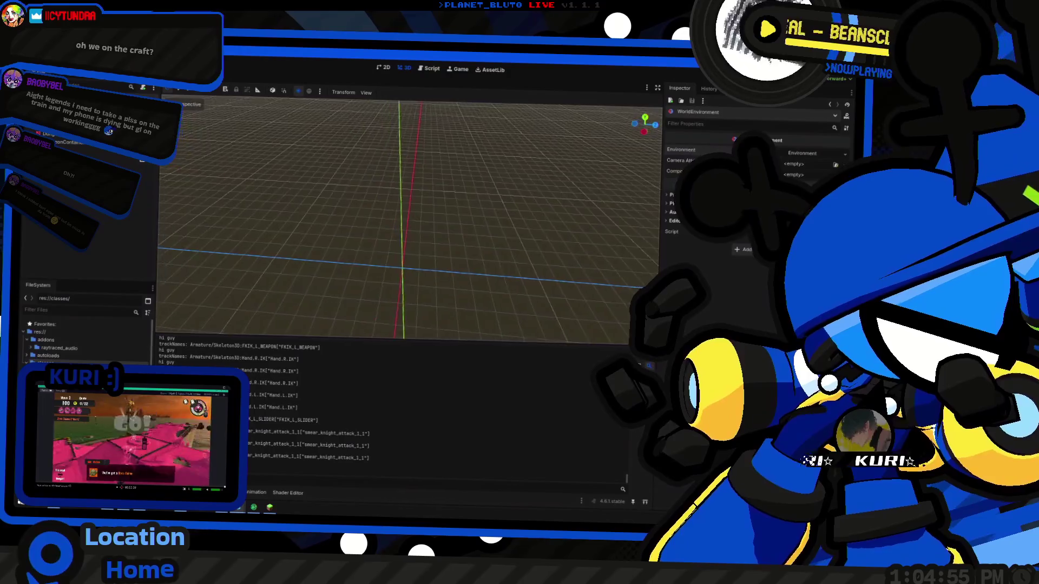
pyautogui.scroll(5, 409, 217)
pyautogui.moveTo(409, 216)
pyautogui.mouseDown()
pyautogui.moveTo(325, 217)
pyautogui.moveTo(458, 223)
pyautogui.mouseUp()
# Step: Cycle between Purple and Blue Stained Glass in Minecraft, then re-orbit the Godot scene view
pyautogui.hotkey('alt', 'Tab')
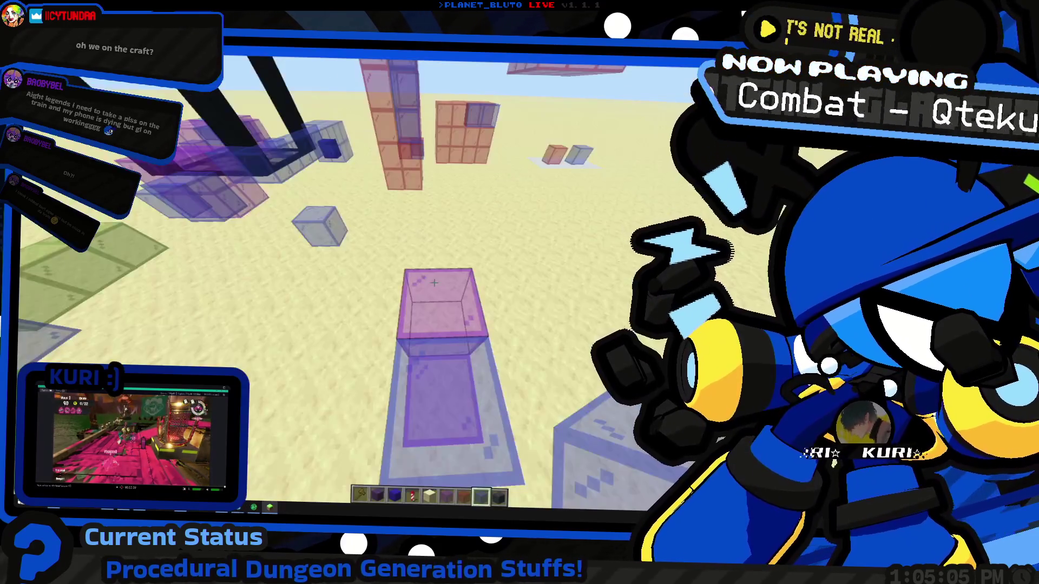
pyautogui.press('6')
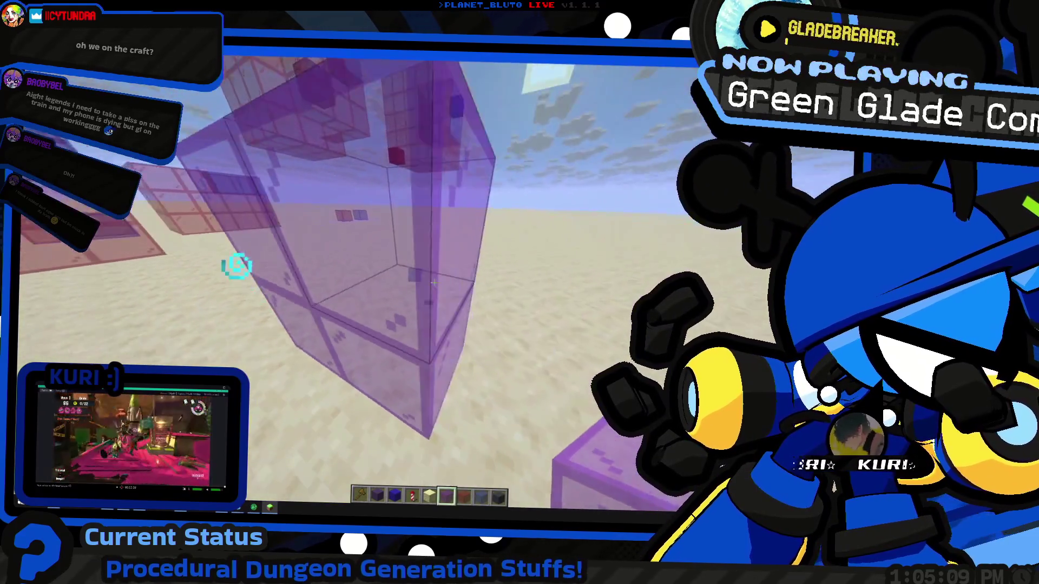
pyautogui.press('8')
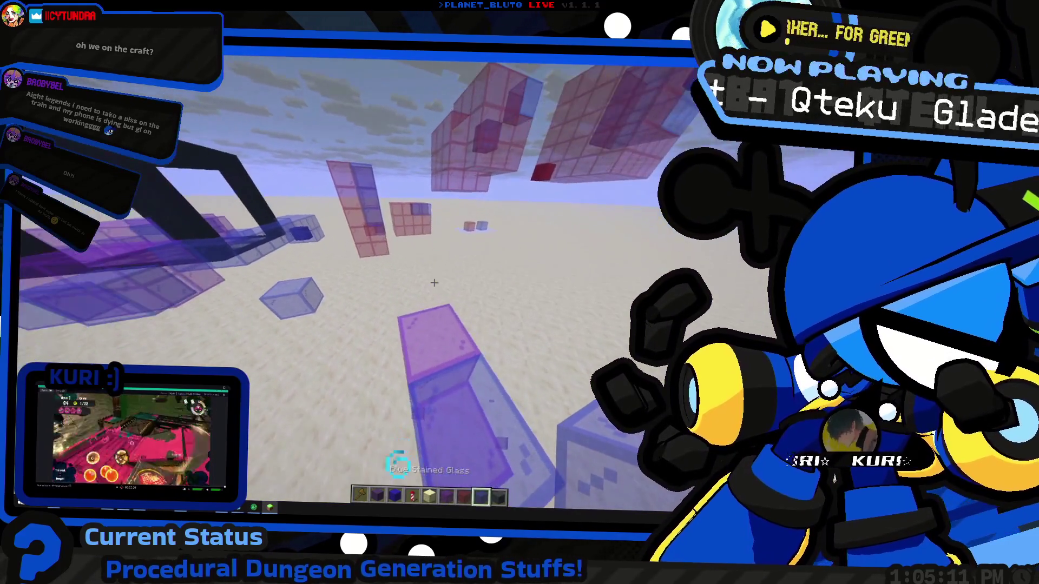
pyautogui.hotkey('alt', 'Tab')
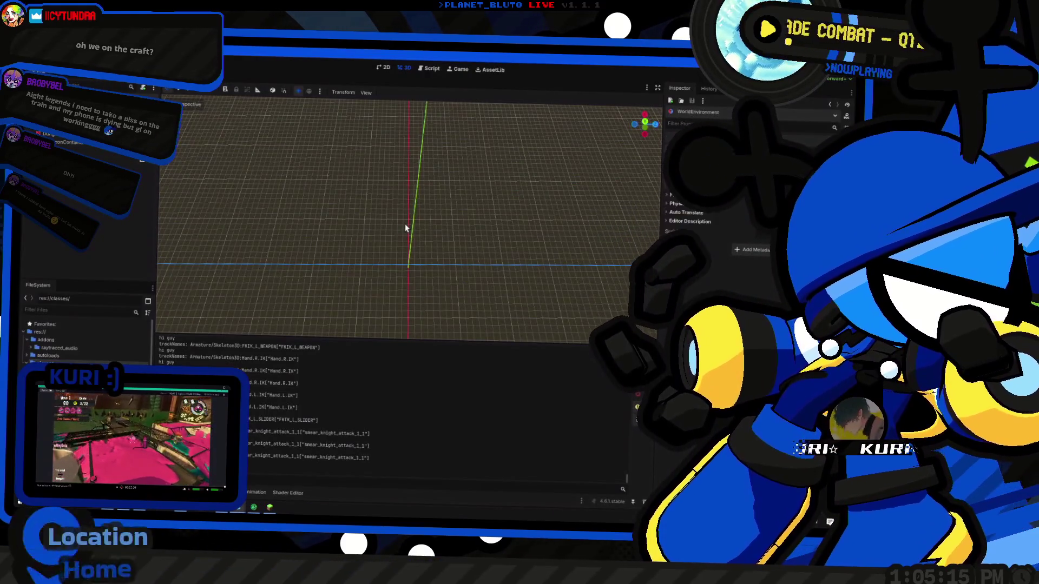
pyautogui.hotkey('alt', 'Tab')
pyautogui.hotkey('alt', 'Tab')
pyautogui.moveTo(406, 228)
pyautogui.mouseDown()
pyautogui.moveTo(417, 246)
pyautogui.moveTo(408, 255)
pyautogui.moveTo(427, 265)
pyautogui.mouseUp()
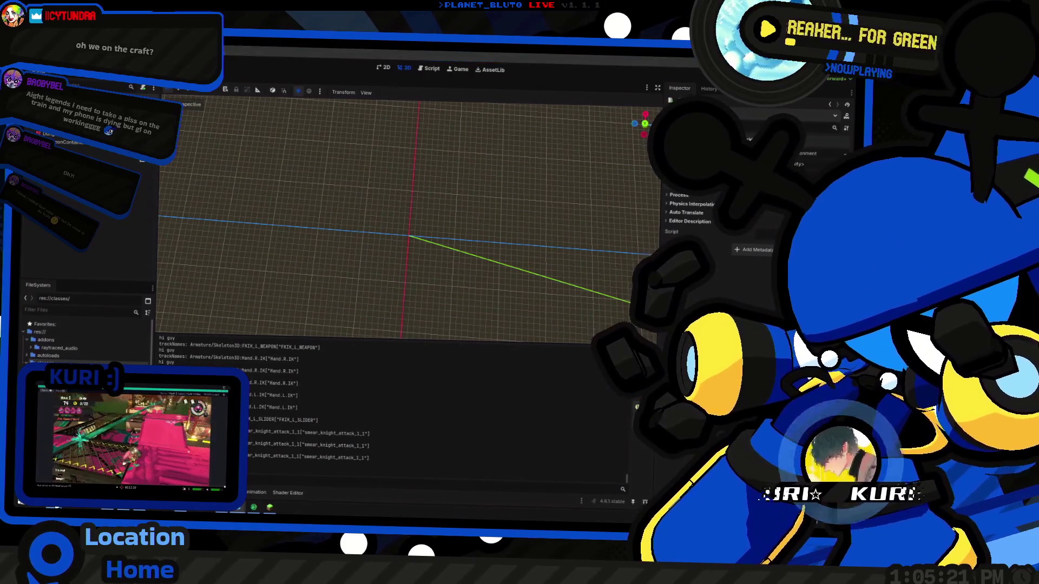
pyautogui.hotkey('alt', 'Tab')
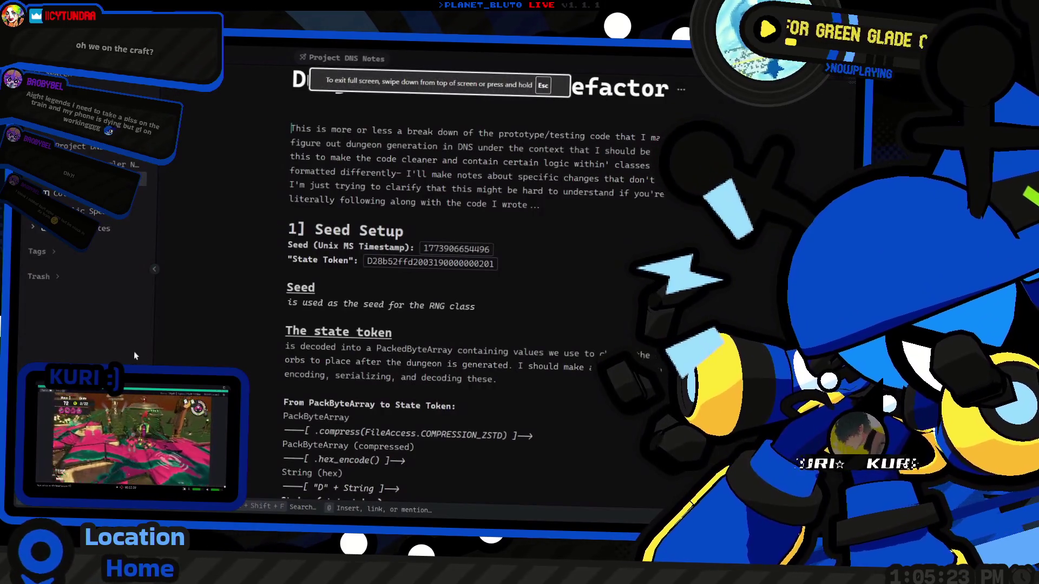
# Step: Exit full screen and search 'desmo' in a new tab to reach desmos.com/calculator
pyautogui.press('Escape')
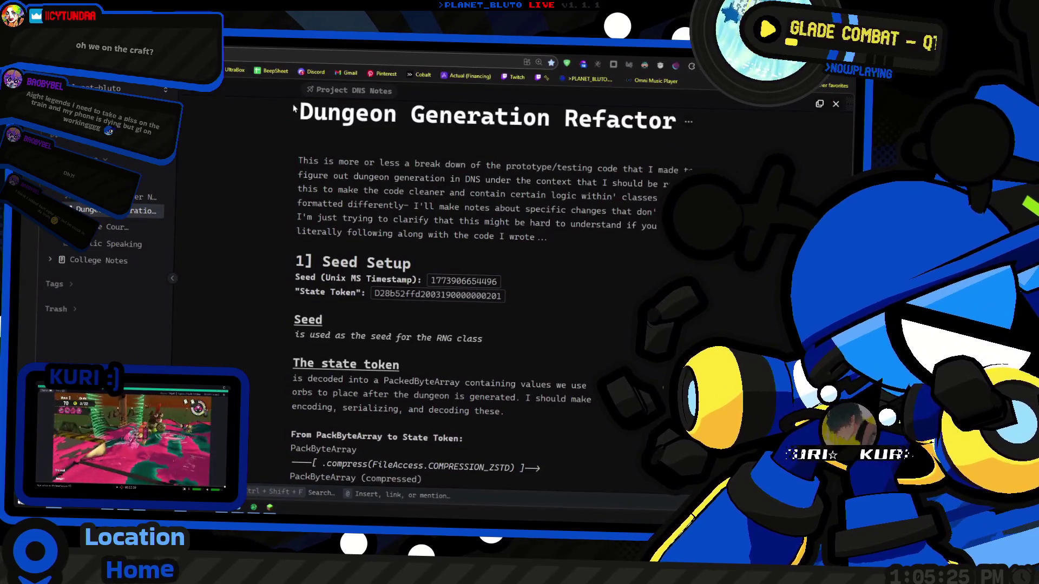
pyautogui.hotkey('ctrl', 't')
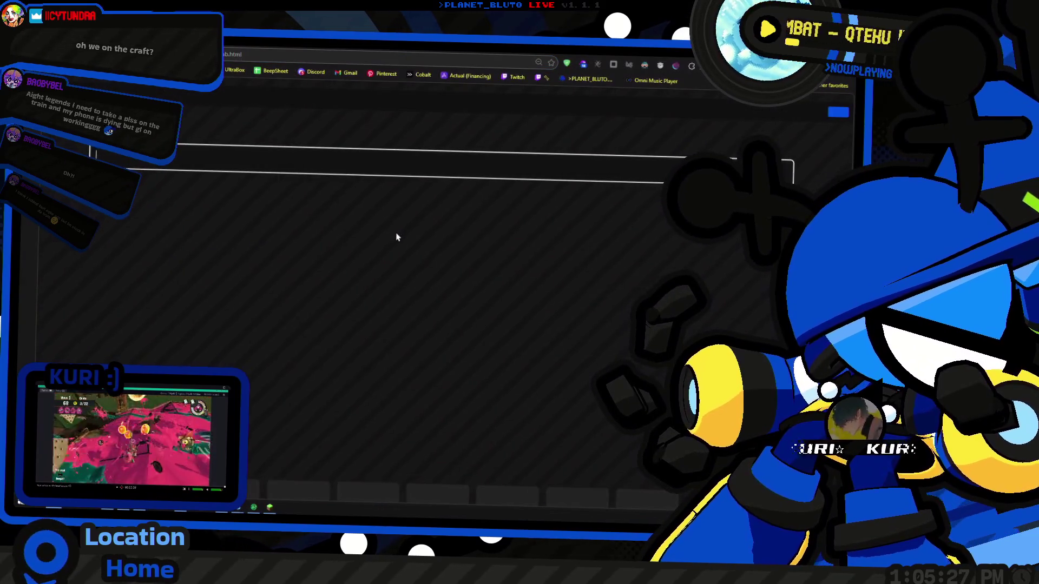
pyautogui.write('ds')
pyautogui.press('BackSpace')
pyautogui.write('esmo')
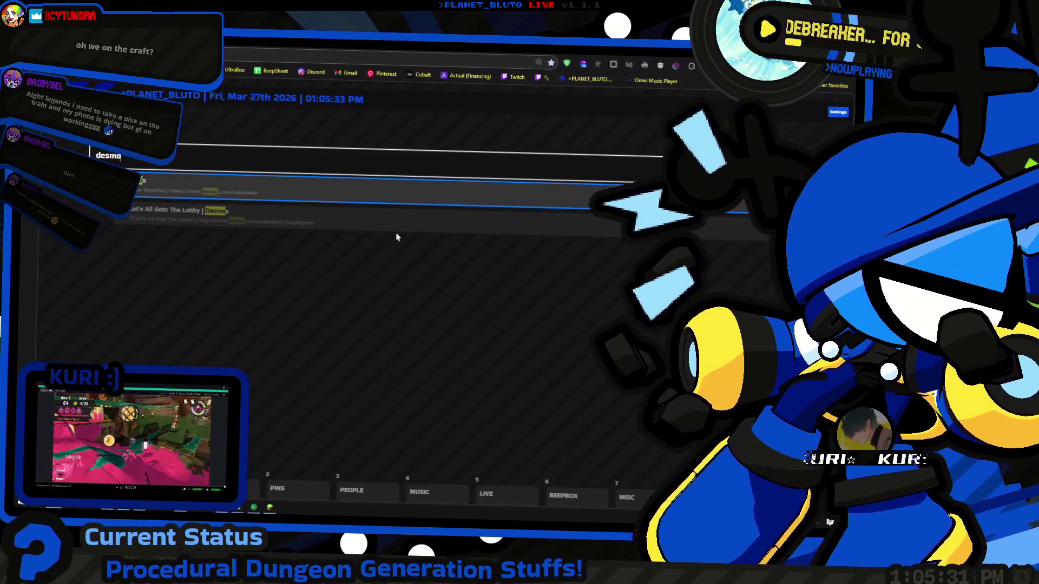
pyautogui.press('Return')
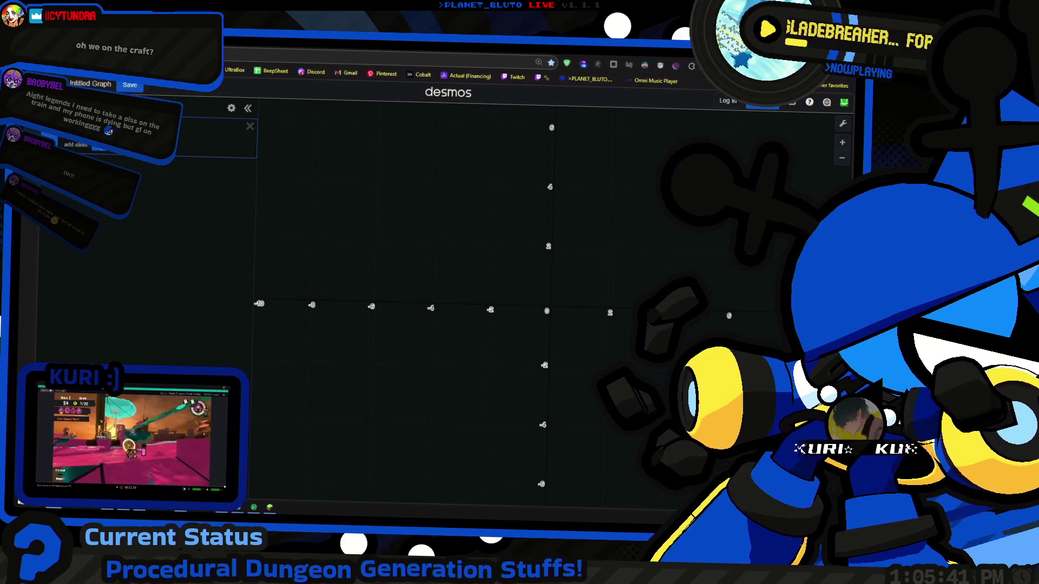
# Step: Add a slider for the expression's variable so the point plots at (1, 0)
pyautogui.click(99, 147)
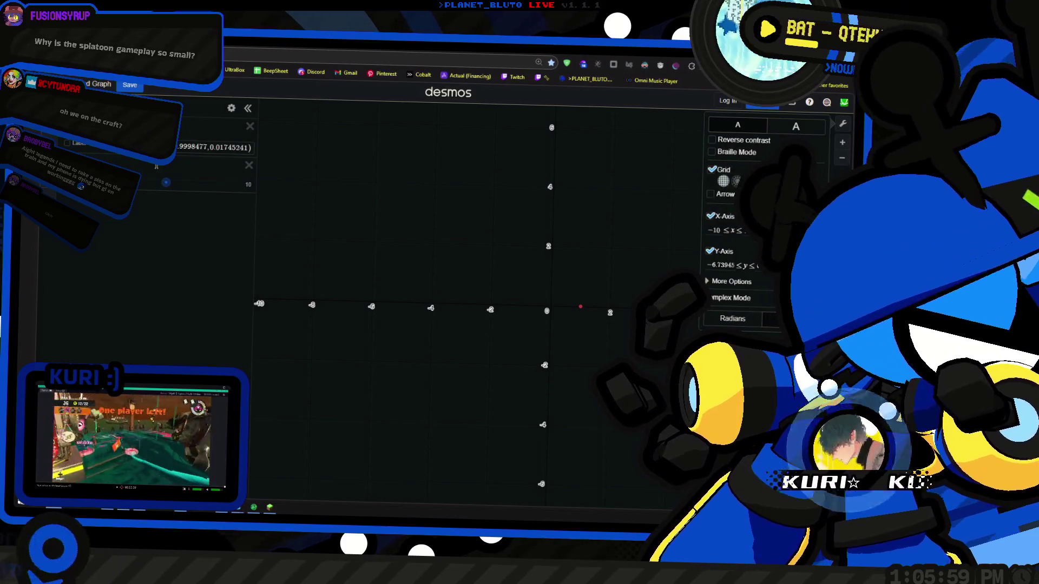
pyautogui.click(211, 179)
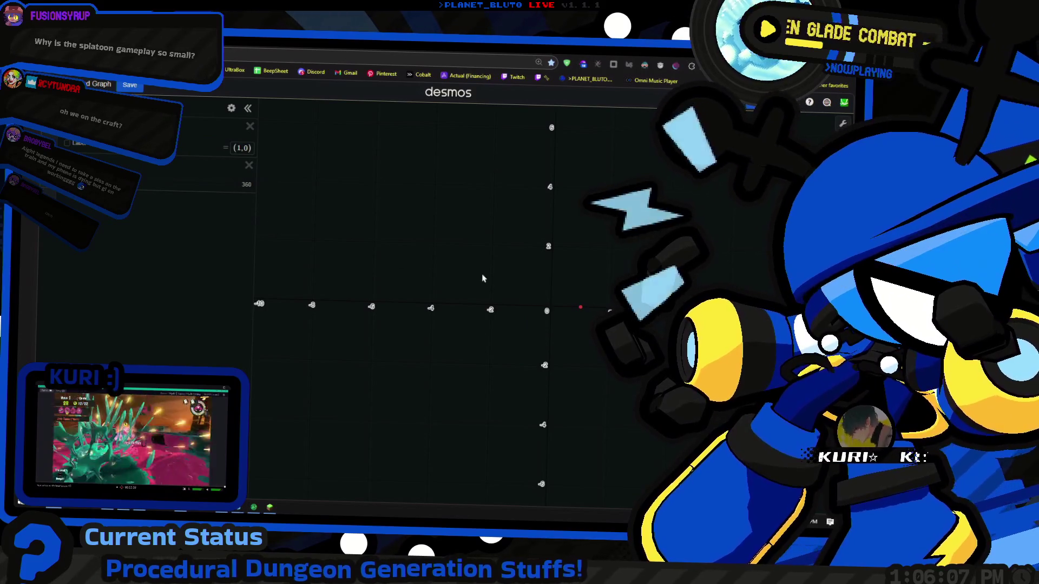
pyautogui.moveTo(581, 310)
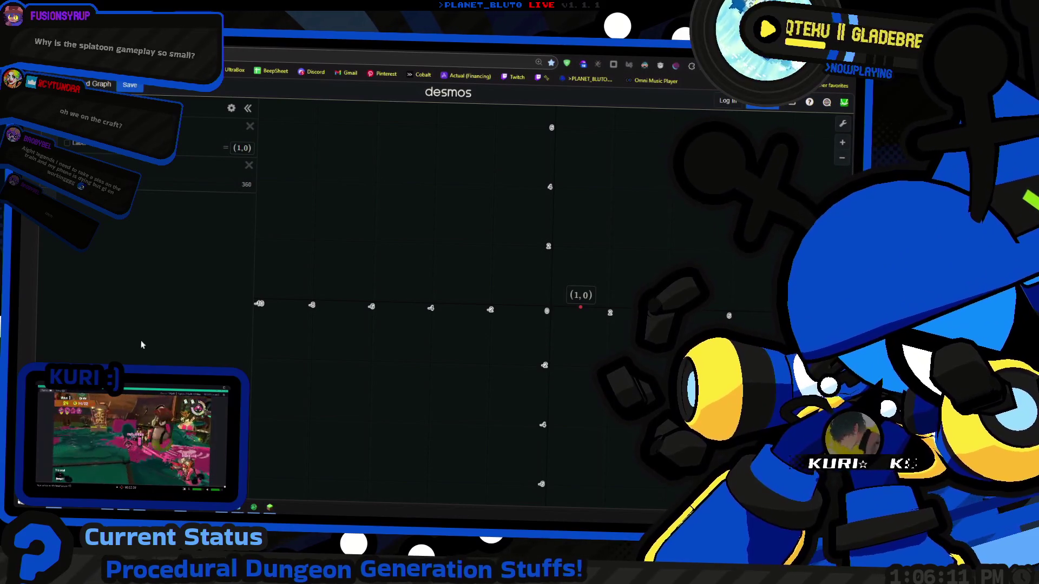
pyautogui.hotkey('alt', 'Tab')
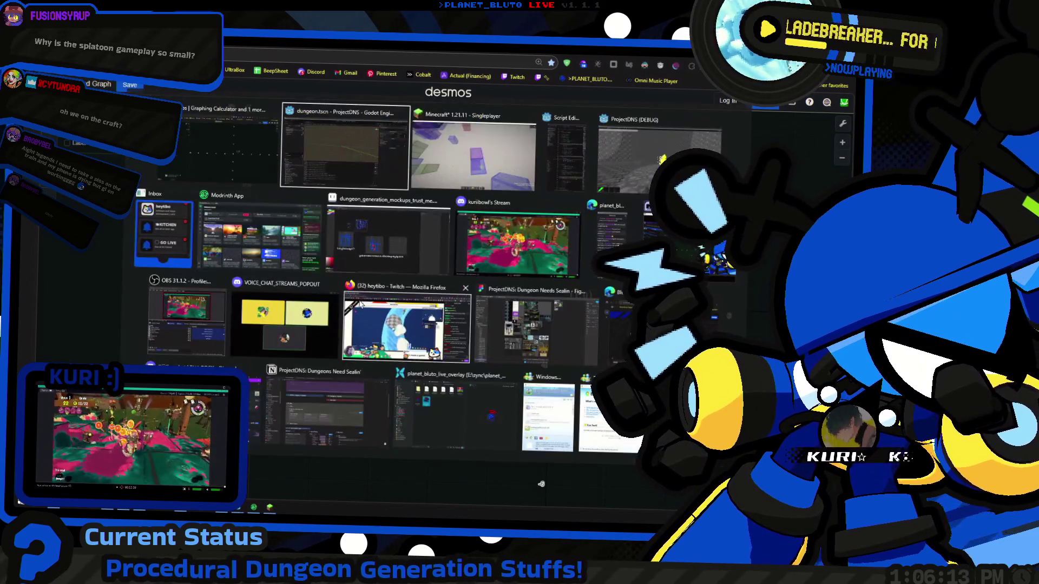
# Step: Compare Desmos and the Godot scene, then try purple, red glass and grey concrete in the hotbar
pyautogui.hotkey('alt', 'Tab')
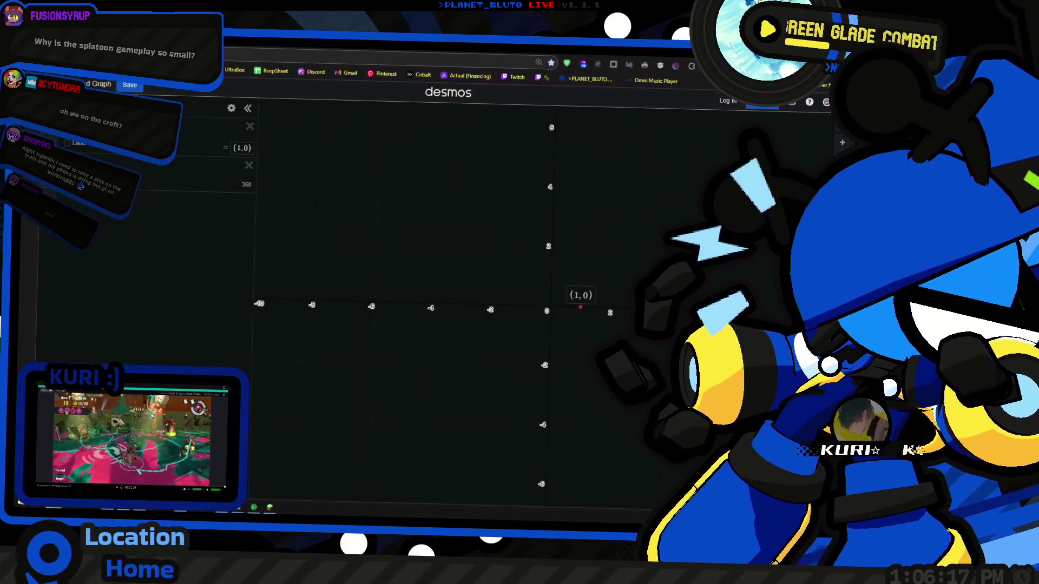
pyautogui.hotkey('alt', 'Tab')
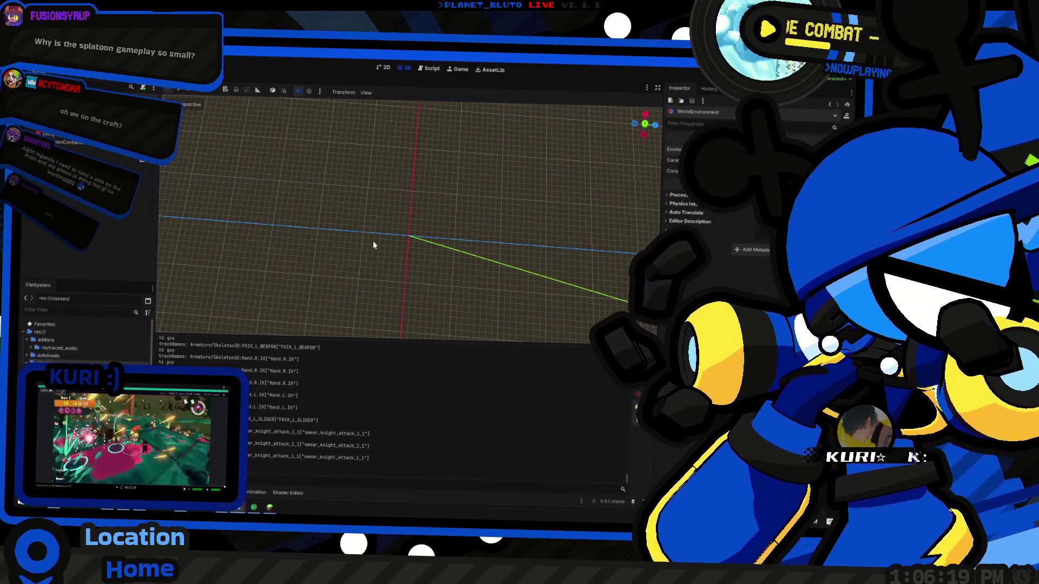
pyautogui.moveTo(330, 254)
pyautogui.mouseDown()
pyautogui.moveTo(345, 245)
pyautogui.moveTo(335, 245)
pyautogui.moveTo(349, 257)
pyautogui.mouseUp()
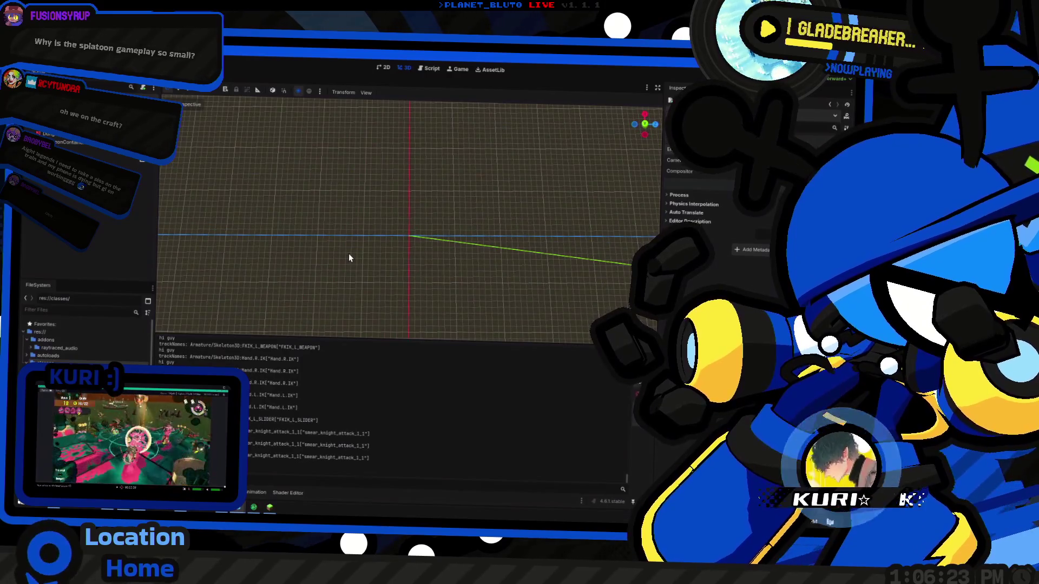
pyautogui.hotkey('alt', 'Tab')
pyautogui.hotkey('alt', 'Tab')
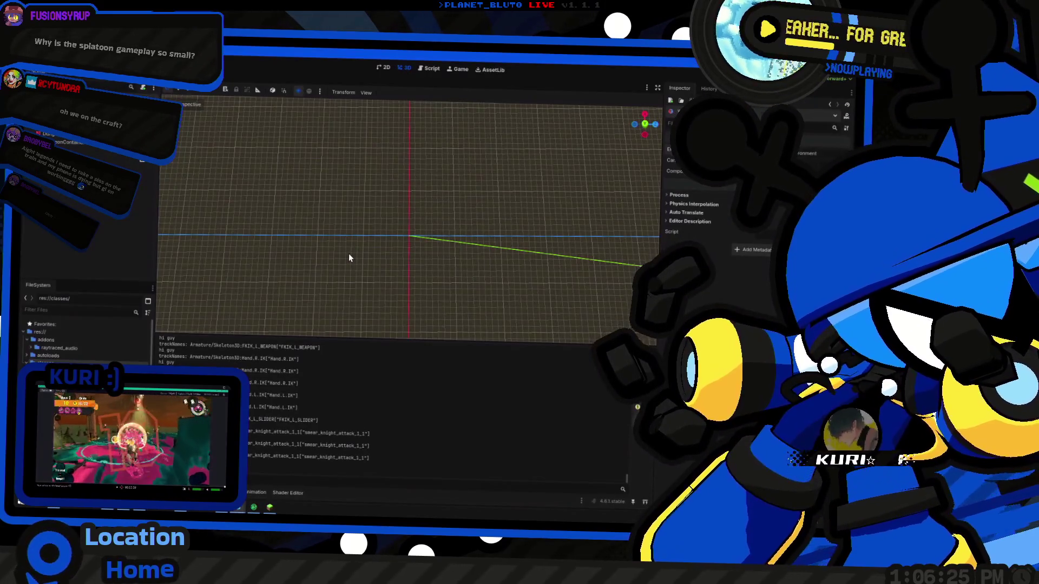
pyautogui.hotkey('alt', 'Tab')
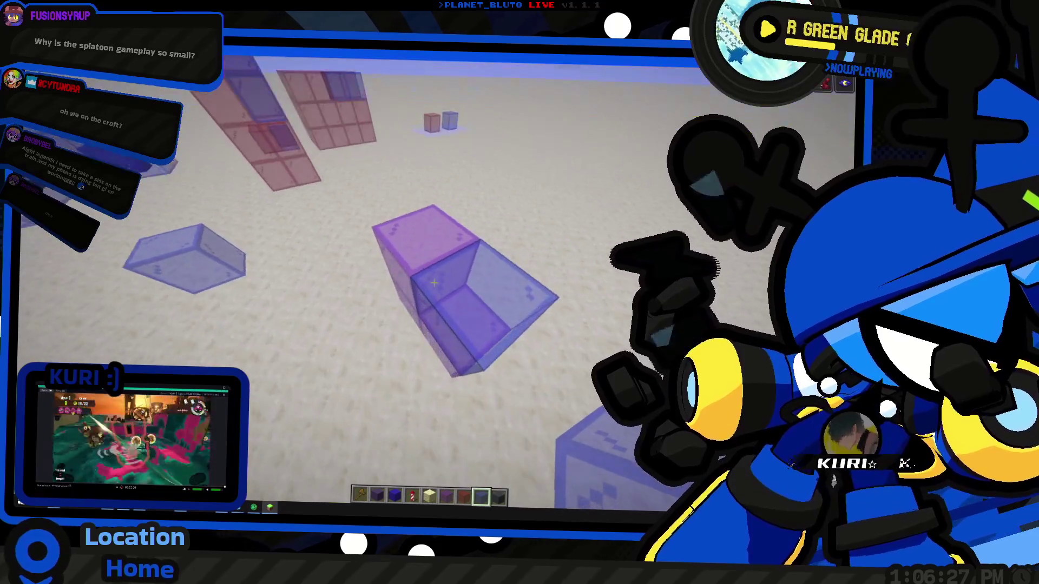
pyautogui.press('6')
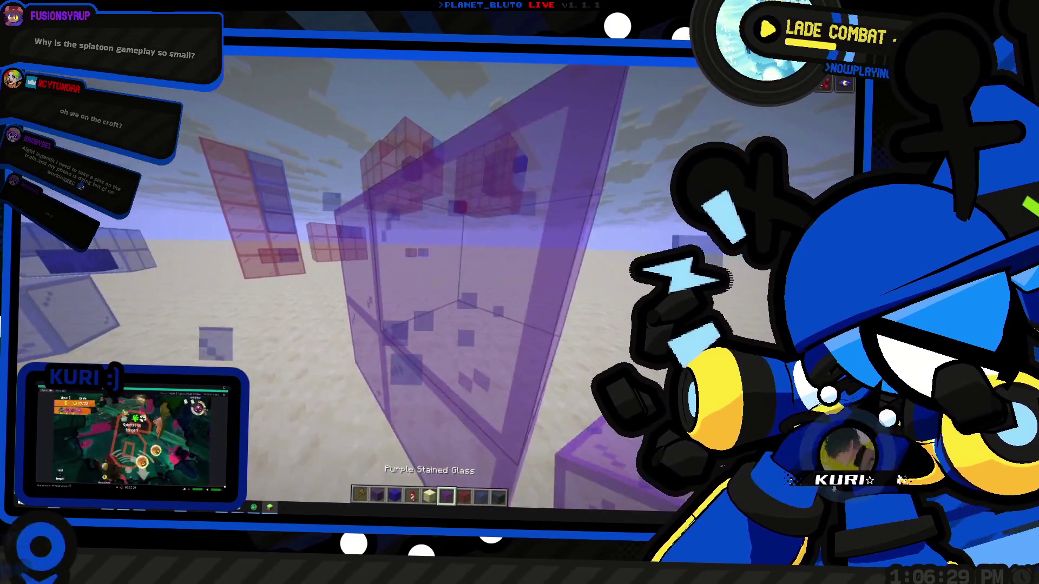
pyautogui.press('7')
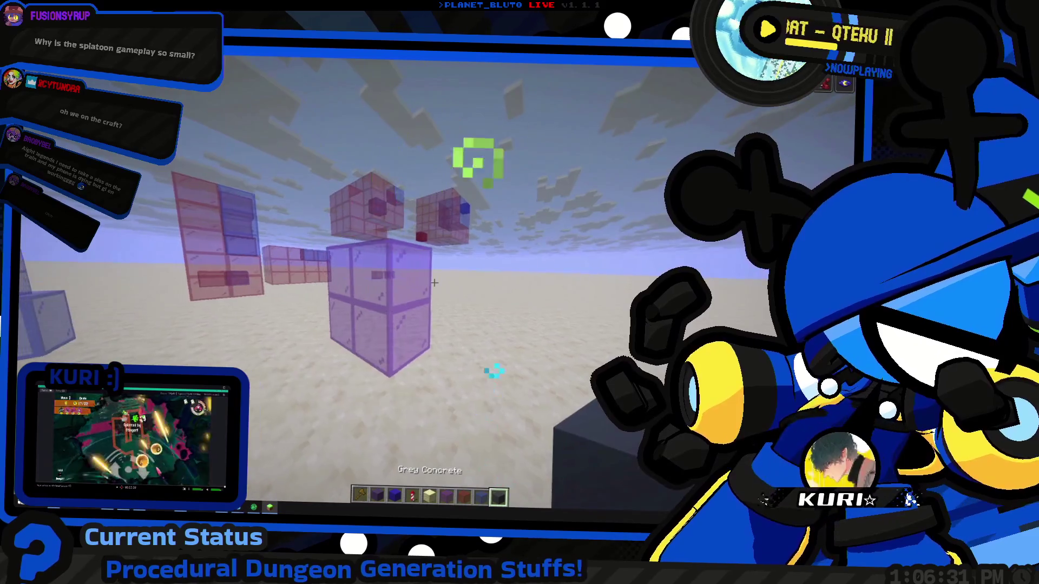
pyautogui.press('9')
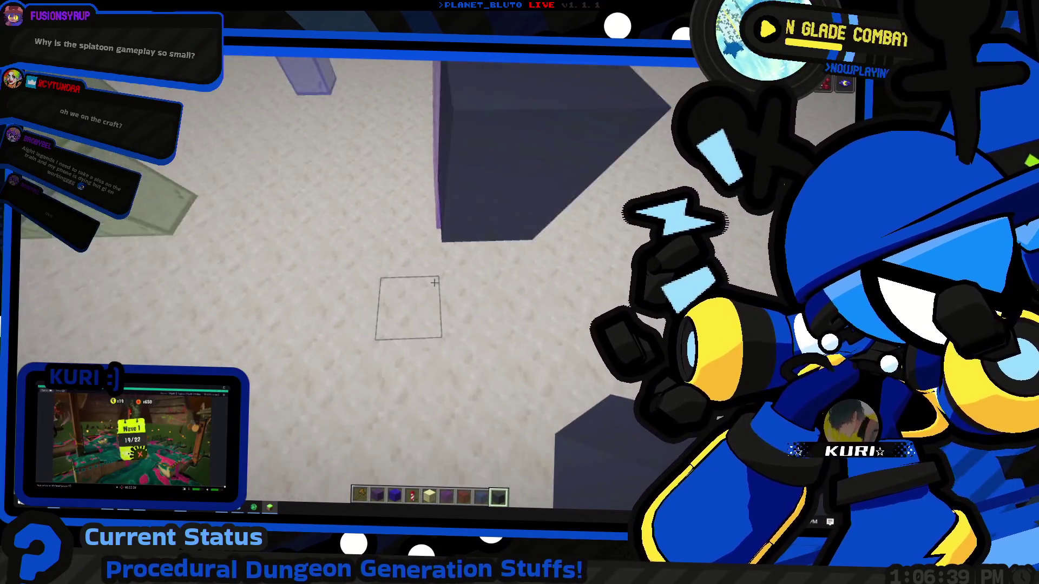
# Step: Select Purple Stained Glass and break one purple glass block in the mockup
pyautogui.hotkey('alt', 'Tab')
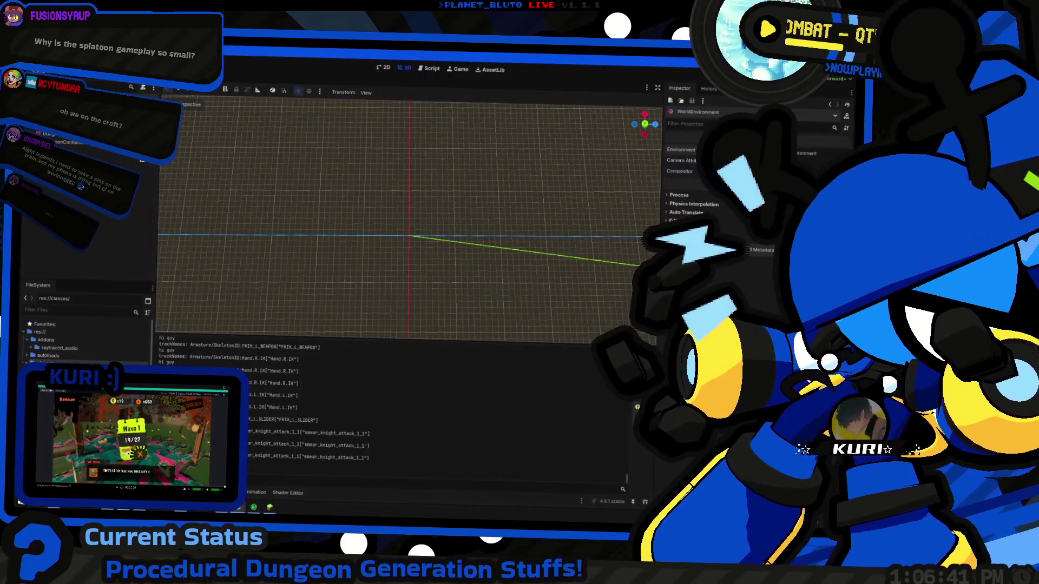
pyautogui.hotkey('alt', 'Tab')
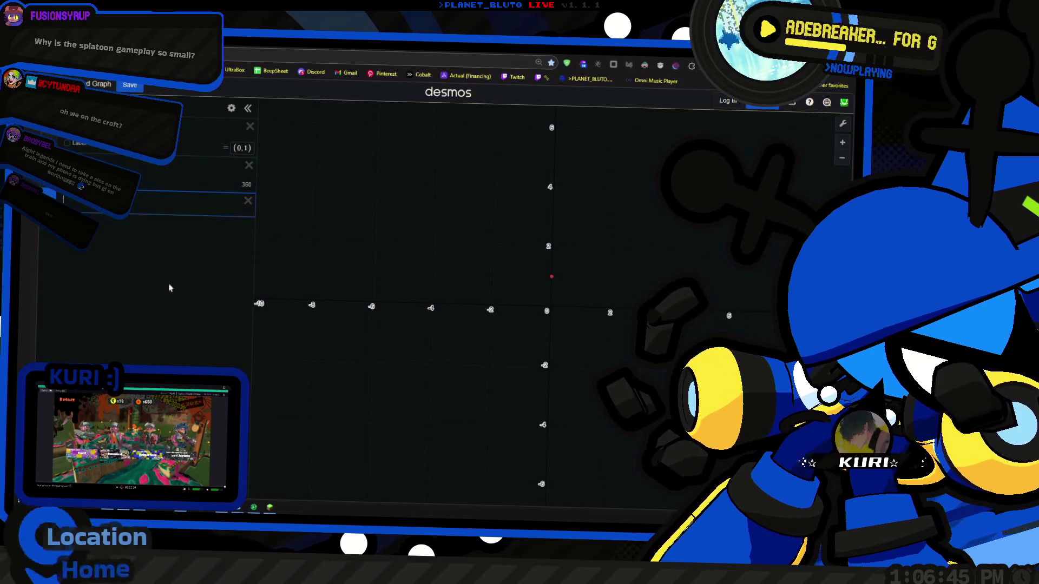
pyautogui.hotkey('alt', 'Tab')
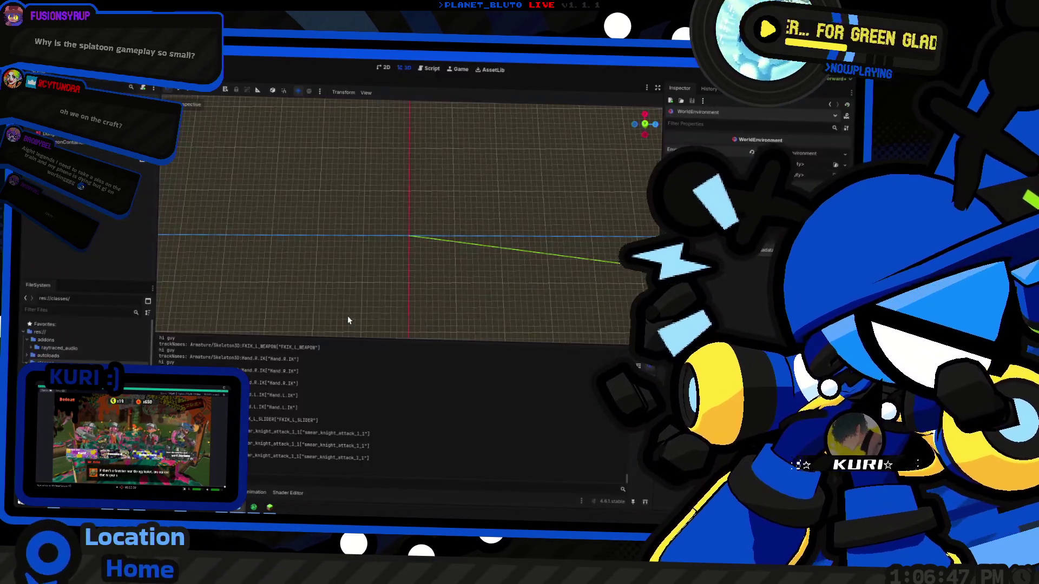
pyautogui.hotkey('alt', 'Tab')
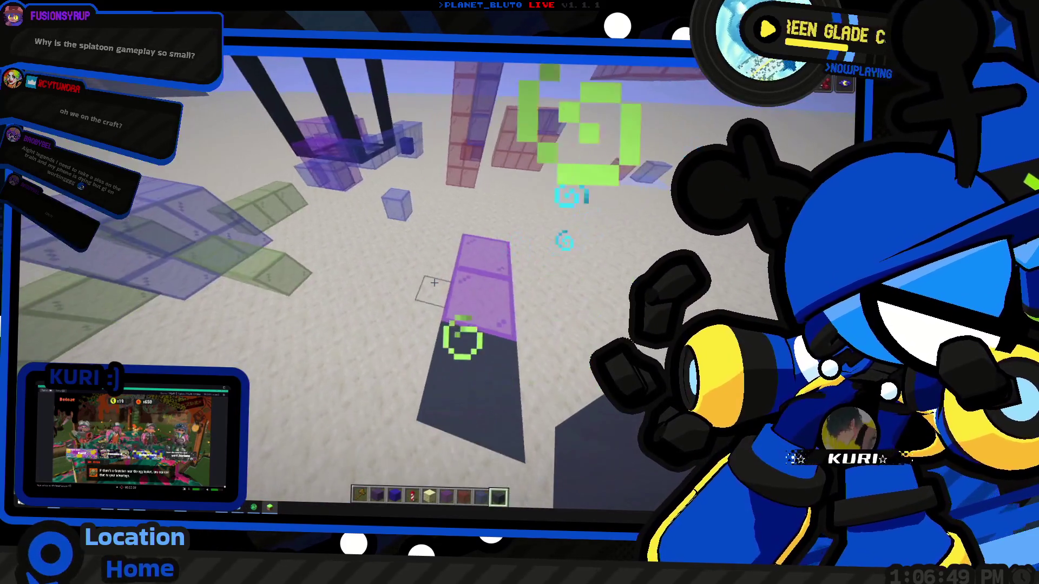
pyautogui.press('6')
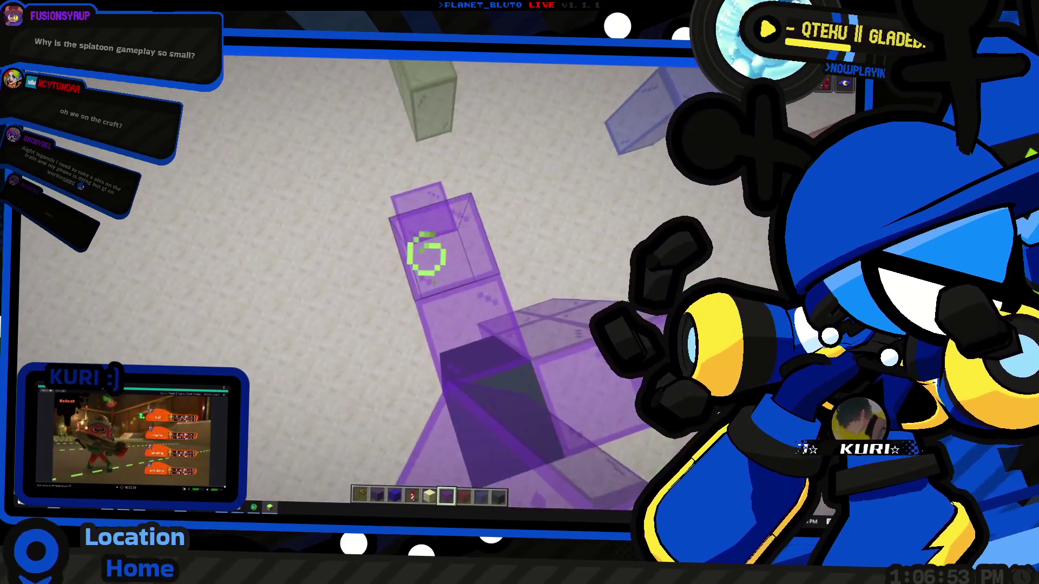
pyautogui.click(434, 282)
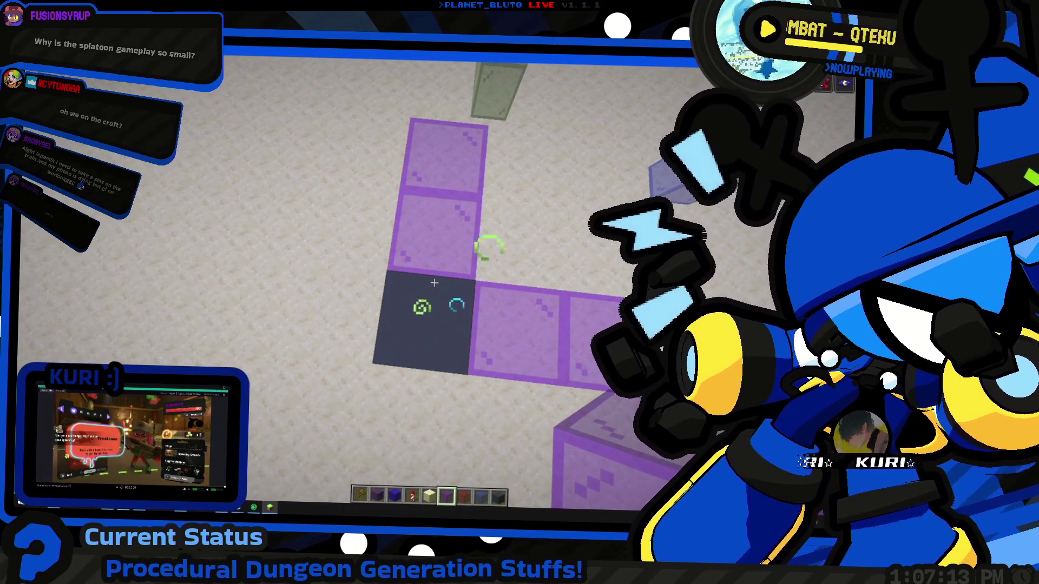
# Step: Back away and break the dark concrete block at the centre of the layout
pyautogui.press('s')
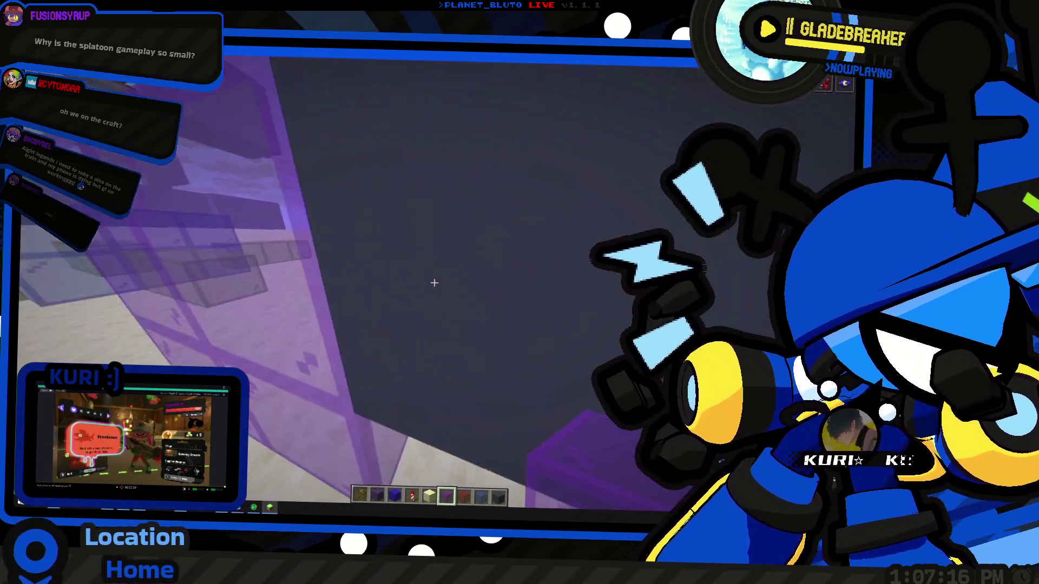
pyautogui.click(434, 282)
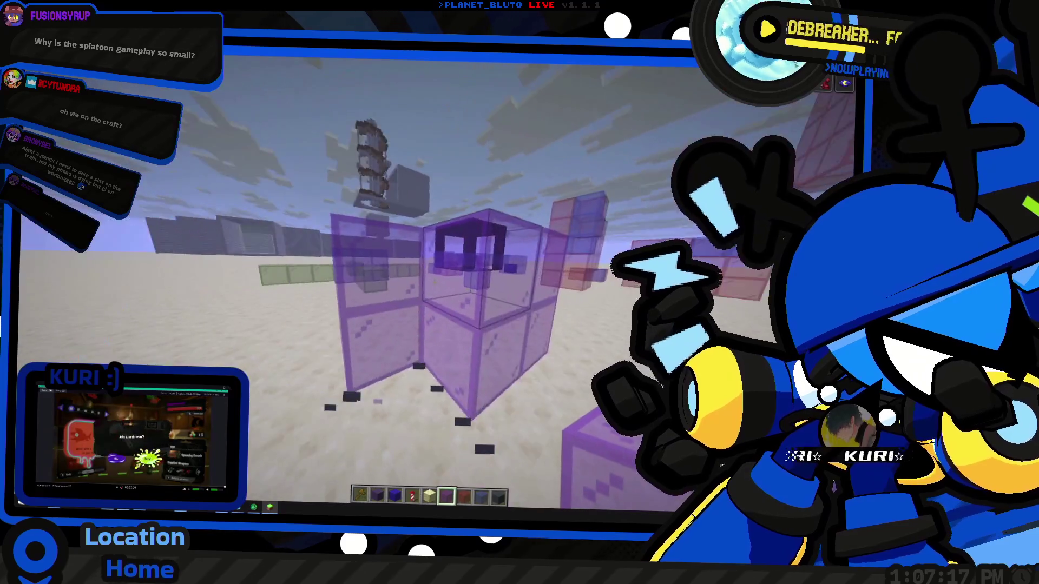
pyautogui.press('s')
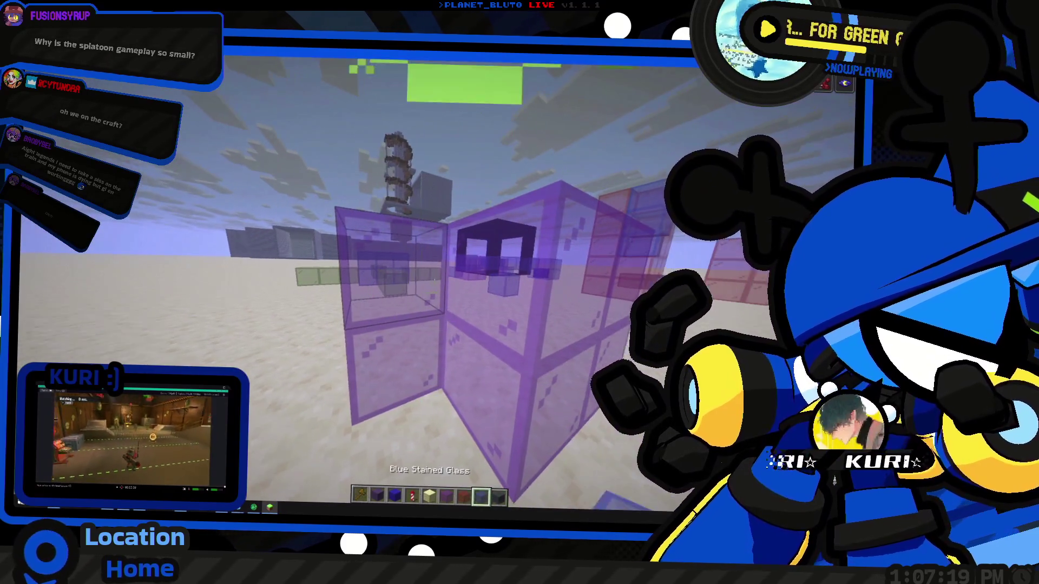
pyautogui.press('s')
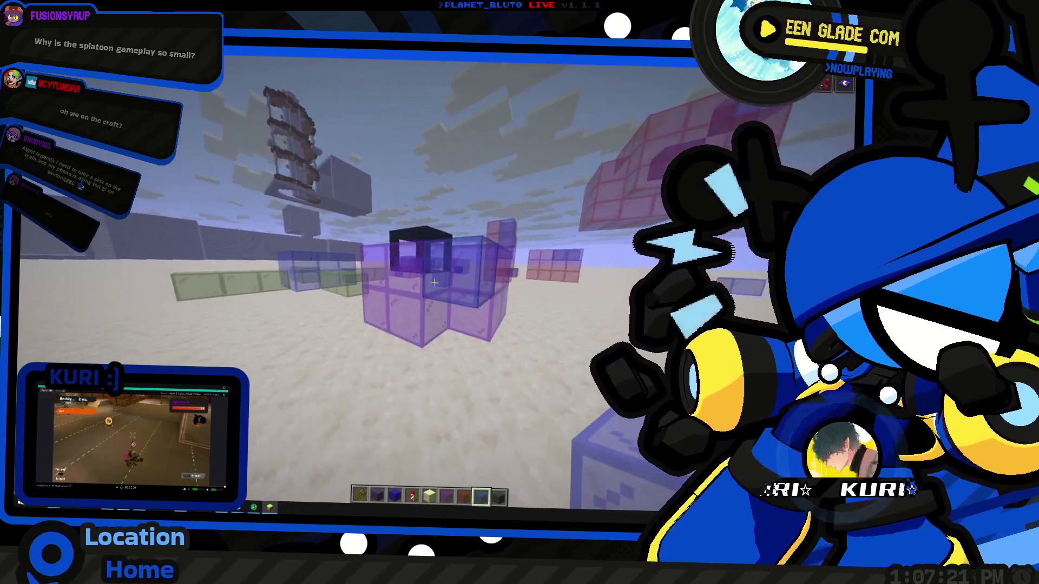
# Step: Select Purple Stained Glass and fly over the X-shaped glass layout to inspect it
pyautogui.press('6')
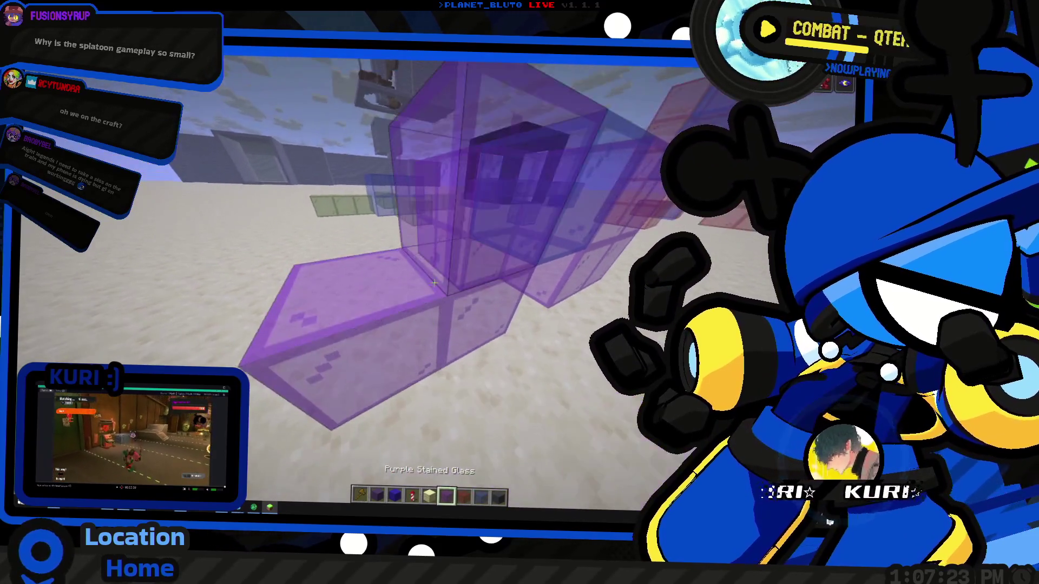
pyautogui.press('space')
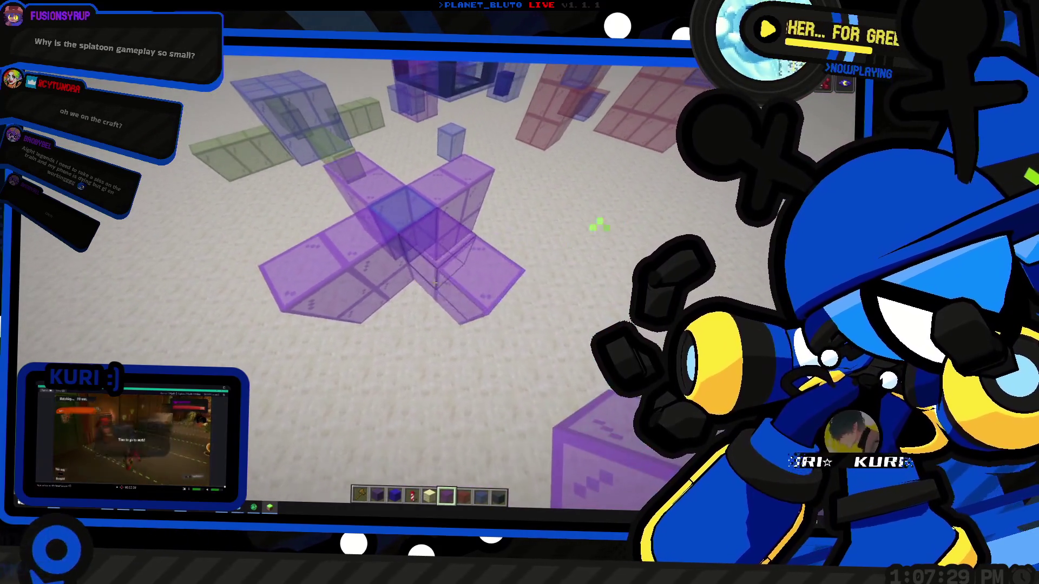
pyautogui.press('shift')
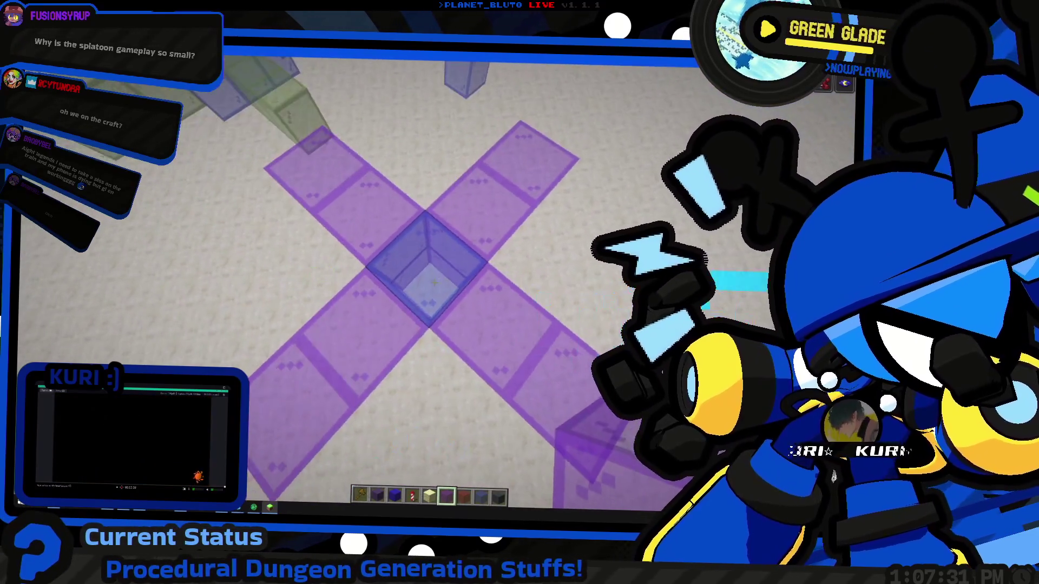
pyautogui.press('shift')
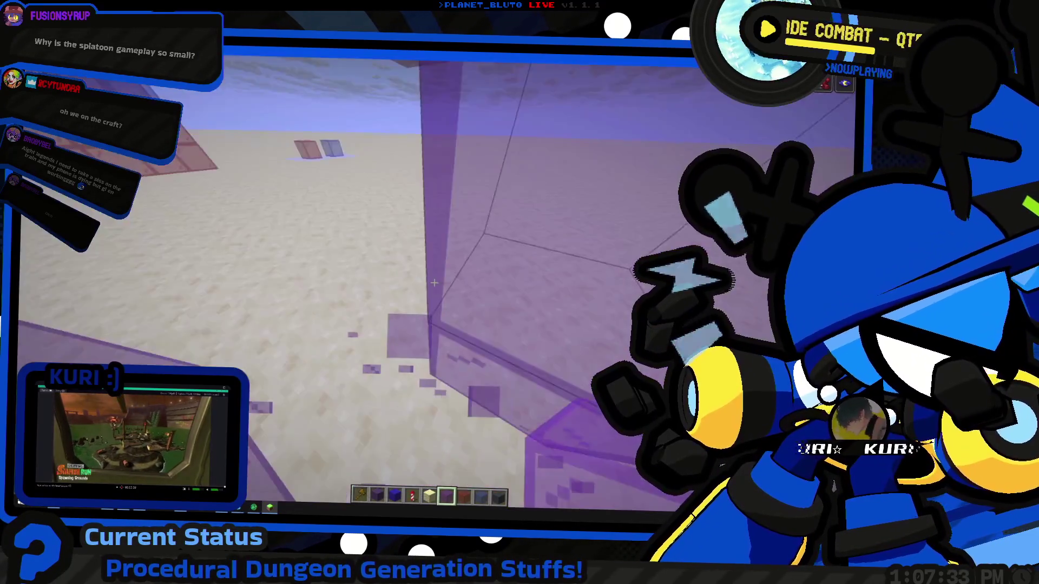
pyautogui.press('a')
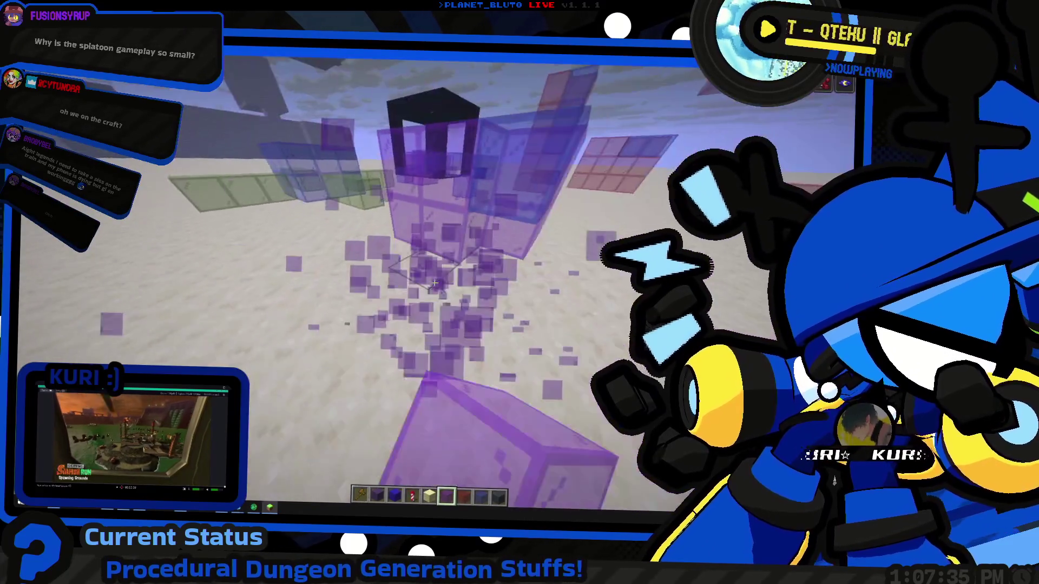
pyautogui.press('s')
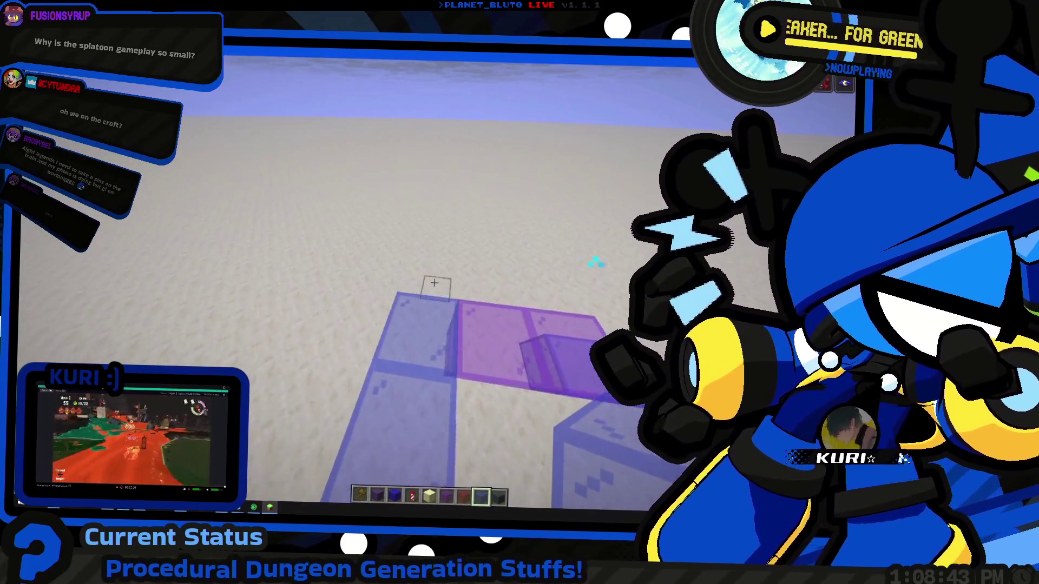
# Step: Switch to first-person view and fly up toward the glass structure near the black arch
pyautogui.press('F5')
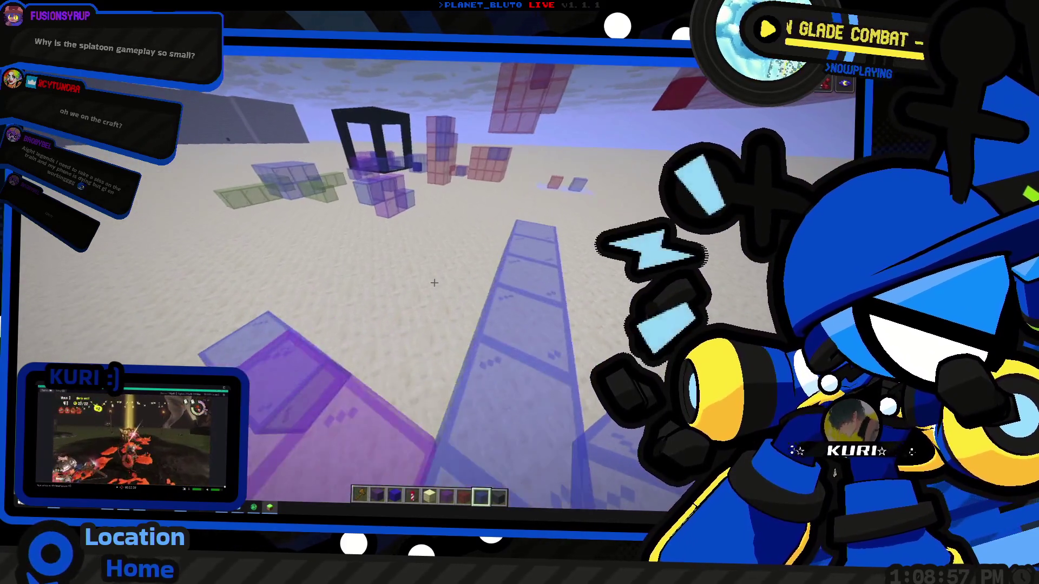
pyautogui.press('w')
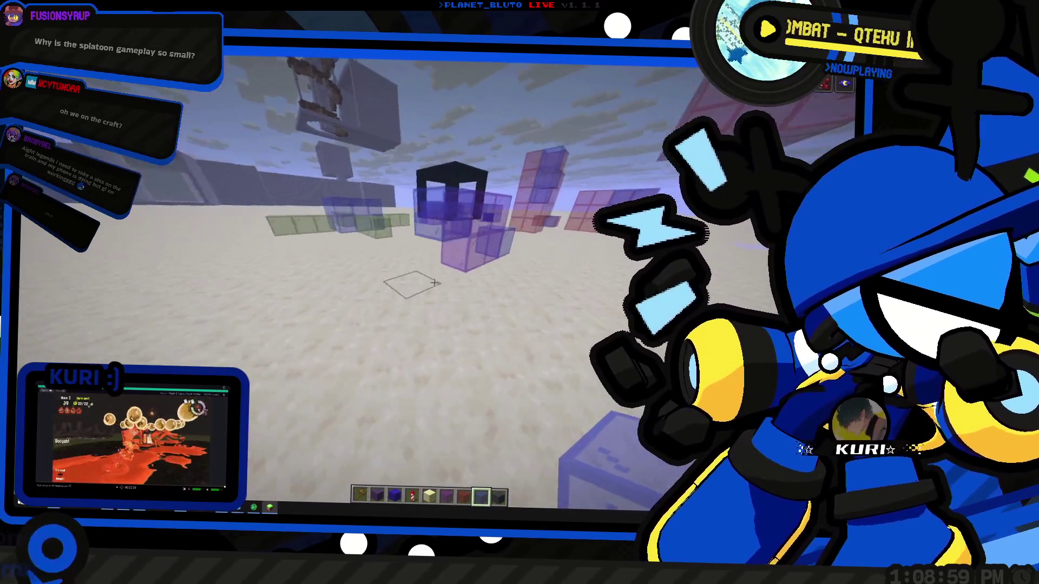
pyautogui.press('space')
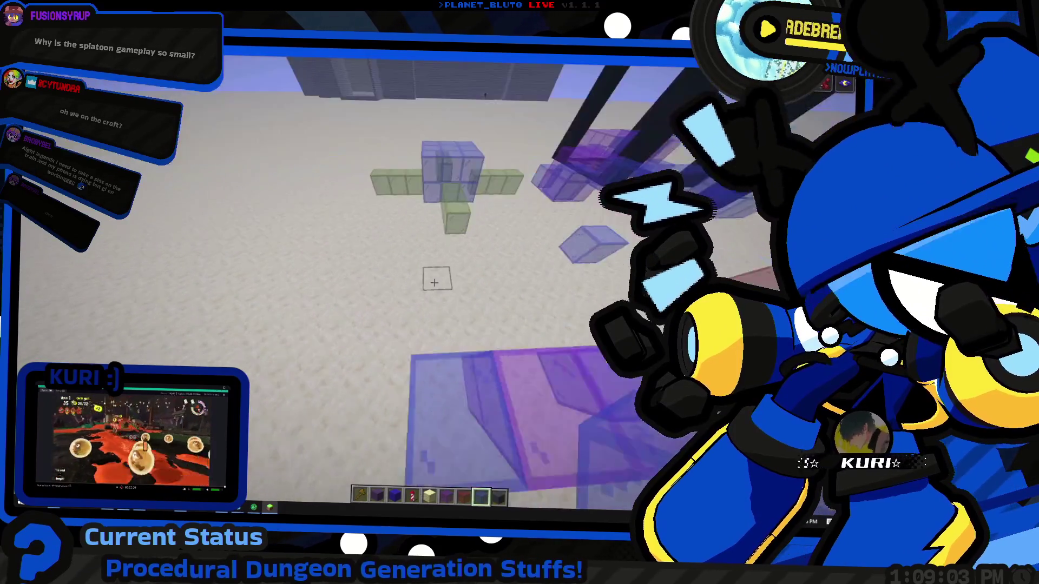
pyautogui.press('w')
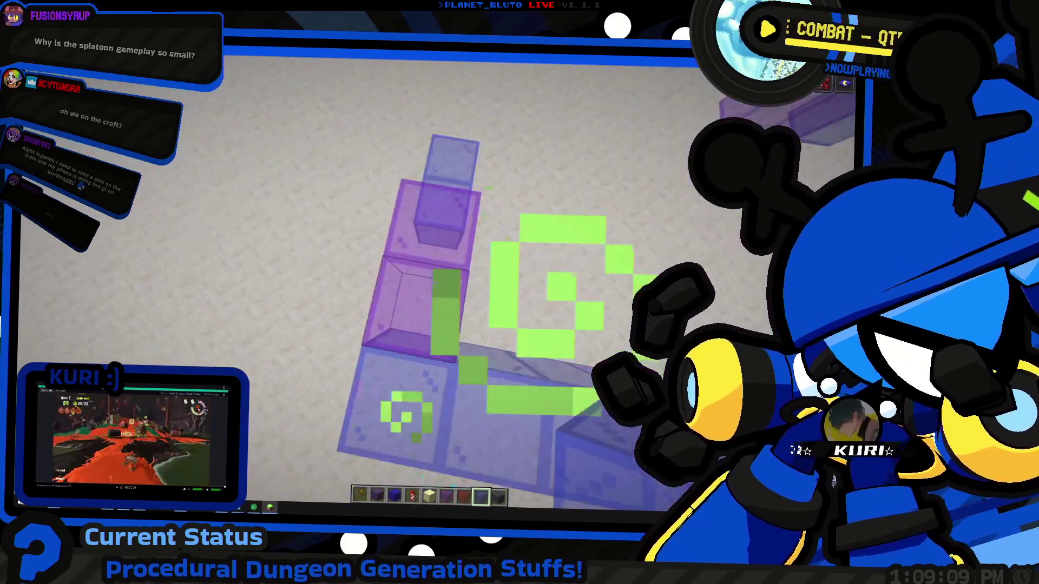
pyautogui.hotkey('alt', 'Tab')
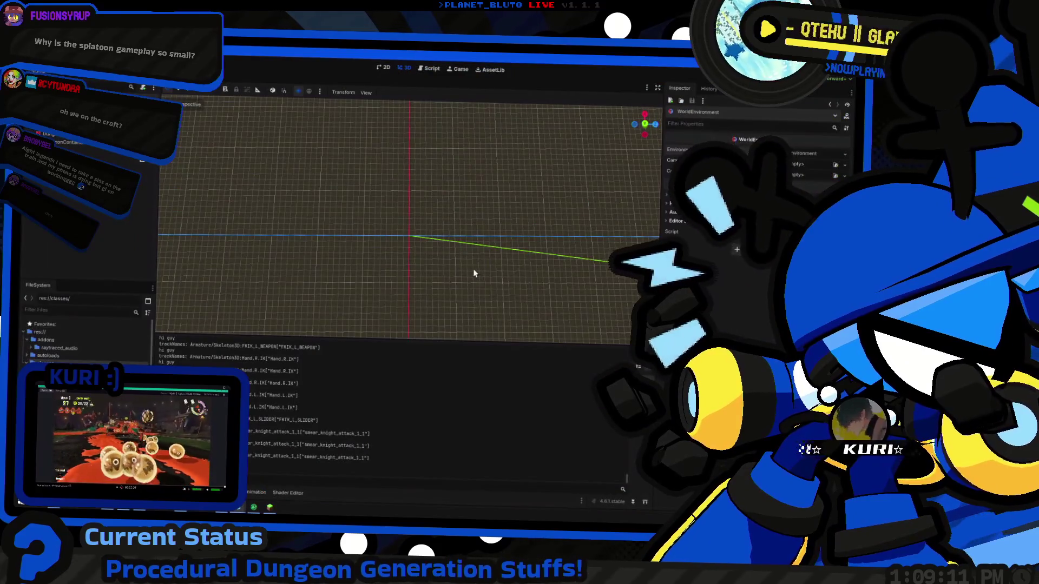
# Step: Pause Minecraft on its Game Menu and move back to the Godot editor
pyautogui.hotkey('alt', 'Tab')
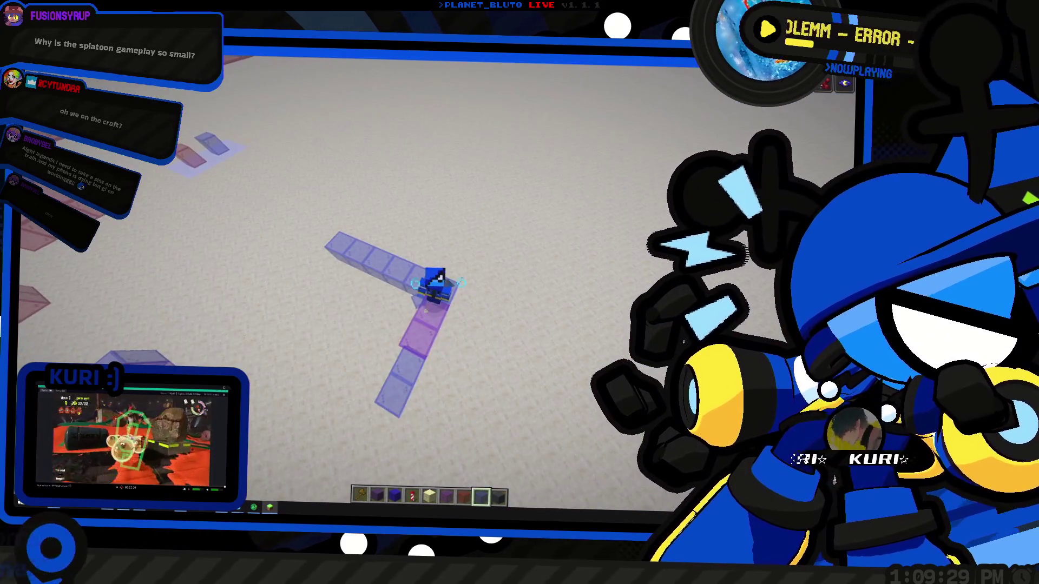
pyautogui.press('Escape')
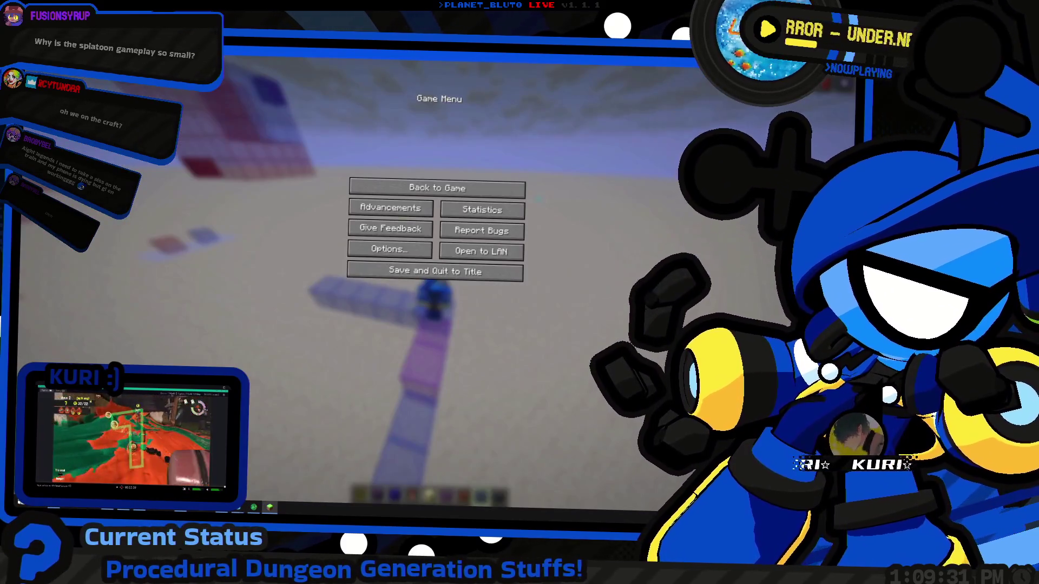
pyautogui.hotkey('alt', 'Tab')
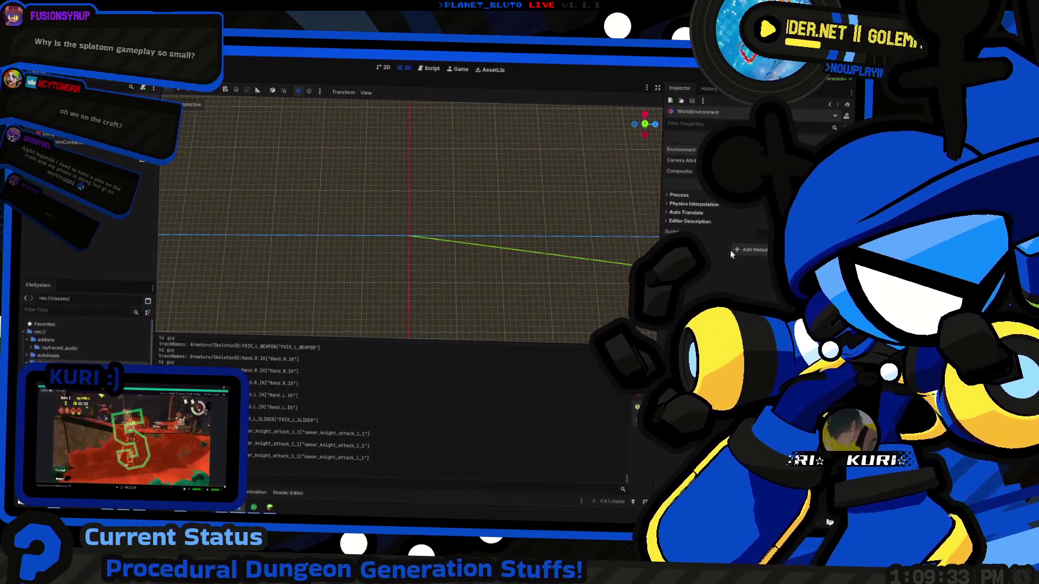
pyautogui.click(430, 69)
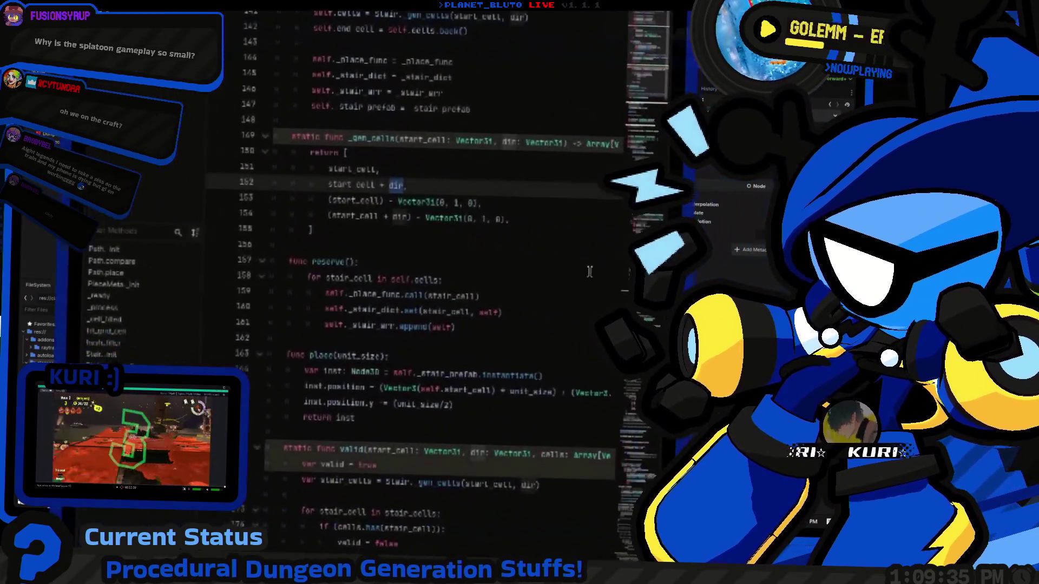
pyautogui.click(468, 247)
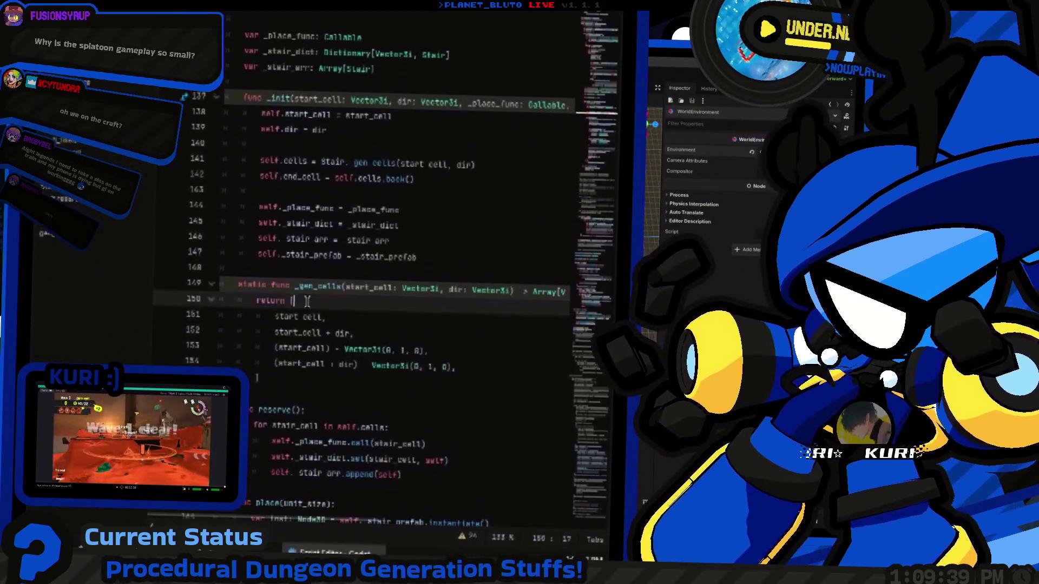
pyautogui.click(279, 346)
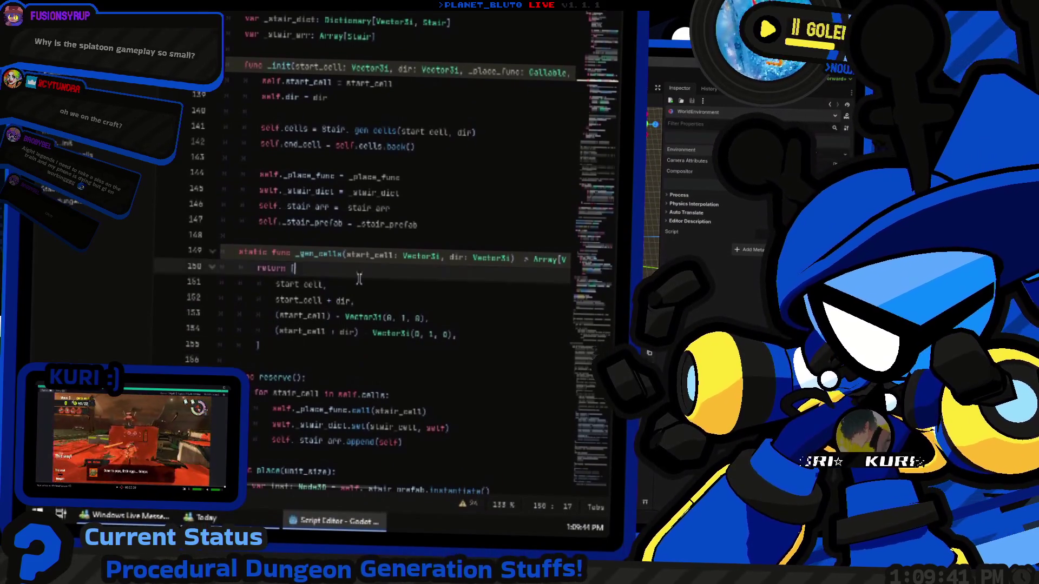
pyautogui.click(471, 240)
pyautogui.scroll(4, 472, 240)
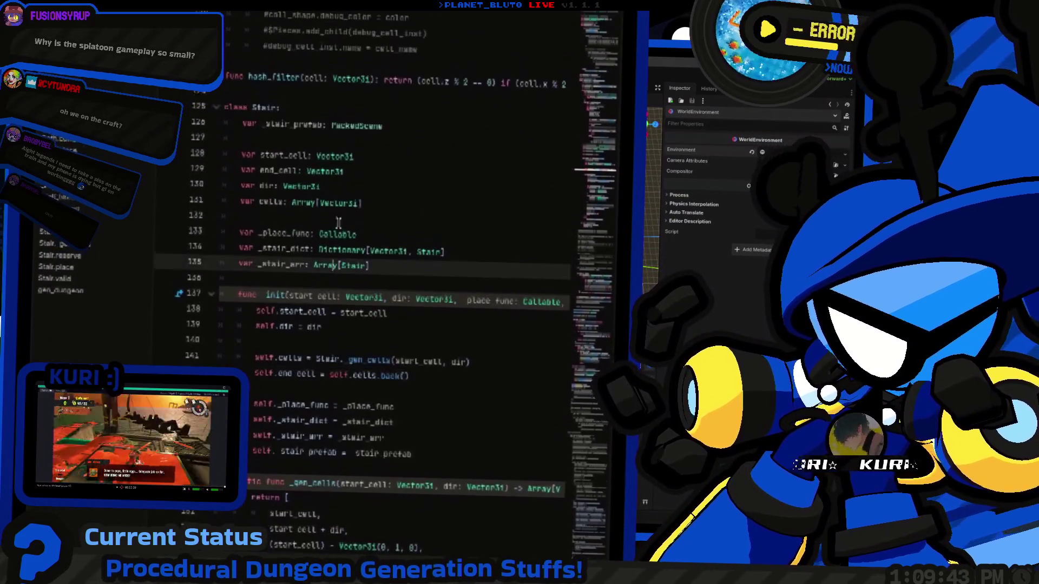
pyautogui.click(409, 244)
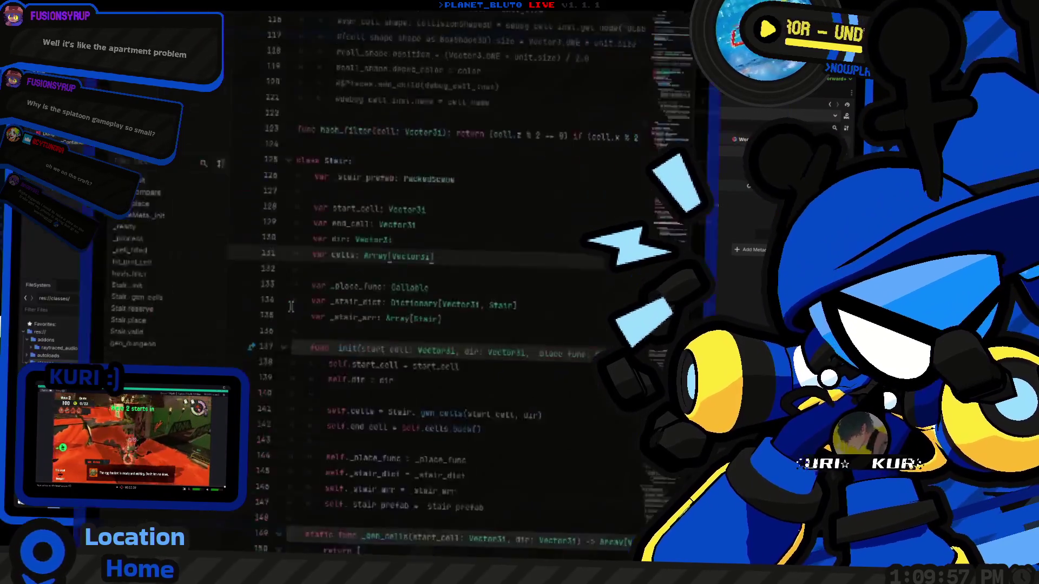
pyautogui.hotkey('ctrl', 'F2')
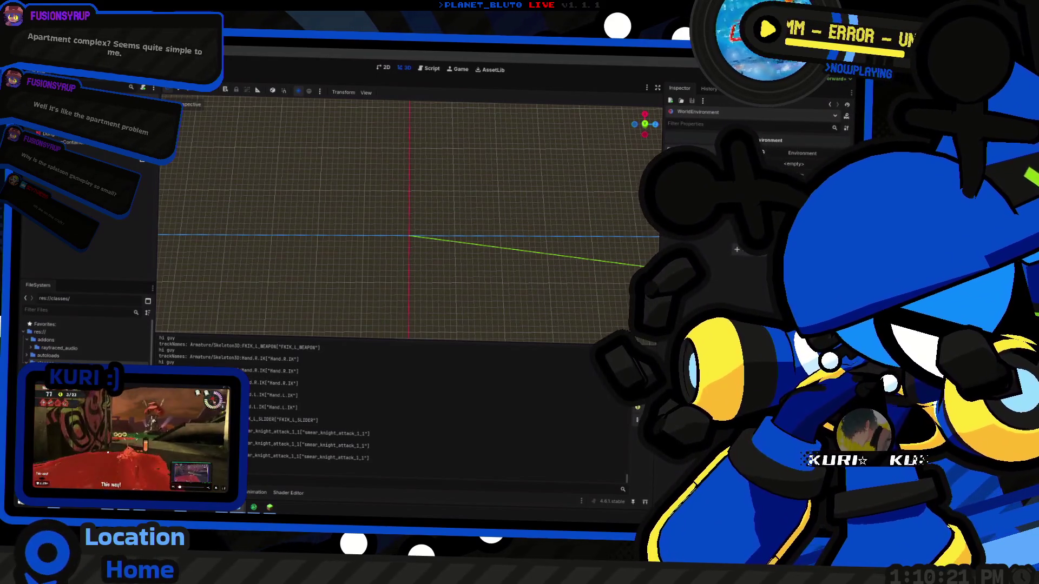
pyautogui.hotkey('alt', 'Tab')
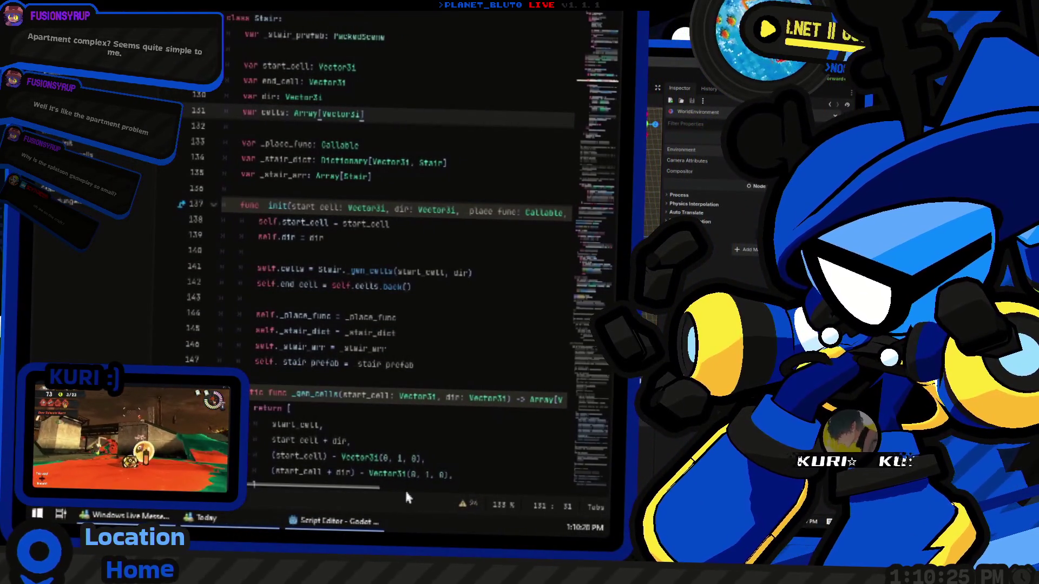
pyautogui.hotkey('alt', 'Tab')
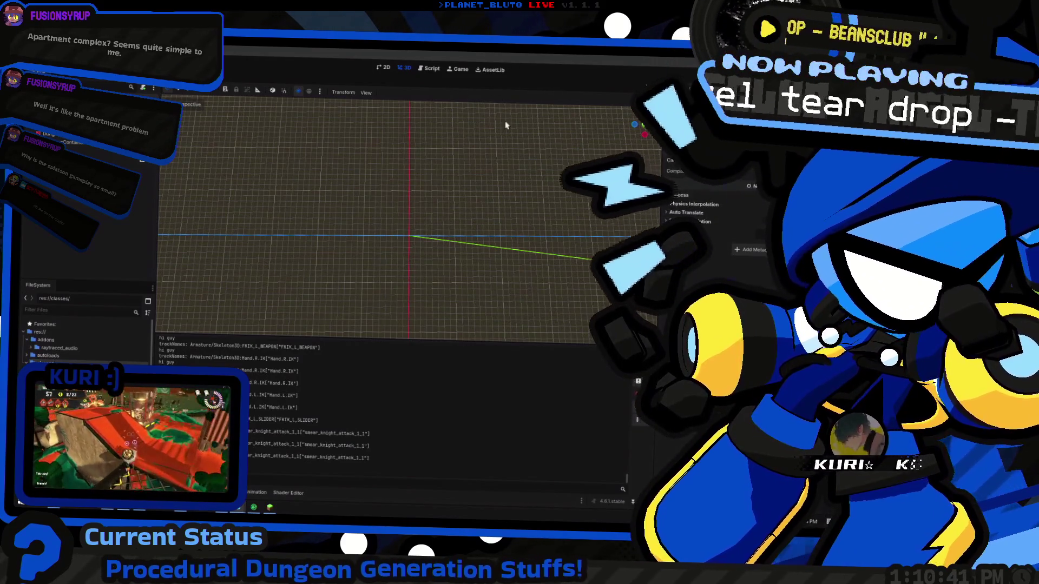
pyautogui.hotkey('ctrl', 'F3')
pyautogui.click(378, 238)
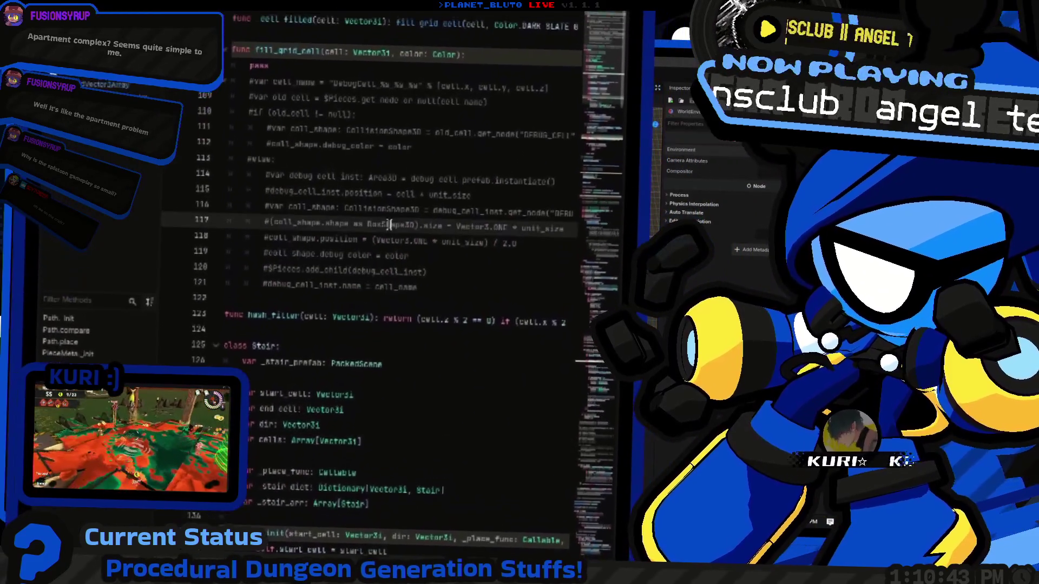
pyautogui.scroll(2, 373, 269)
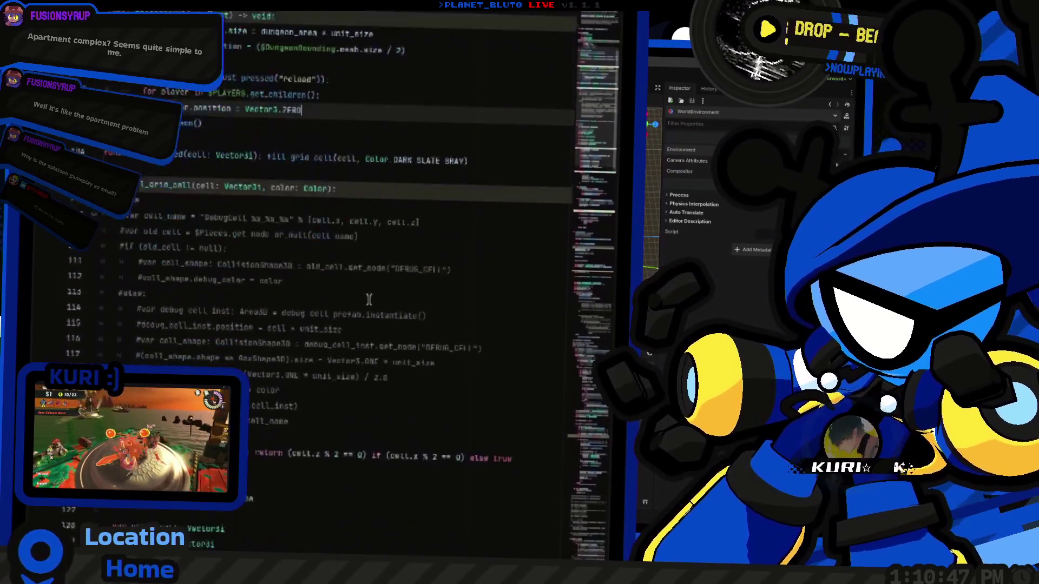
pyautogui.scroll(10, 325, 292)
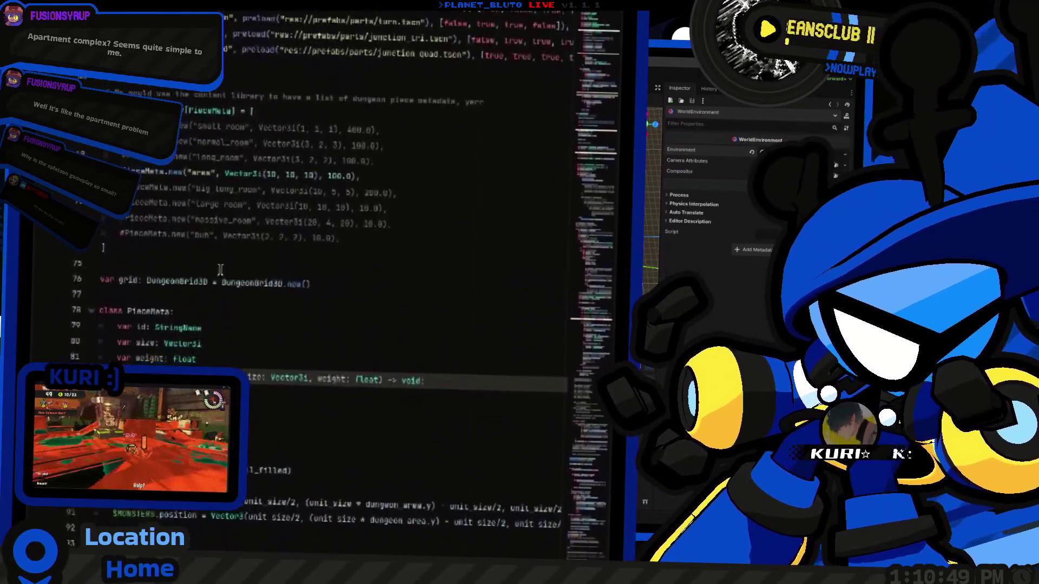
pyautogui.scroll(-12, 269, 252)
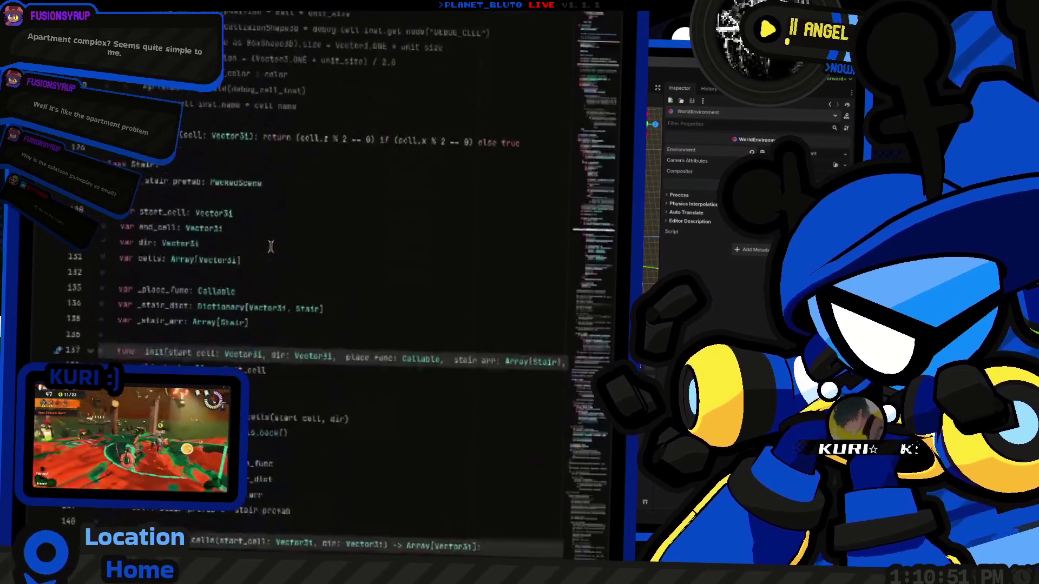
pyautogui.scroll(-8, 174, 237)
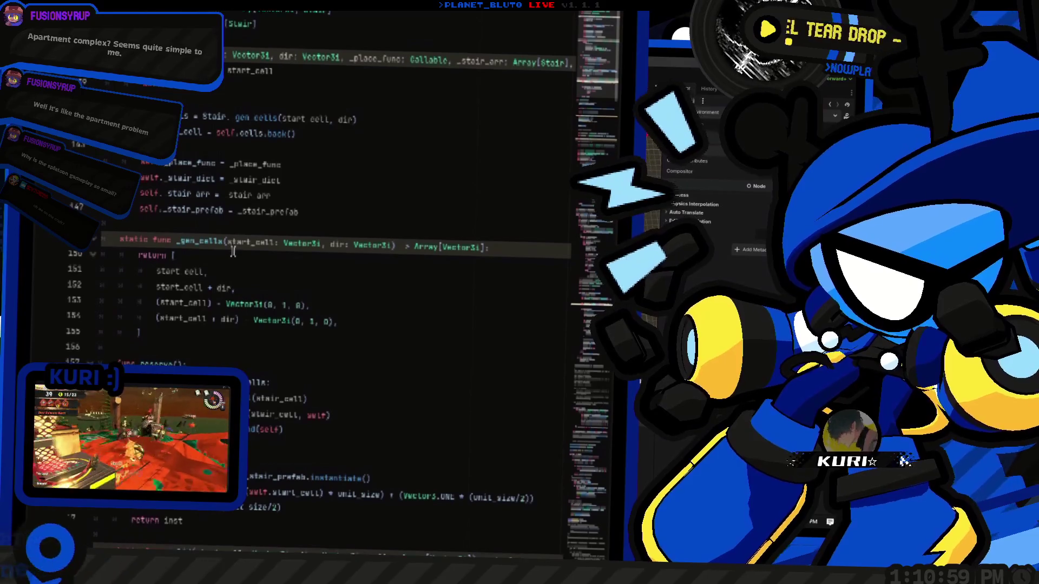
pyautogui.scroll(3, 378, 167)
pyautogui.scroll(4, 377, 166)
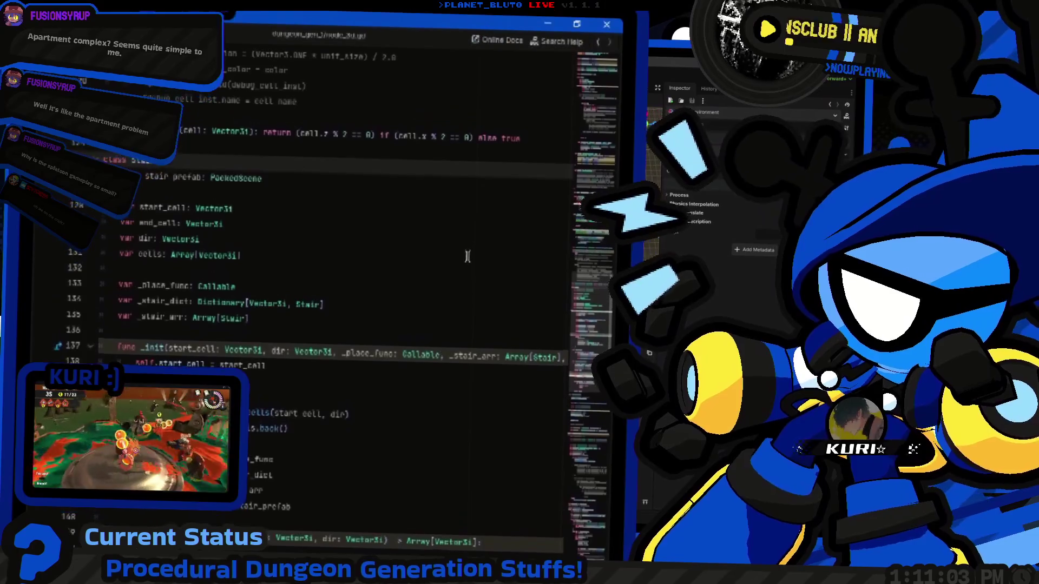
pyautogui.hotkey('ctrl', 'F2')
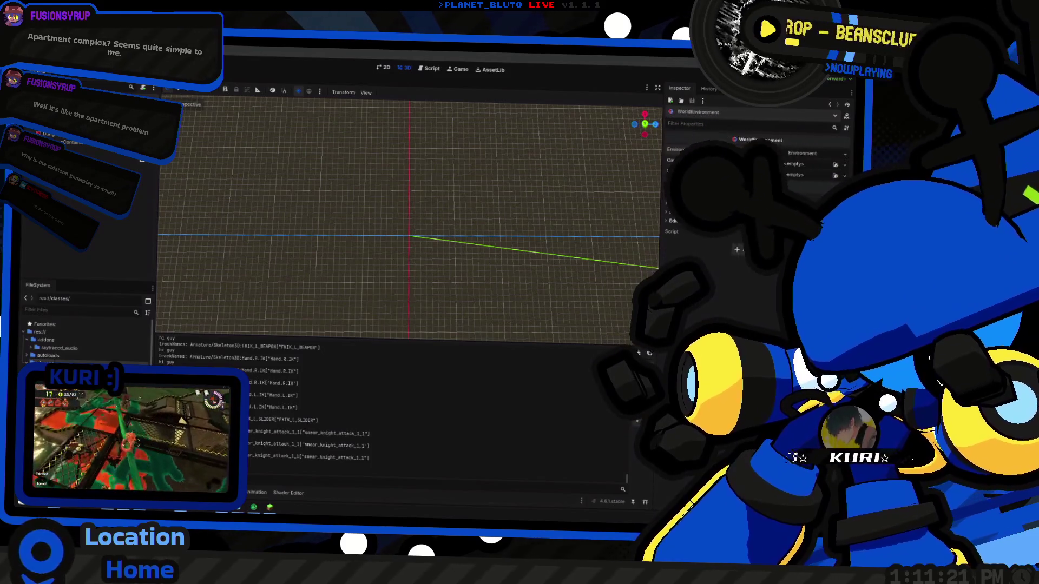
pyautogui.hotkey('ctrl', 'F3')
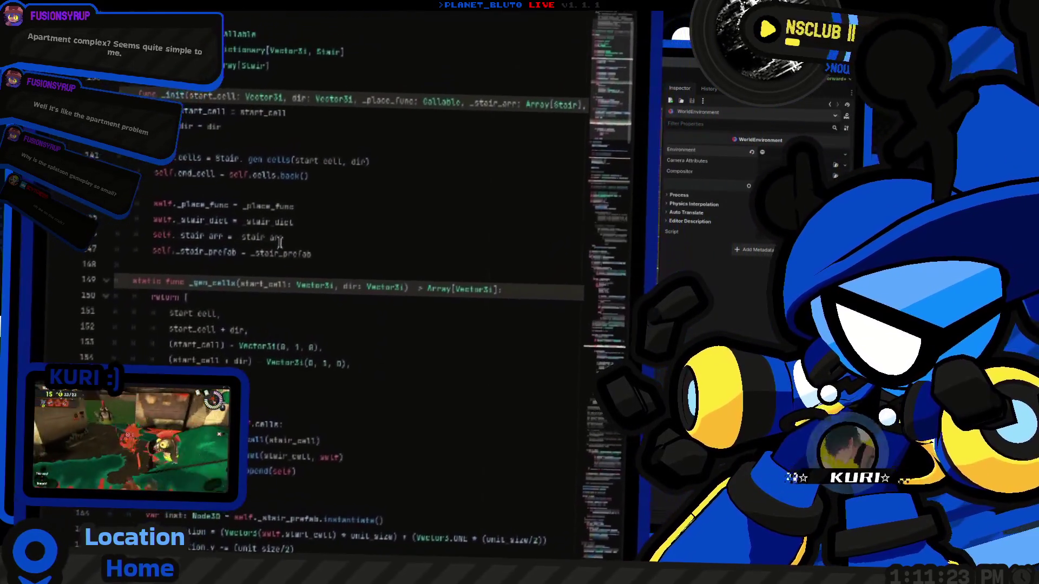
pyautogui.scroll(2, 282, 249)
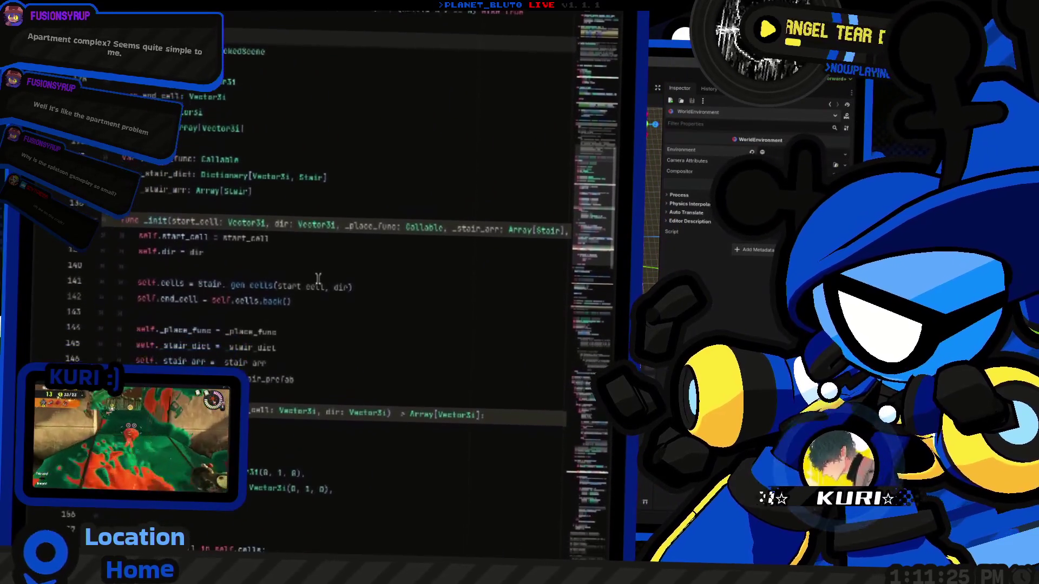
pyautogui.scroll(-5, 318, 265)
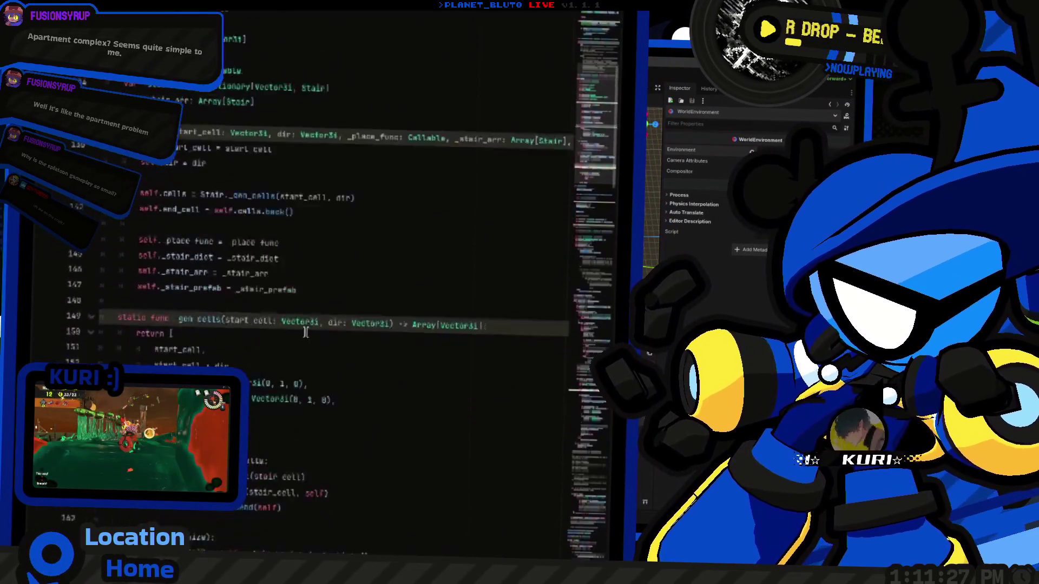
pyautogui.scroll(12, 274, 232)
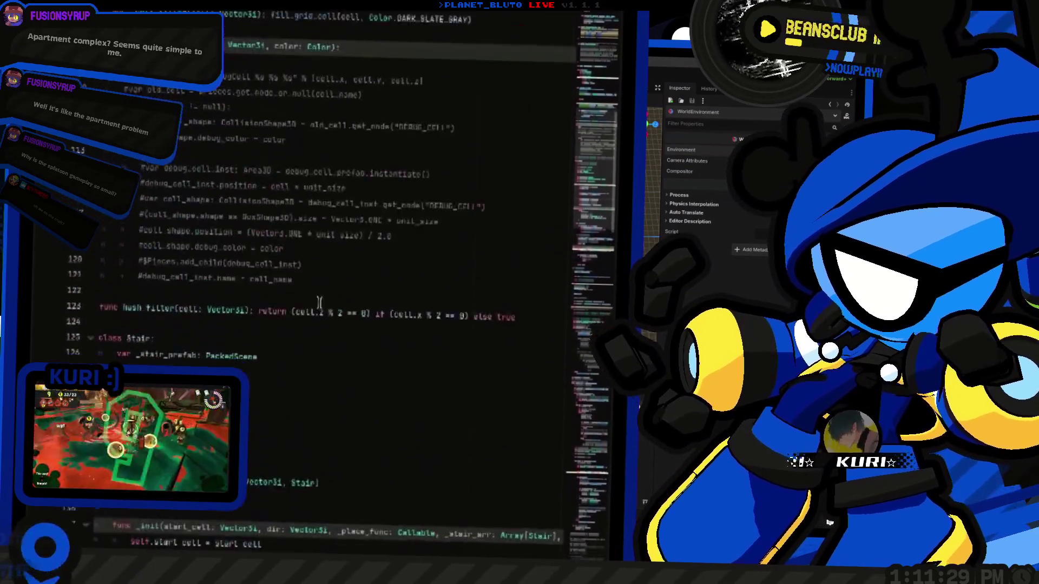
pyautogui.scroll(1, 399, 244)
pyautogui.click(447, 253)
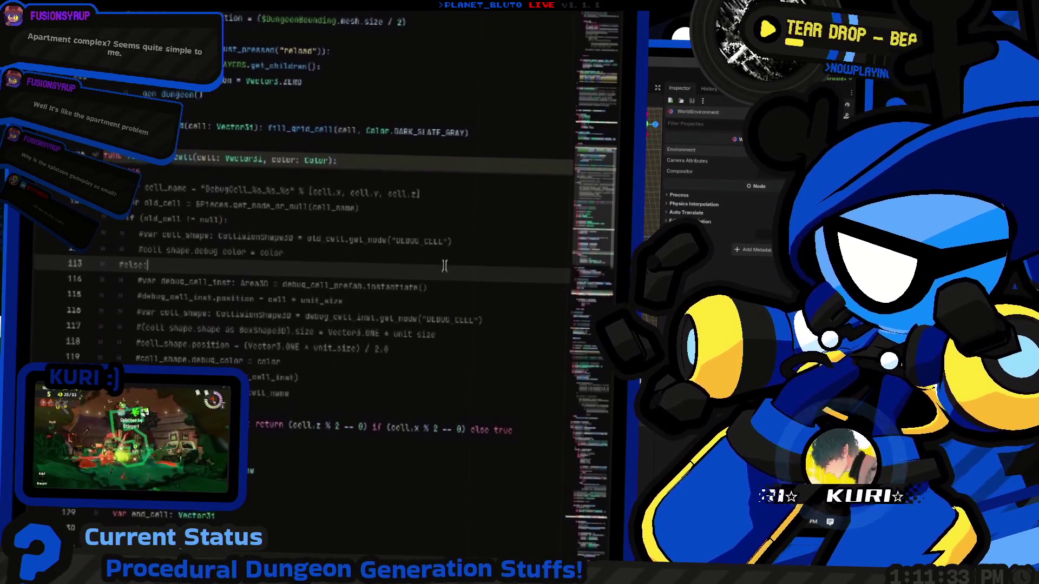
pyautogui.hotkey('ctrl', 'F2')
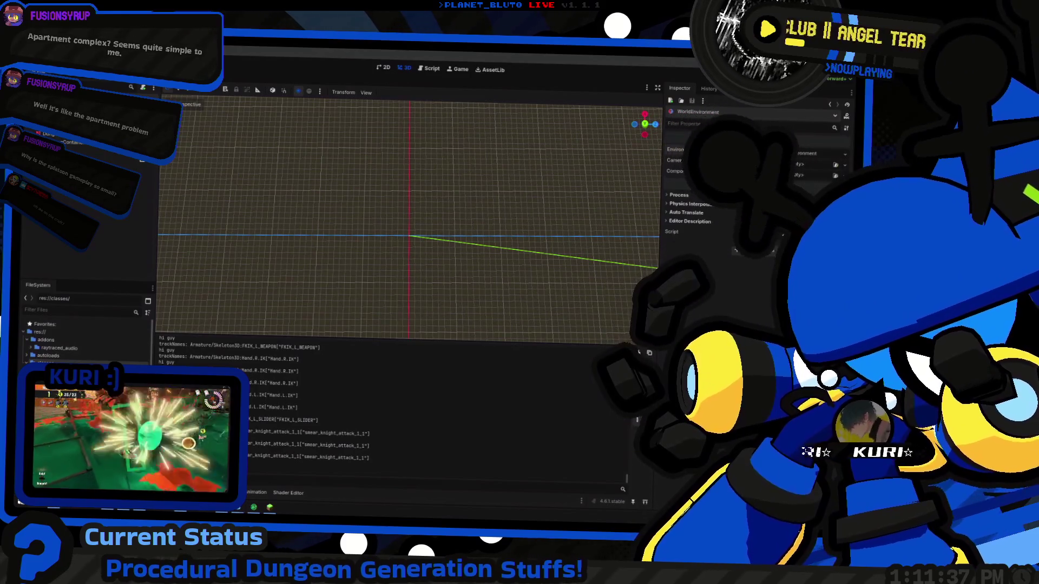
# Step: Zoom the Dungeon Generation Refactor notes to 90% and scroll to the prototyped Path class code
pyautogui.hotkey('alt', 'Tab')
pyautogui.hotkey('alt', 'Tab')
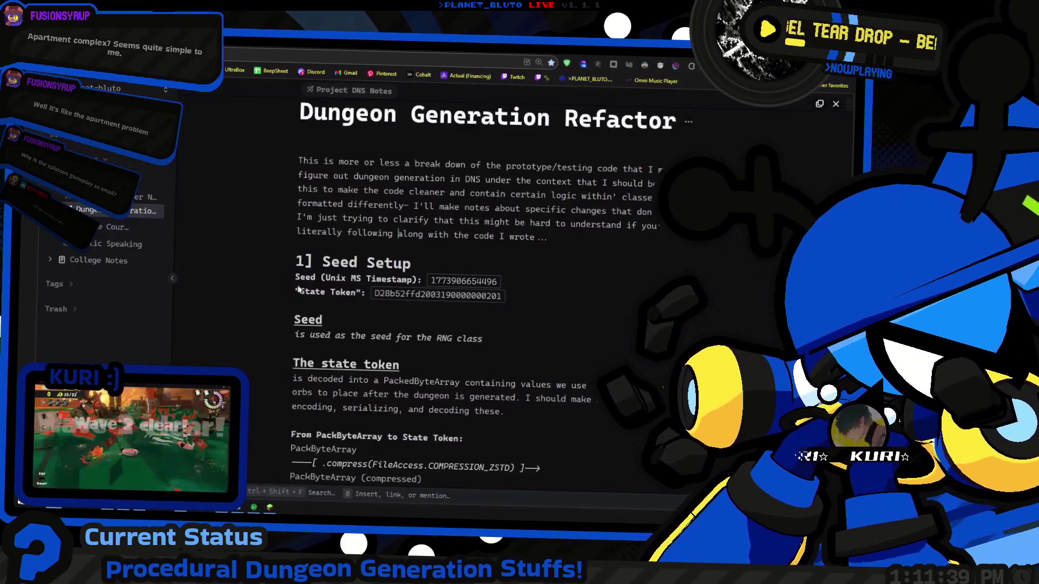
pyautogui.scroll(-3, 363, 297)
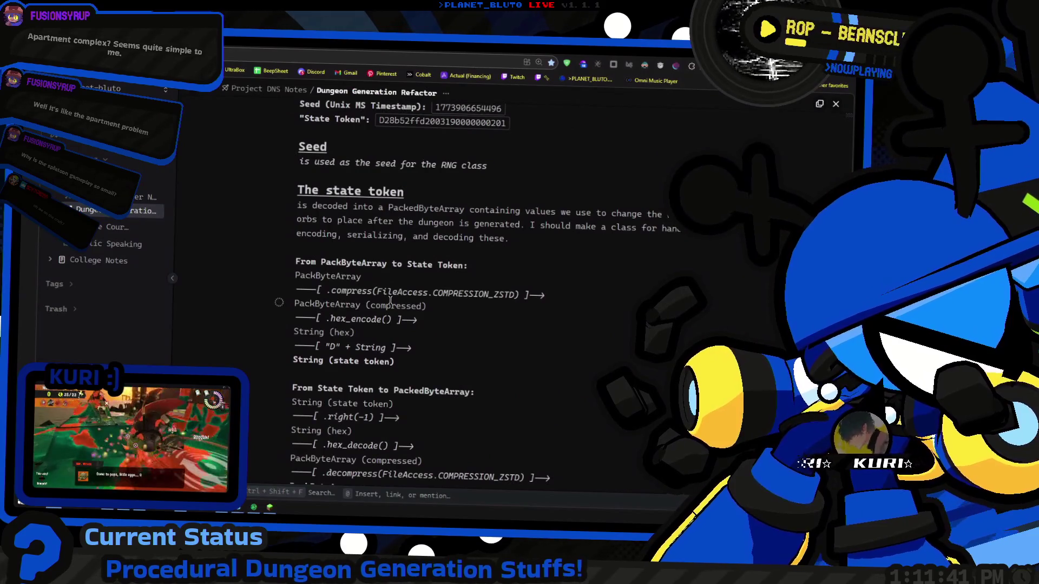
pyautogui.scroll(-15, 390, 301)
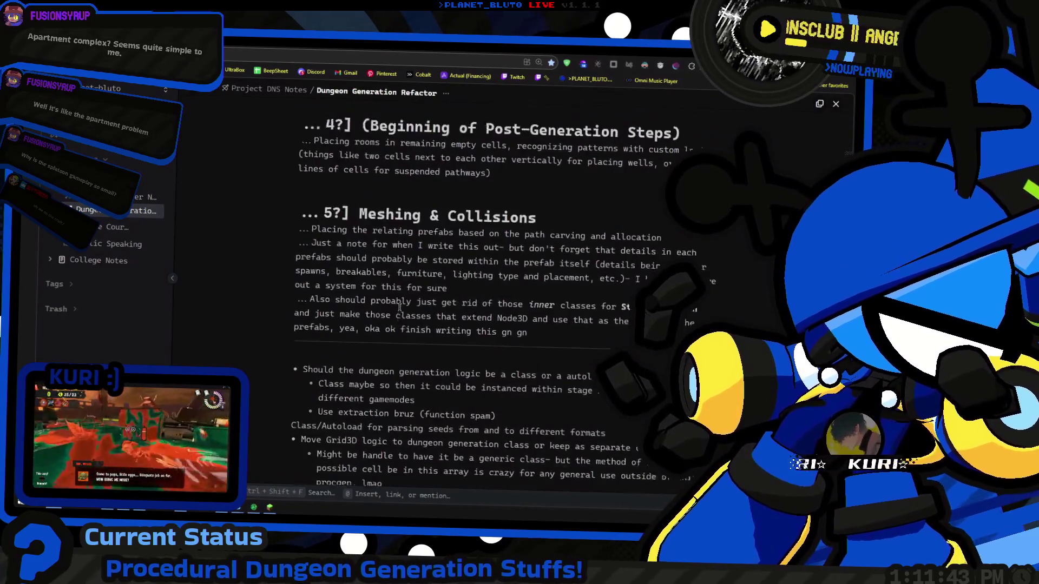
pyautogui.hotkey('ctrl', '-')
pyautogui.hotkey('ctrl', '-')
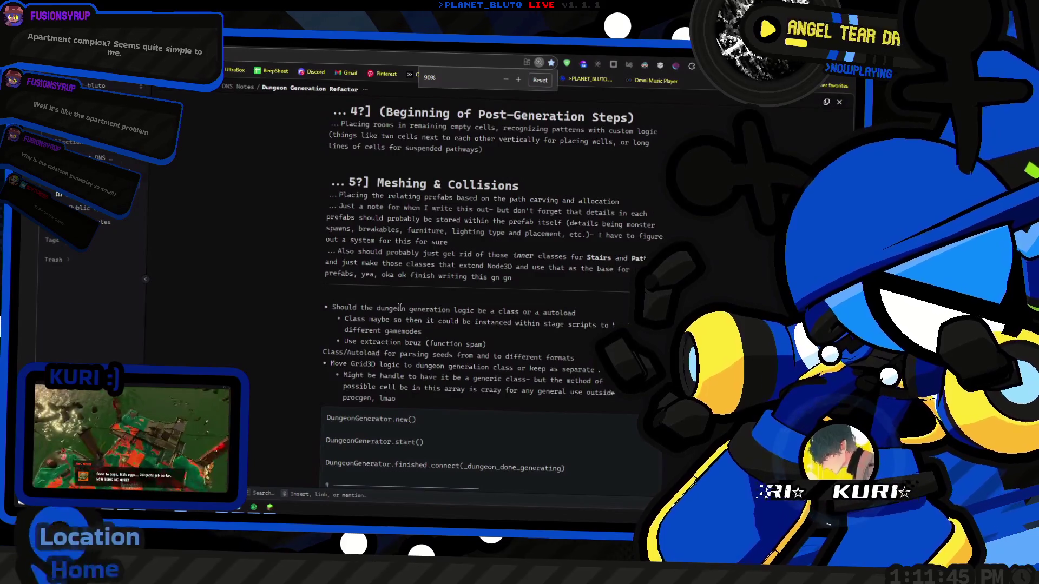
pyautogui.scroll(-6, 399, 307)
pyautogui.scroll(2, 401, 311)
pyautogui.scroll(-6, 399, 307)
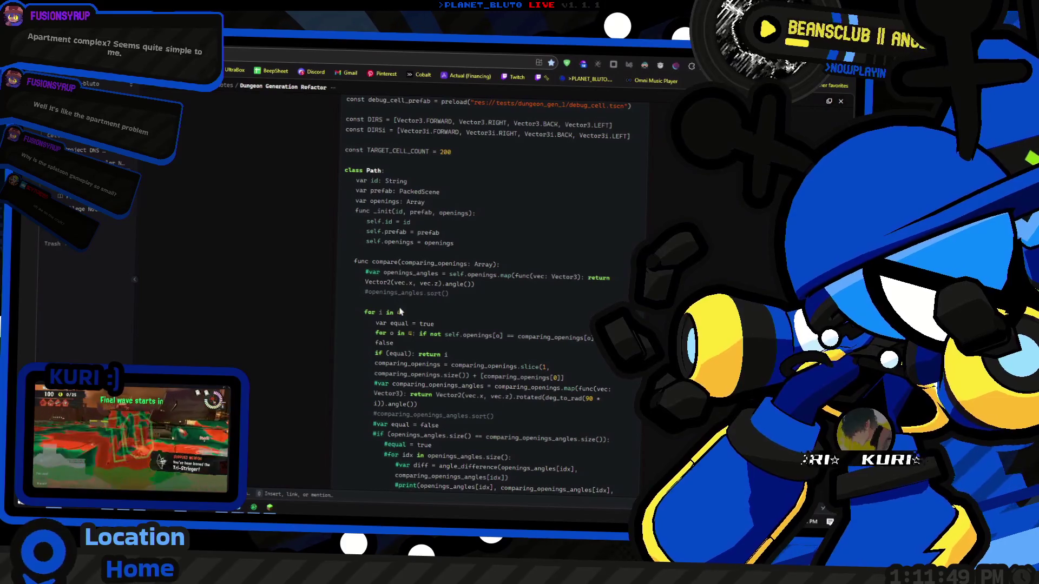
pyautogui.scroll(-4, 400, 312)
pyautogui.scroll(5, 382, 249)
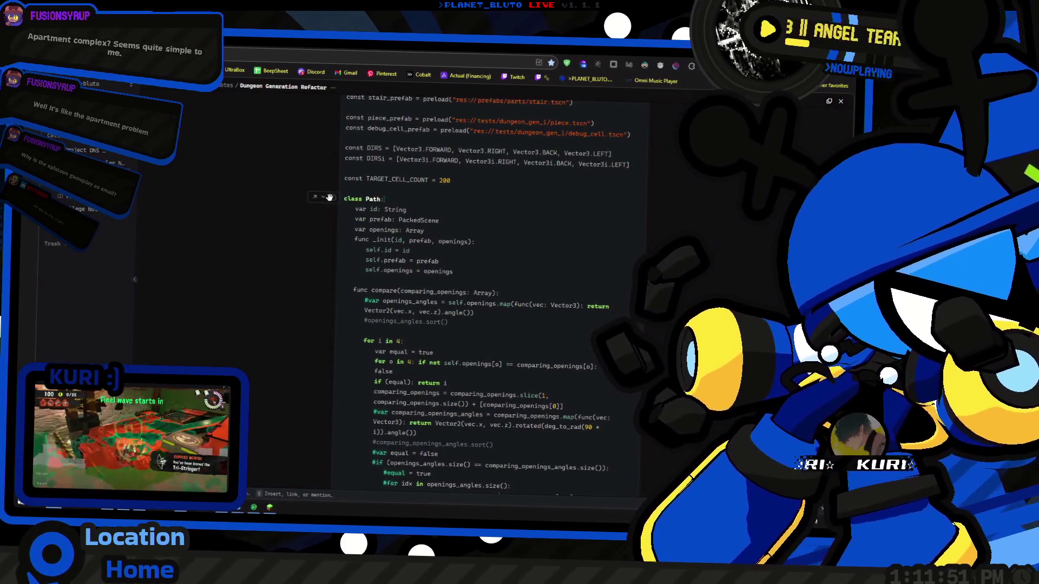
pyautogui.rightClick(356, 198)
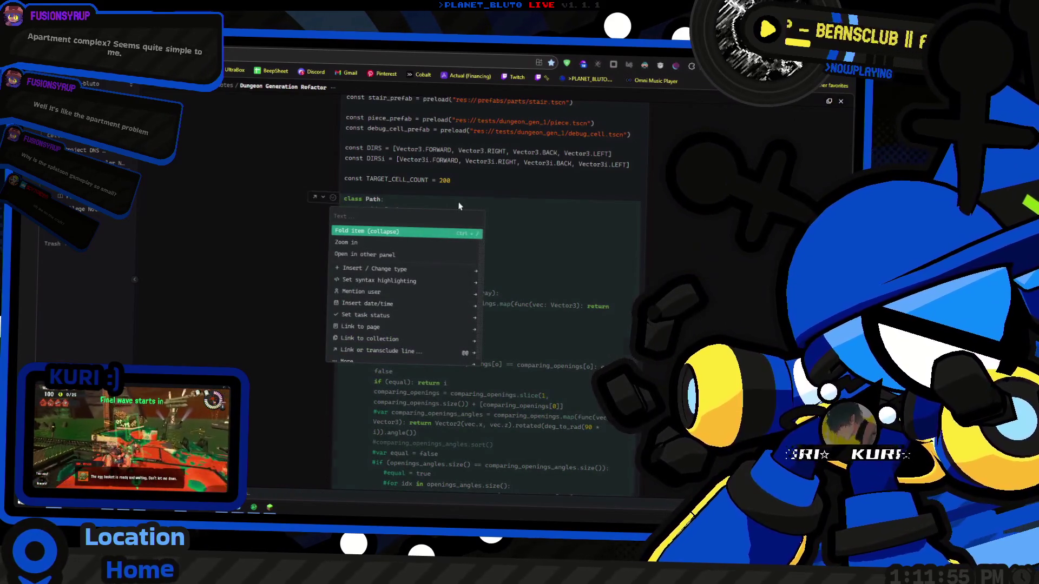
pyautogui.click(459, 206)
pyautogui.scroll(-5, 460, 208)
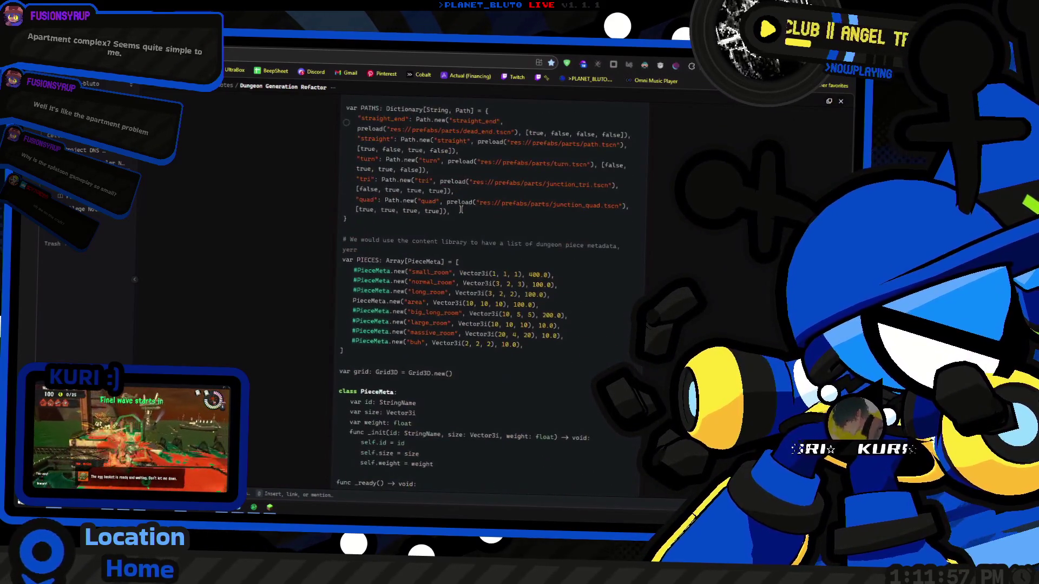
pyautogui.scroll(-5, 461, 214)
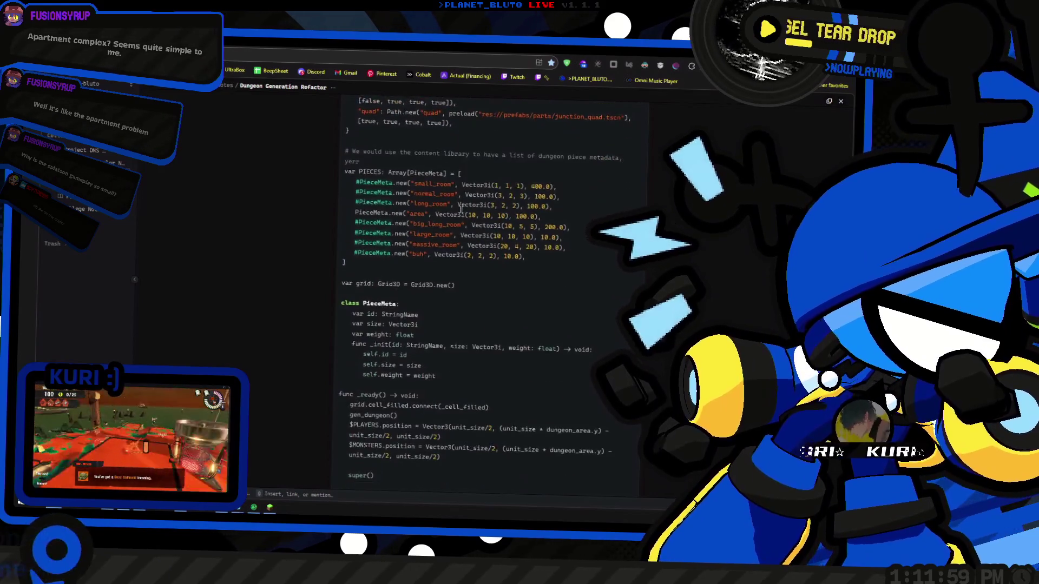
pyautogui.scroll(-6, 463, 216)
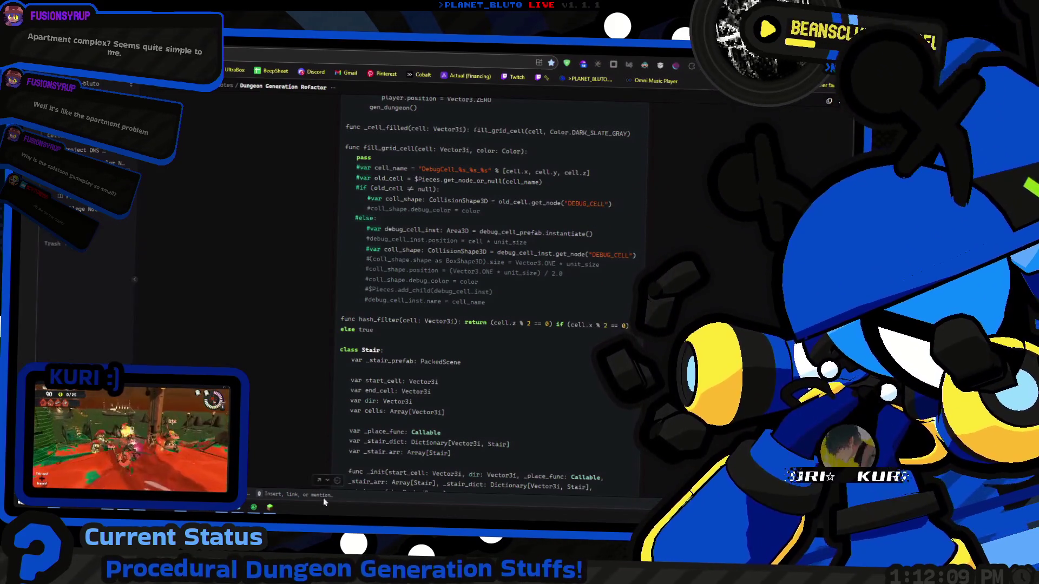
# Step: Cycle through Task View, the desktop and the notes page, ending on Godot's Stair _init script
pyautogui.click(323, 498)
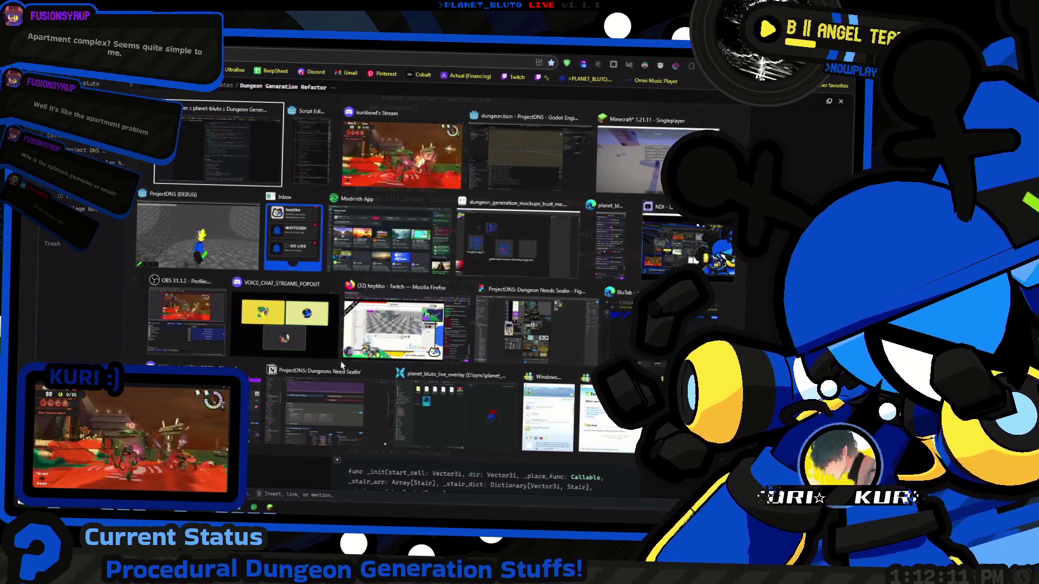
pyautogui.press('super+d')
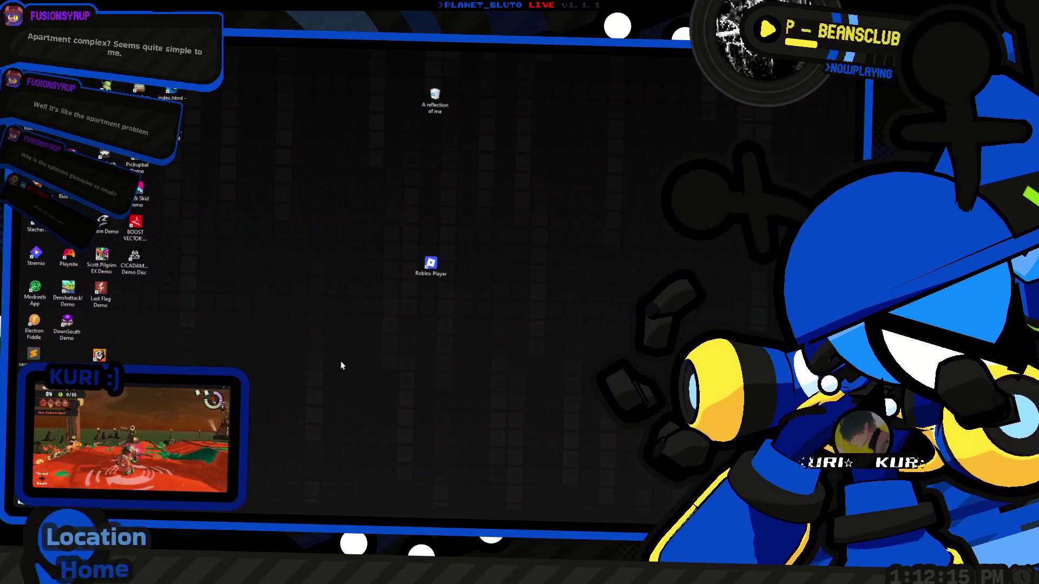
pyautogui.press('super+d')
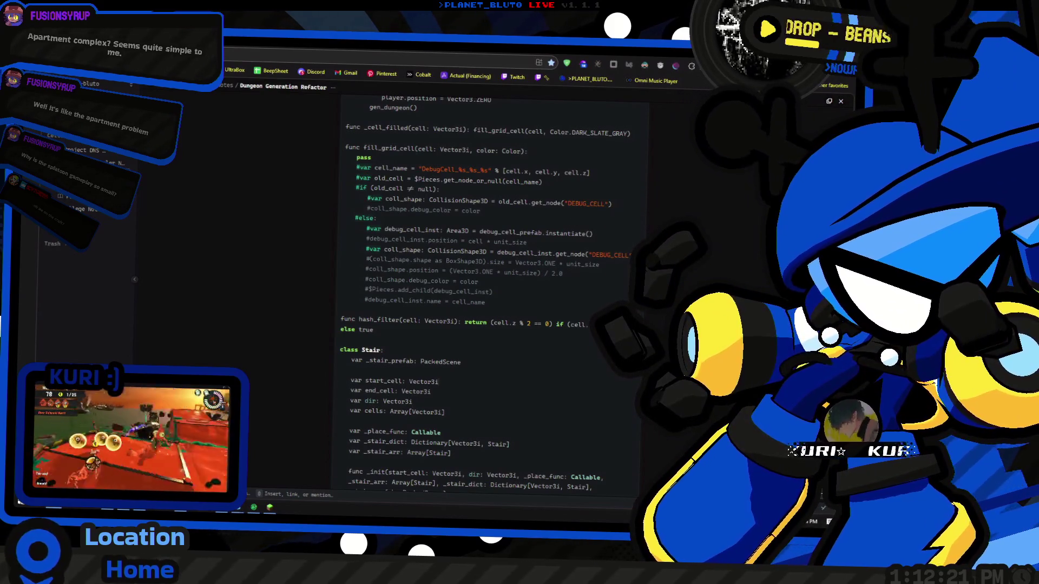
pyautogui.press('super+d')
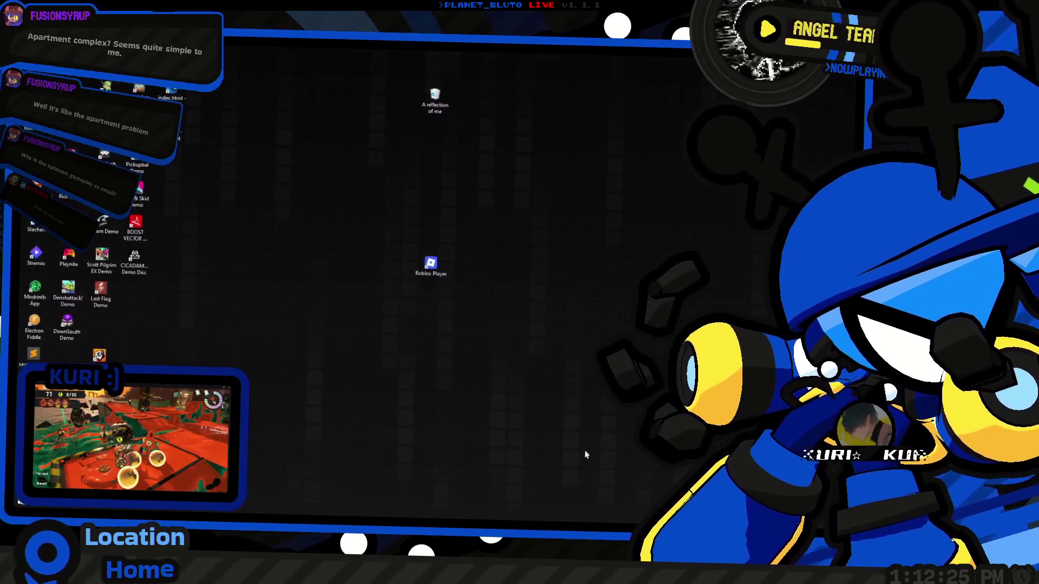
pyautogui.press('super+d')
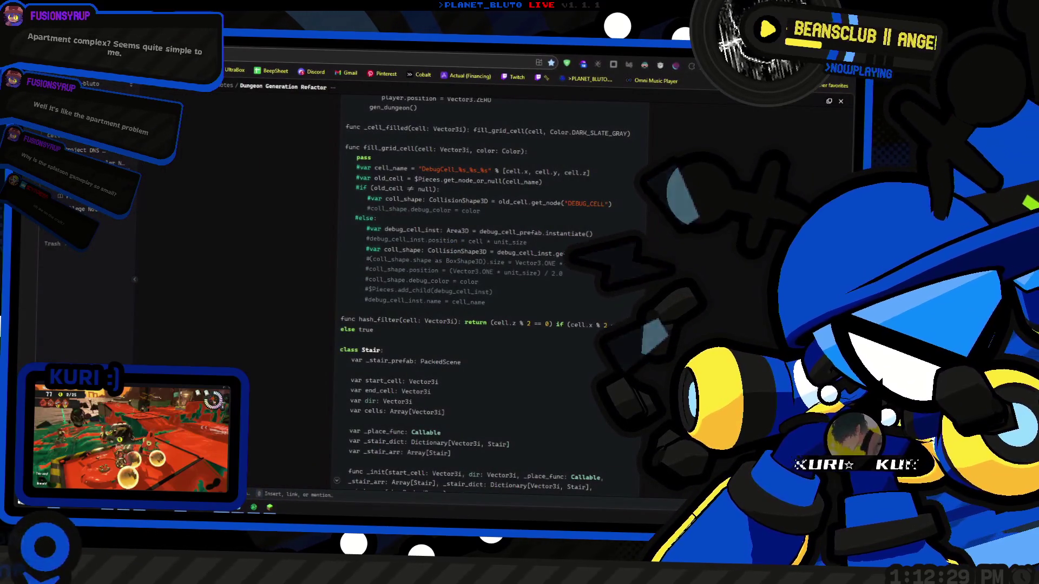
pyautogui.hotkey('alt', 'Tab')
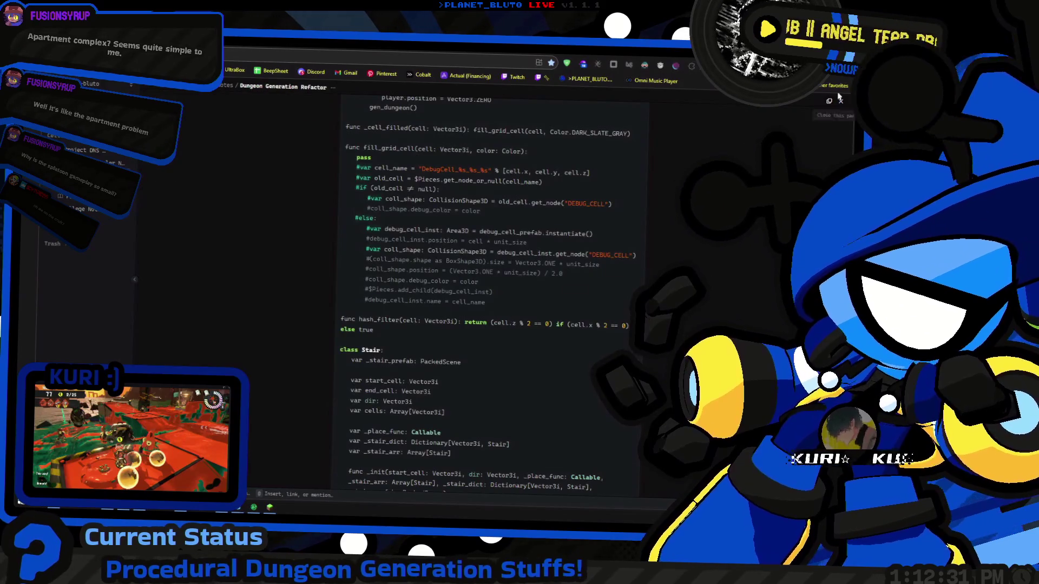
pyautogui.press('super+d')
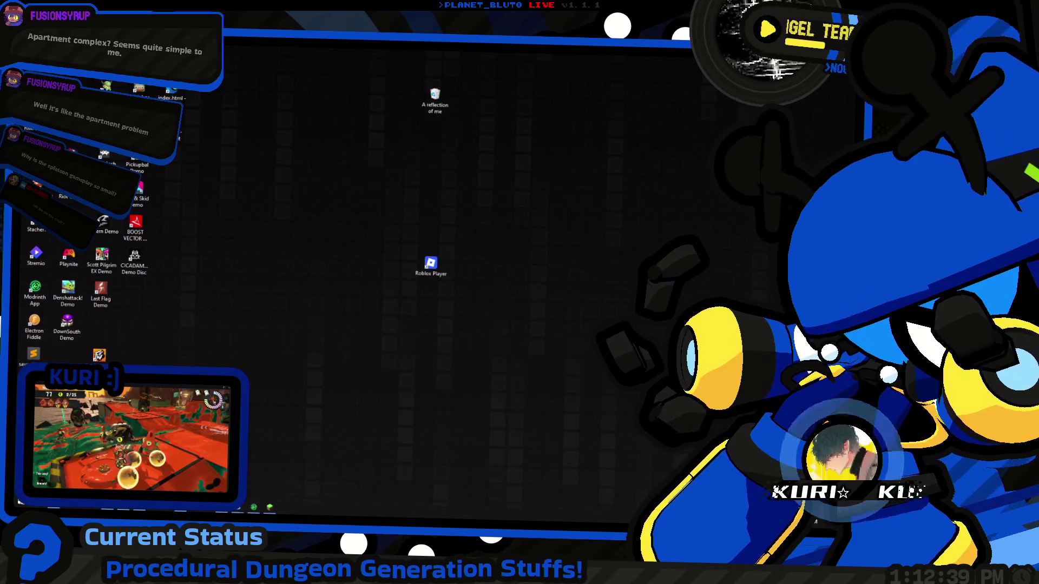
pyautogui.hotkey('alt', 'Tab')
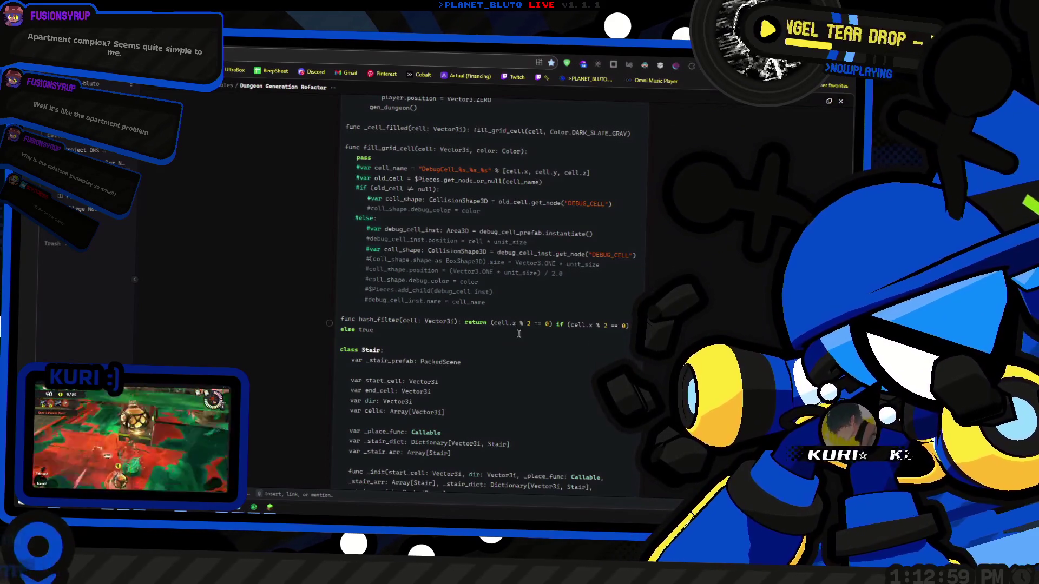
pyautogui.hotkey('alt', 'Tab')
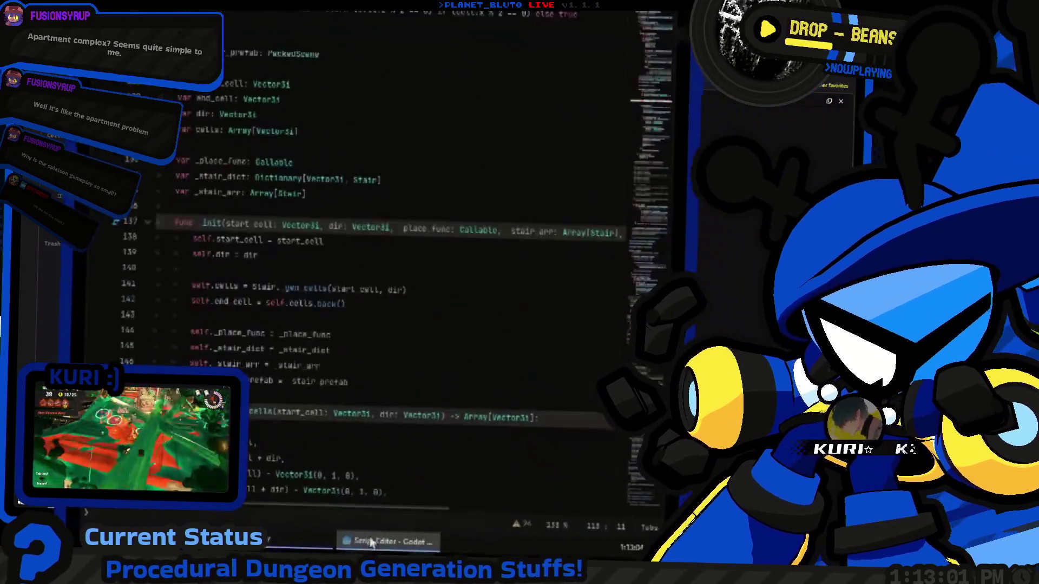
# Step: Switch to the notes page, dismiss the 'me' launcher search, and scroll through the code
pyautogui.hotkey('alt', 'Tab')
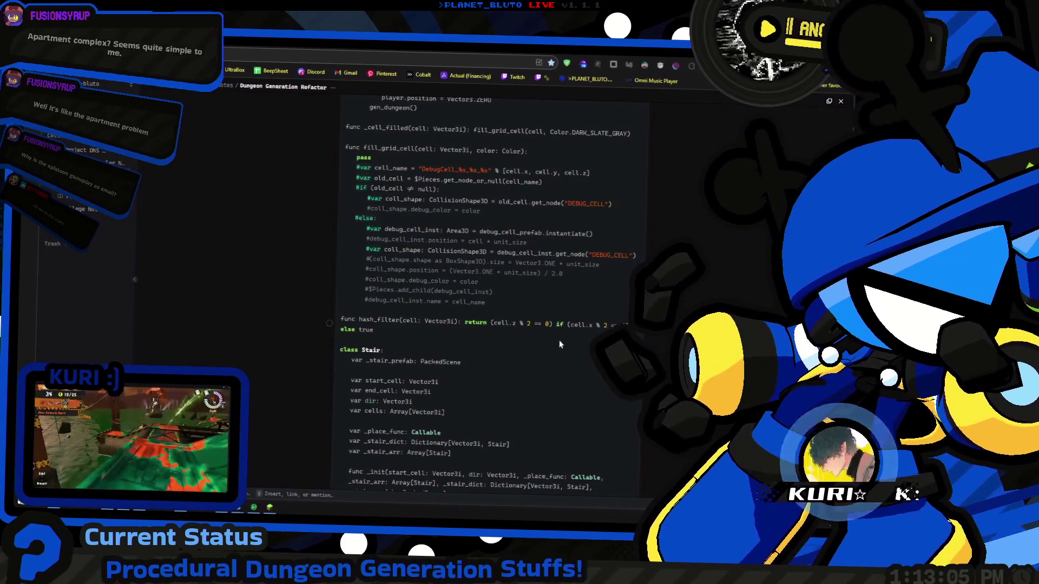
pyautogui.hotkey('alt', 'space')
pyautogui.write('me')
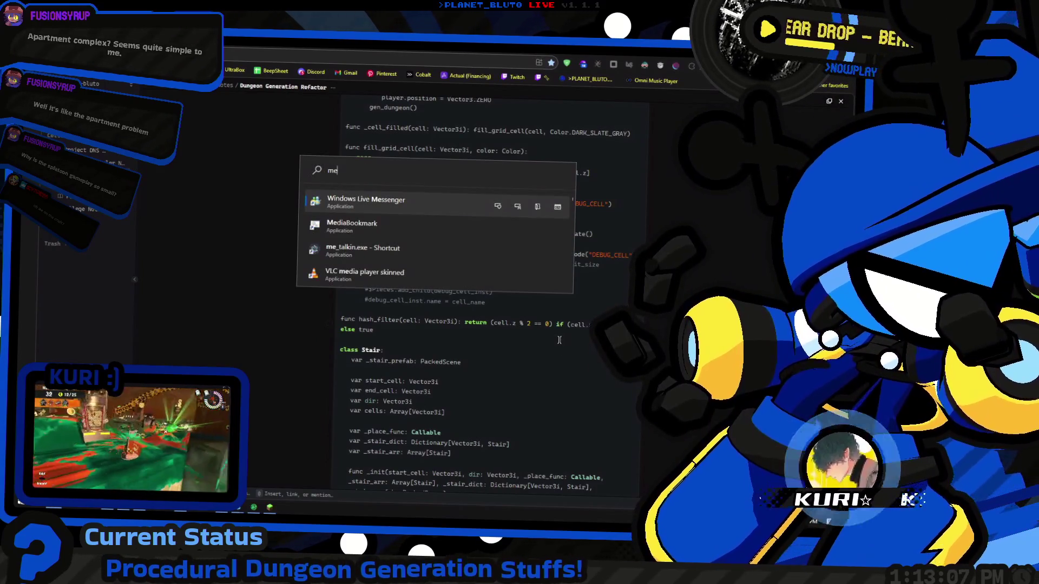
pyautogui.press('Down')
pyautogui.press('Down')
pyautogui.press('Return')
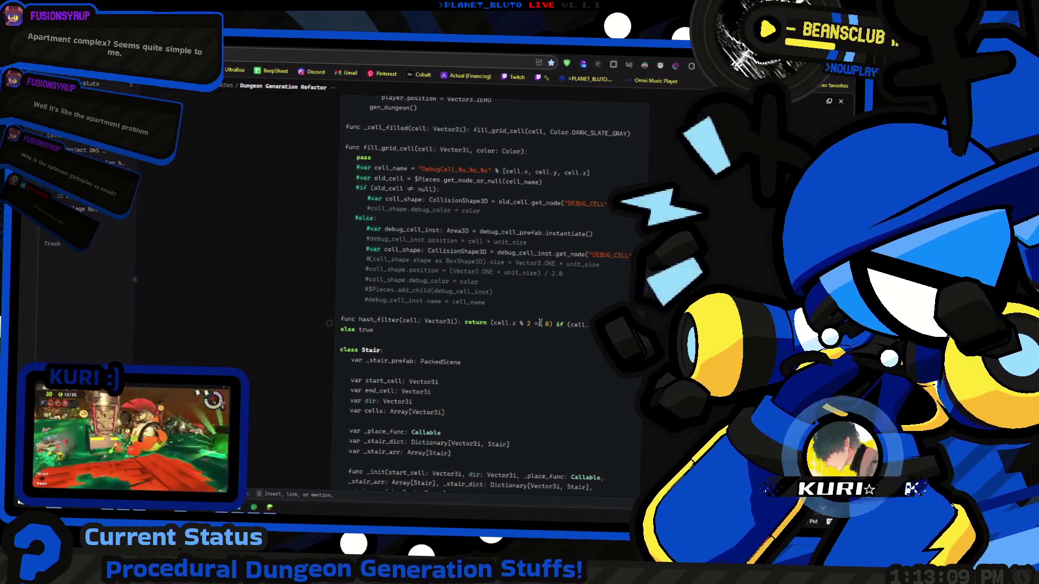
pyautogui.scroll(-4, 508, 287)
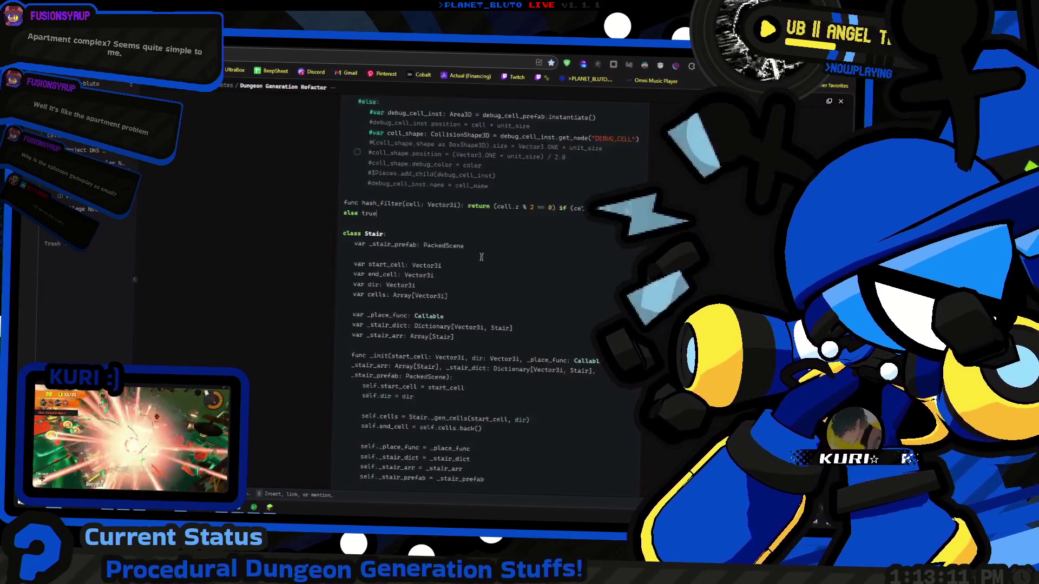
pyautogui.scroll(8, 479, 259)
pyautogui.scroll(-3, 480, 258)
pyautogui.scroll(5, 480, 258)
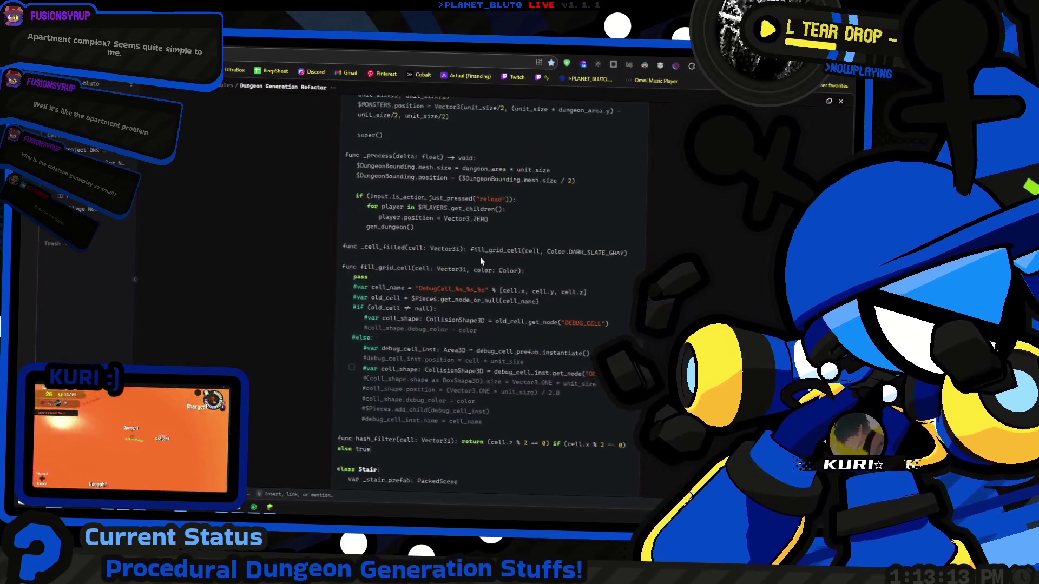
# Step: Glance at the stair and dungeon scripts in Godot, then return to the Dungeon Generation Refactor notes
pyautogui.hotkey('alt', 'Tab')
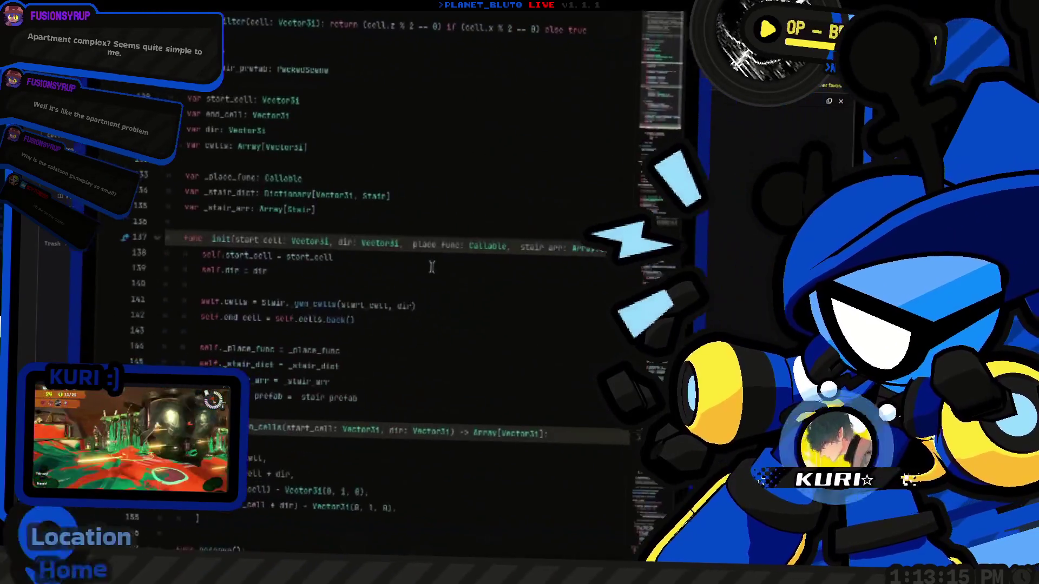
pyautogui.hotkey('alt', 'Tab')
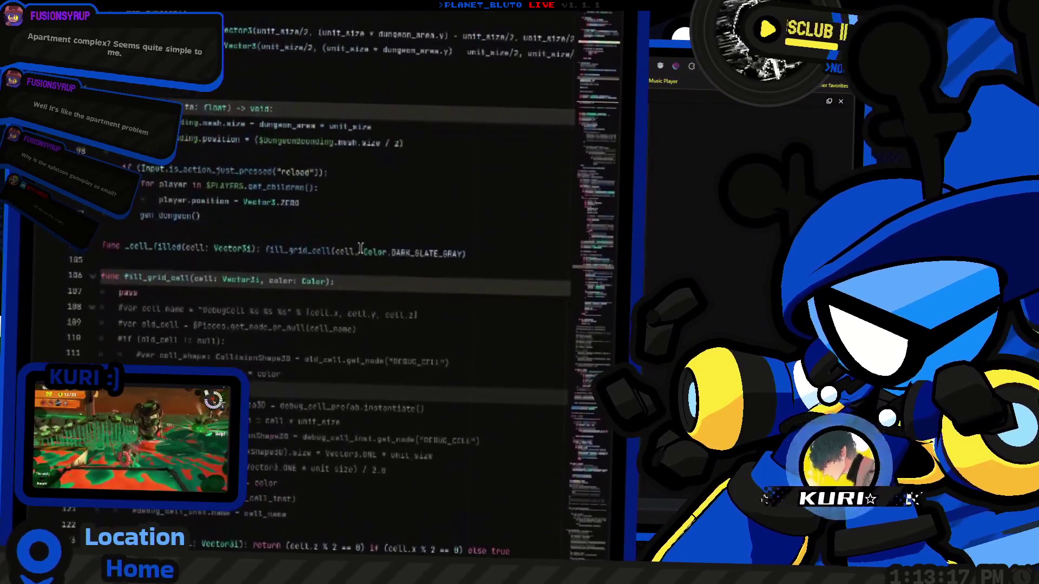
pyautogui.scroll(1, 360, 251)
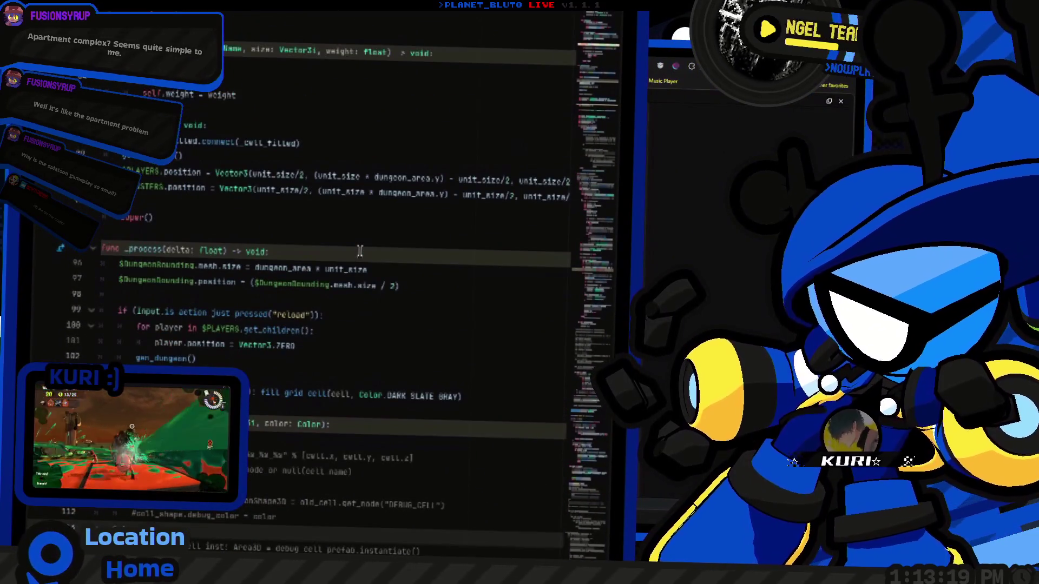
pyautogui.hotkey('alt', 'Tab')
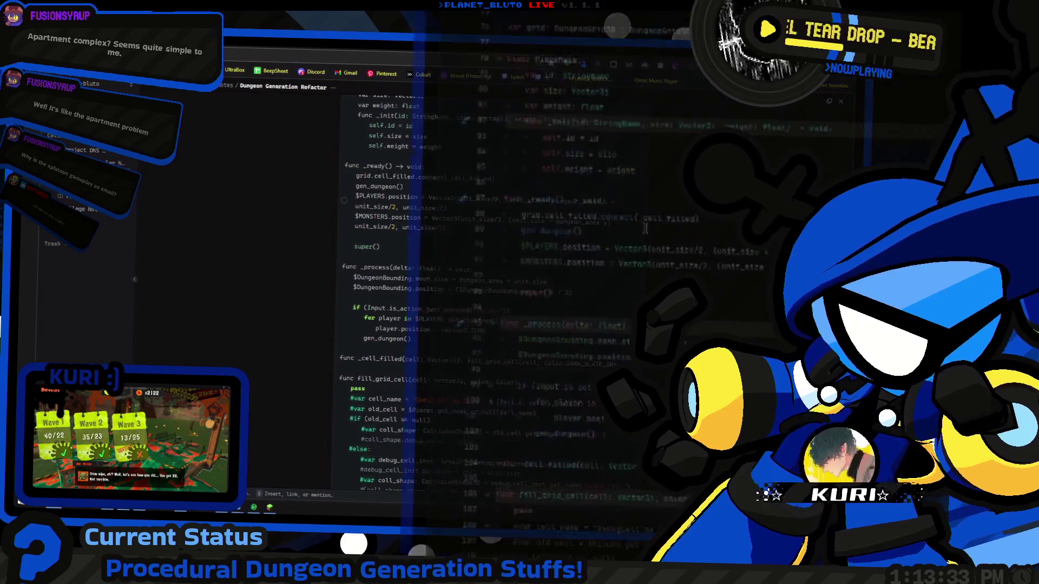
pyautogui.scroll(15, 553, 292)
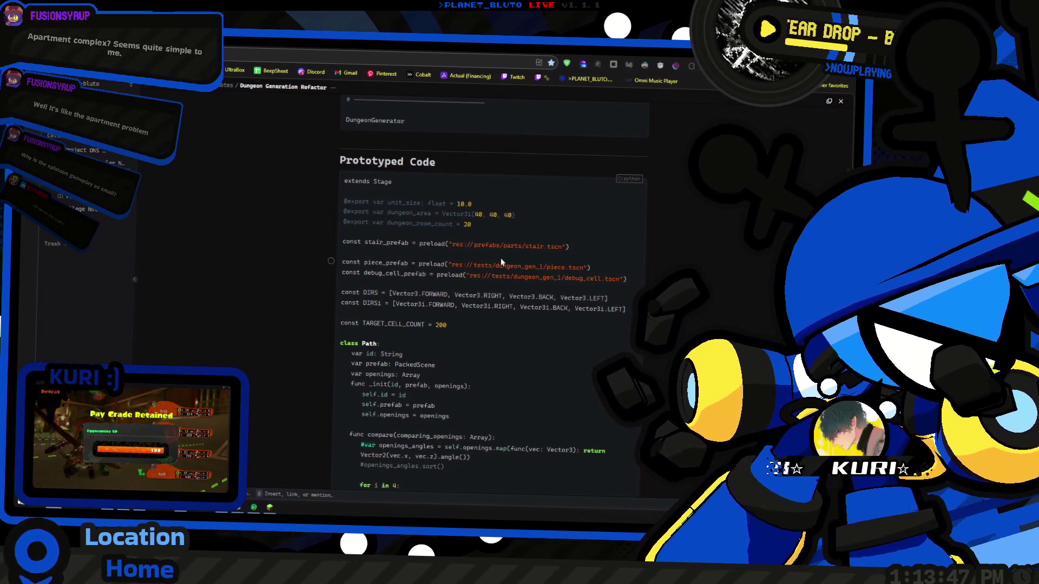
# Step: Delete the selected end of the dashed # divider line in the DungeonGenerator snippet
pyautogui.scroll(5, 501, 262)
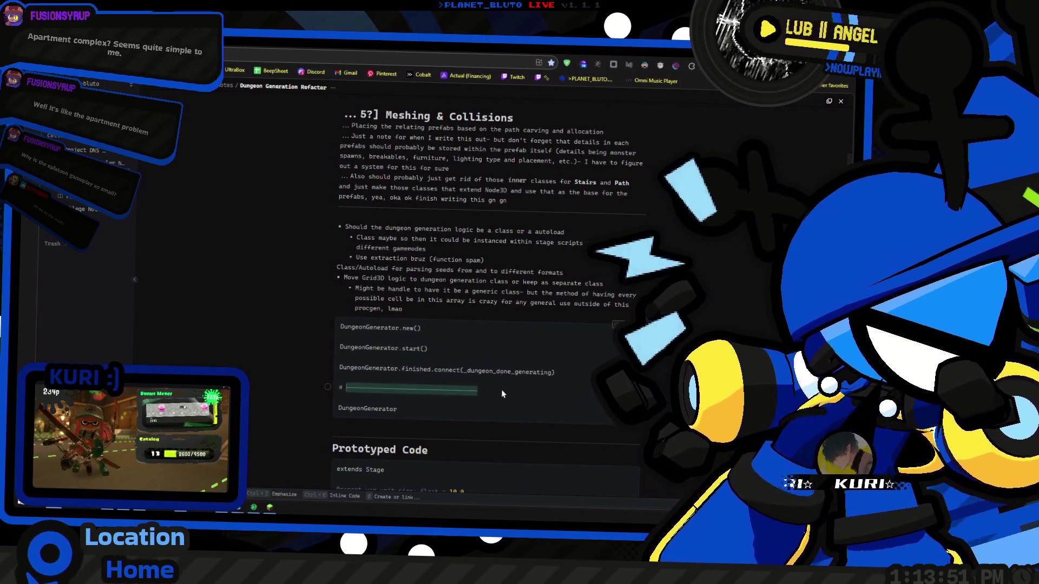
pyautogui.doubleClick(501, 389)
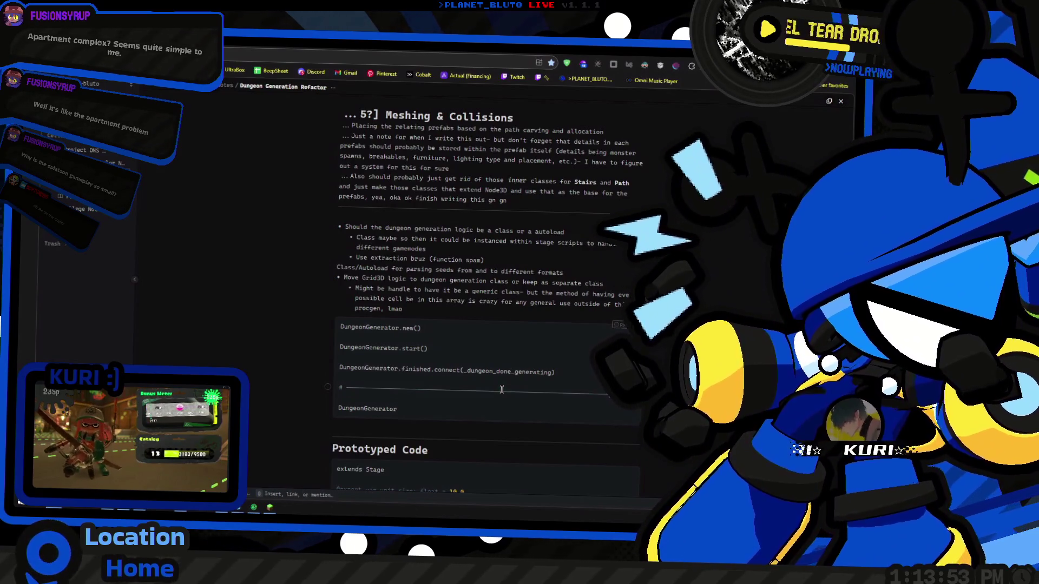
pyautogui.press('BackSpace')
pyautogui.press('BackSpace')
pyautogui.press('BackSpace')
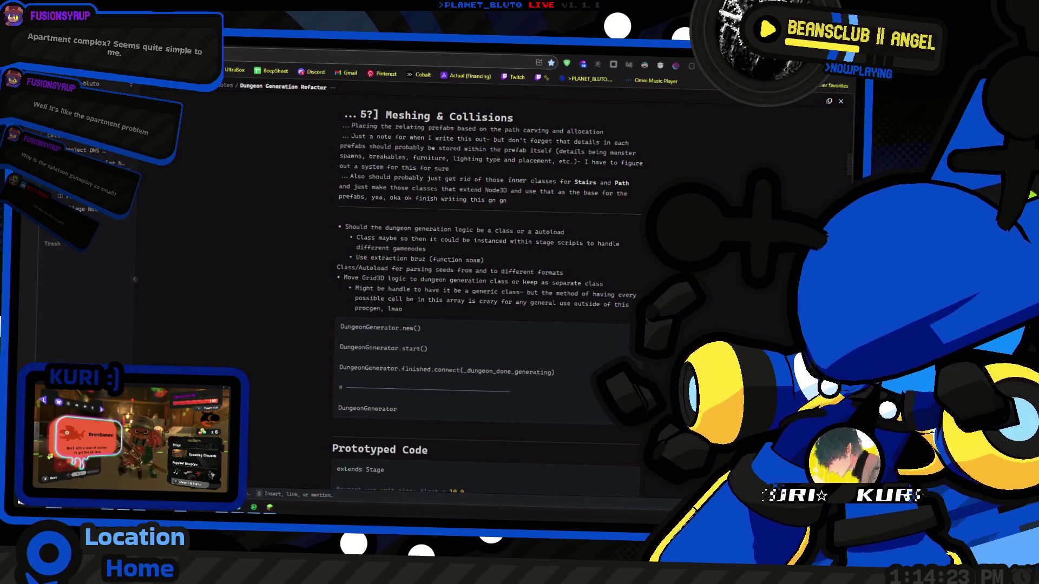
# Step: Scroll through the dungeon generator code in Godot's script editor
pyautogui.hotkey('alt', 'Tab')
pyautogui.scroll(-10, 377, 307)
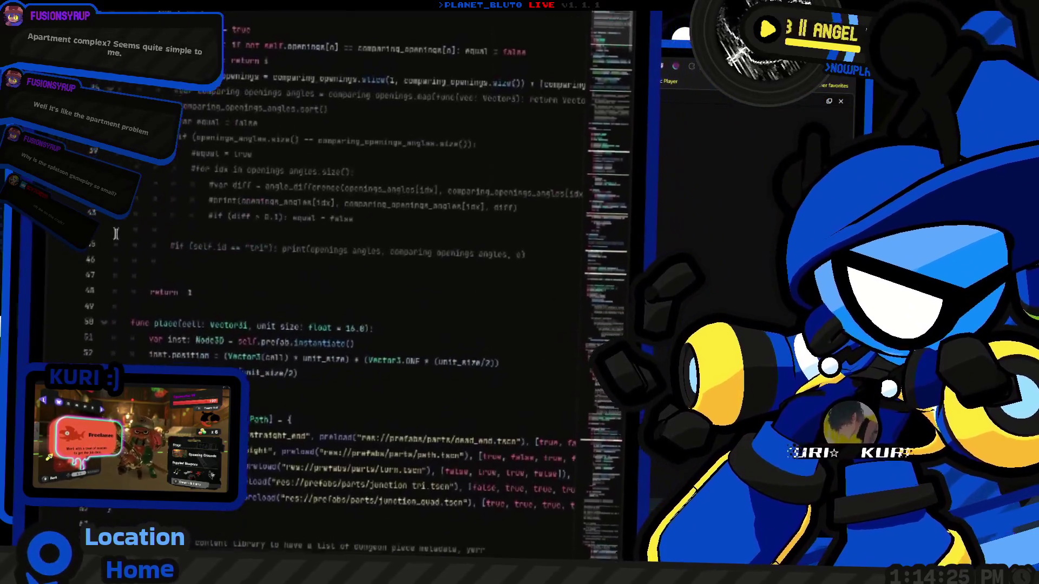
pyautogui.scroll(3, 378, 307)
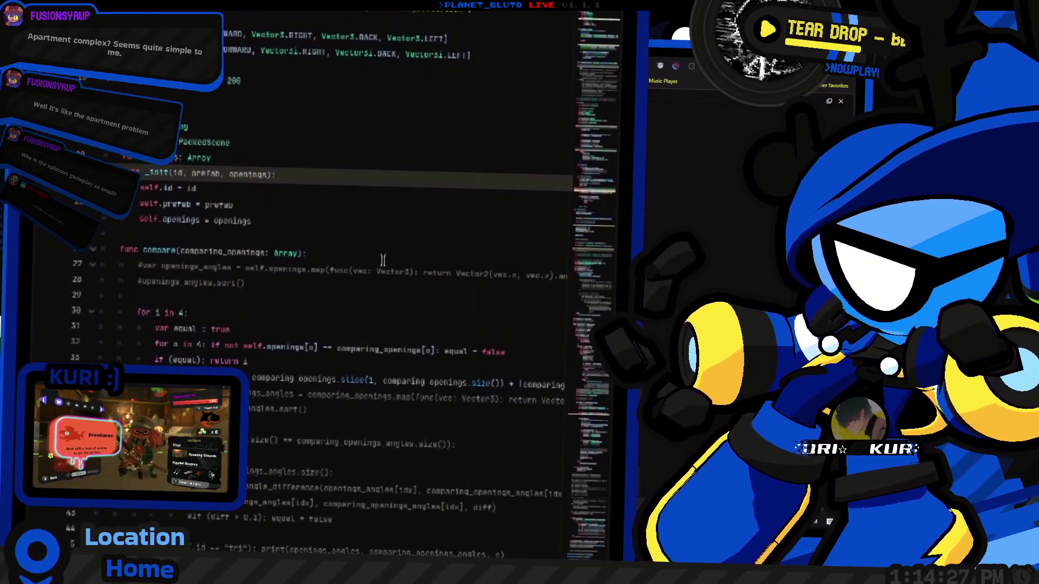
pyautogui.scroll(-12, 376, 258)
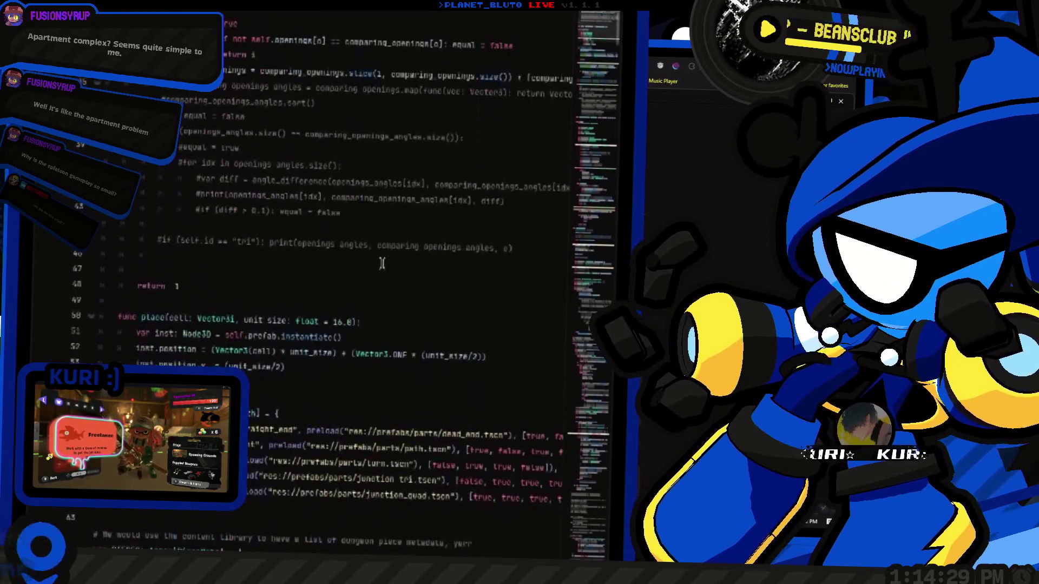
pyautogui.scroll(-20, 382, 263)
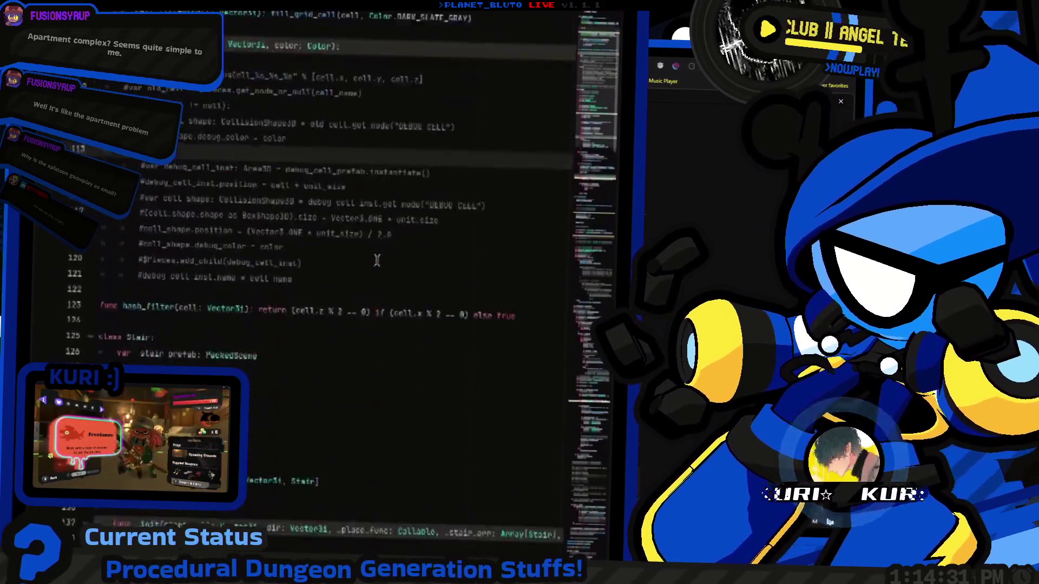
pyautogui.scroll(-8, 377, 260)
# Step: Return to Godot's 3D view, orbit it, and scroll the FileSystem dock to res://prefabs/parts
pyautogui.hotkey('alt', 'Tab')
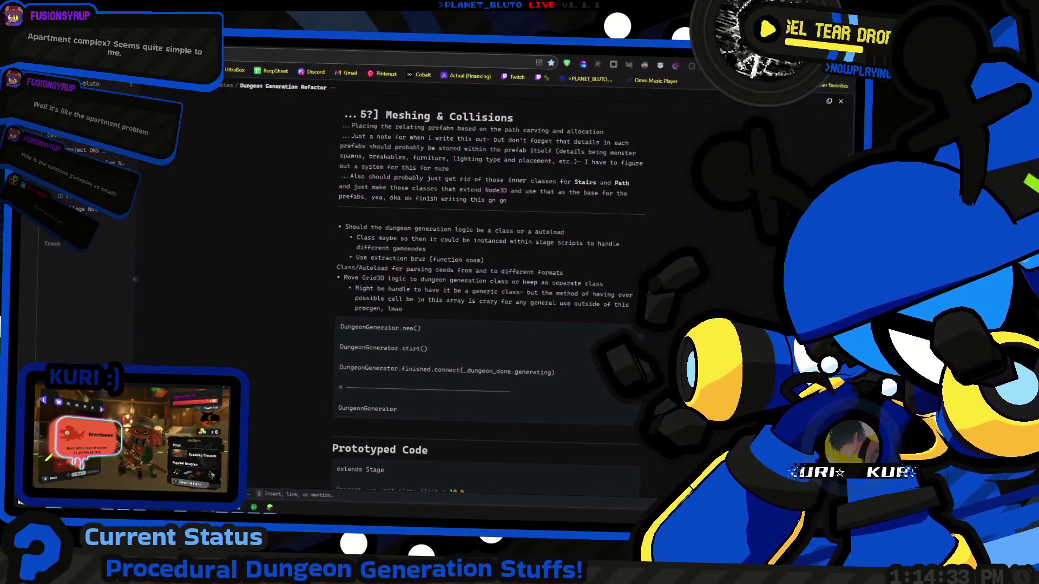
pyautogui.hotkey('alt', 'Tab')
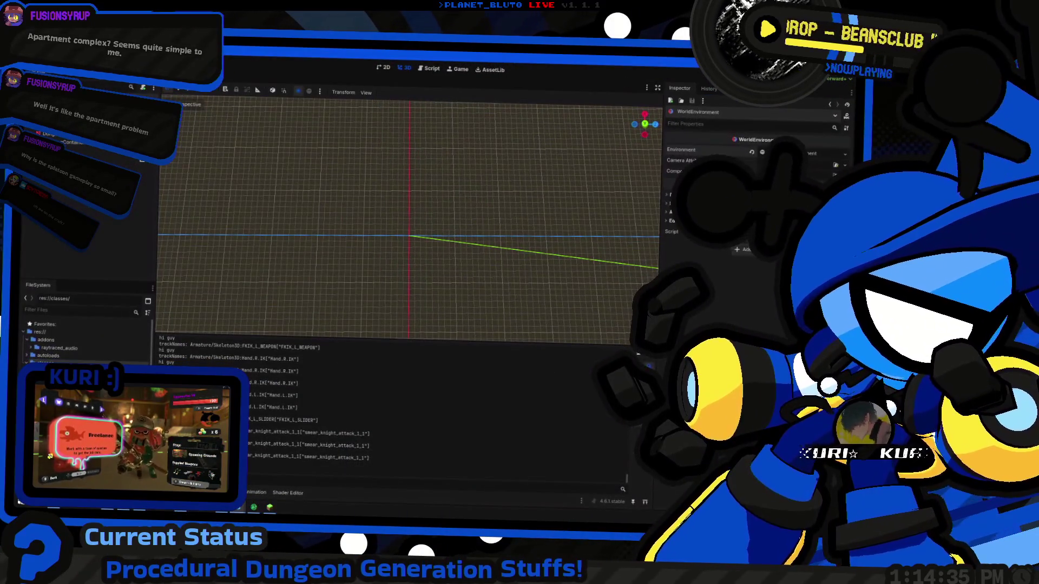
pyautogui.moveTo(432, 284); pyautogui.dragTo(252, 115)
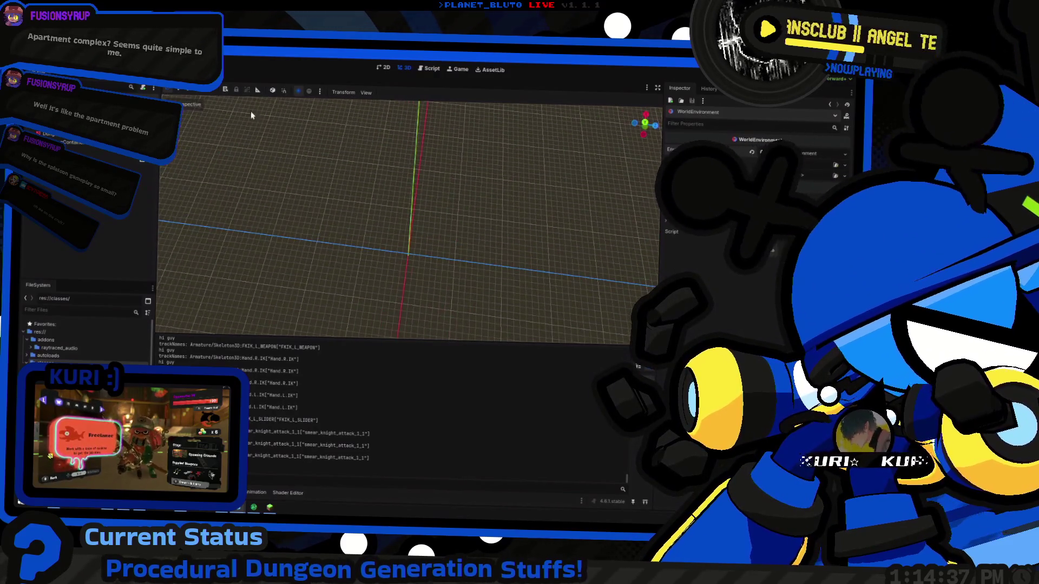
pyautogui.scroll(-5, 87, 341)
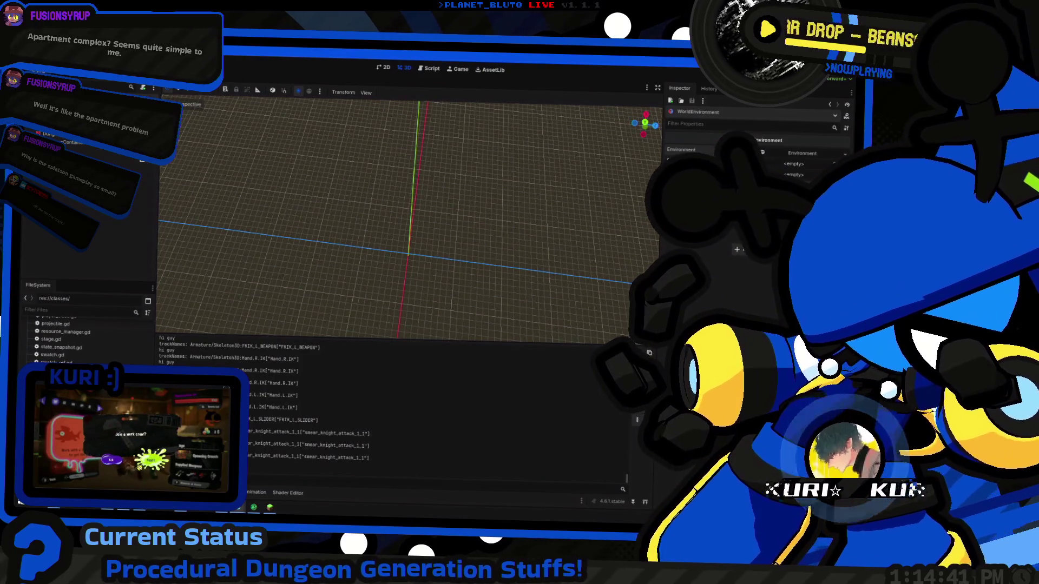
pyautogui.scroll(-3, 86, 341)
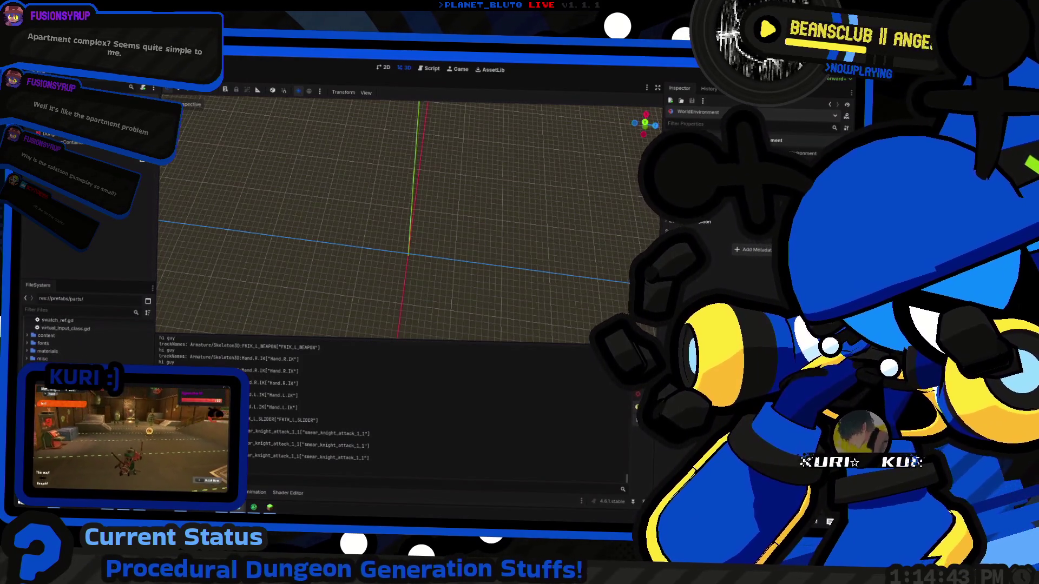
# Step: Open stair.tscn, frame the stone box, and select the scene's root Node3D
pyautogui.doubleClick(54, 367)
pyautogui.scroll(-3, 300, 210)
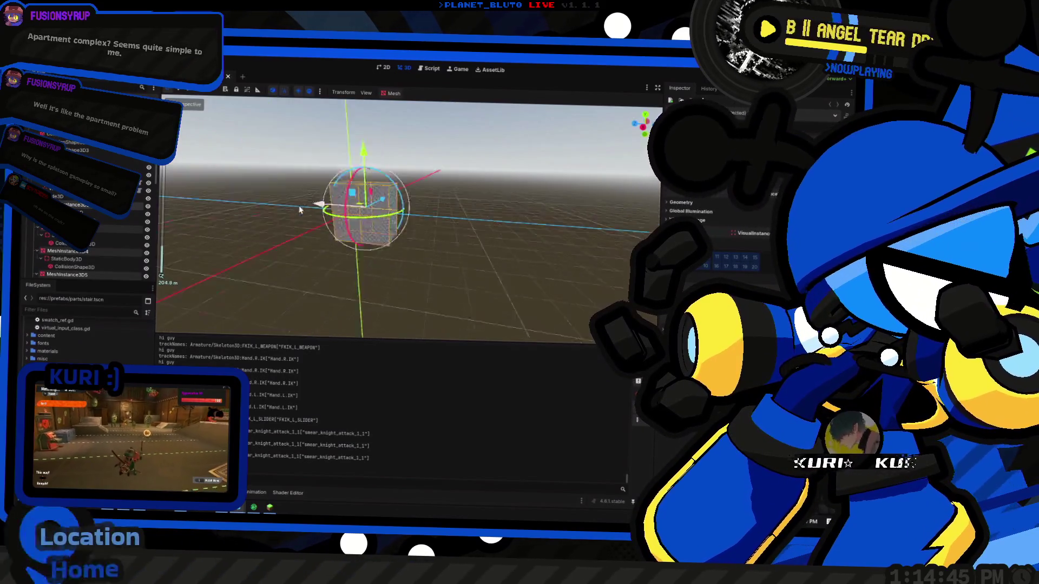
pyautogui.scroll(5, 503, 228)
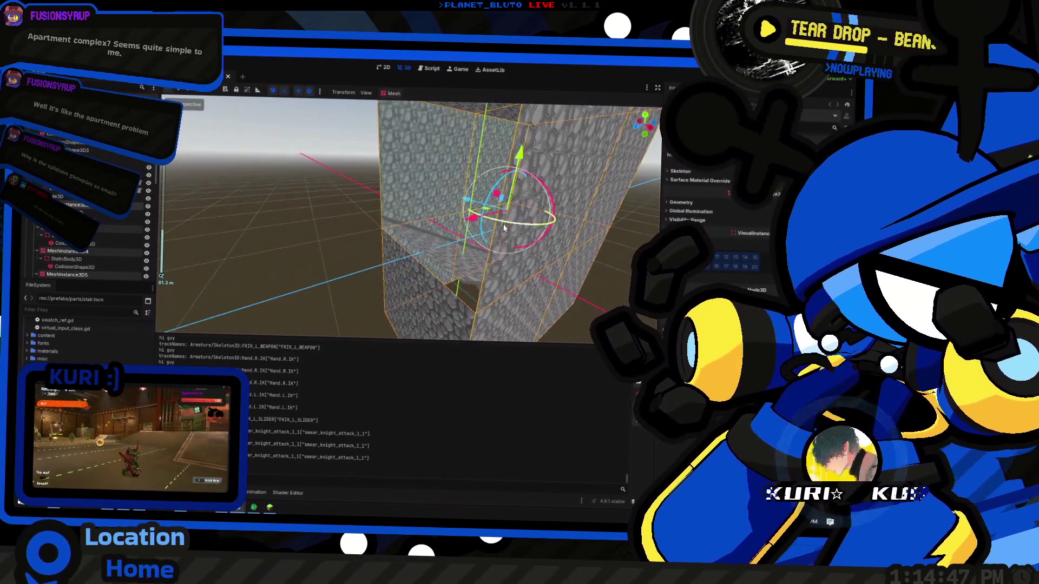
pyautogui.press('f')
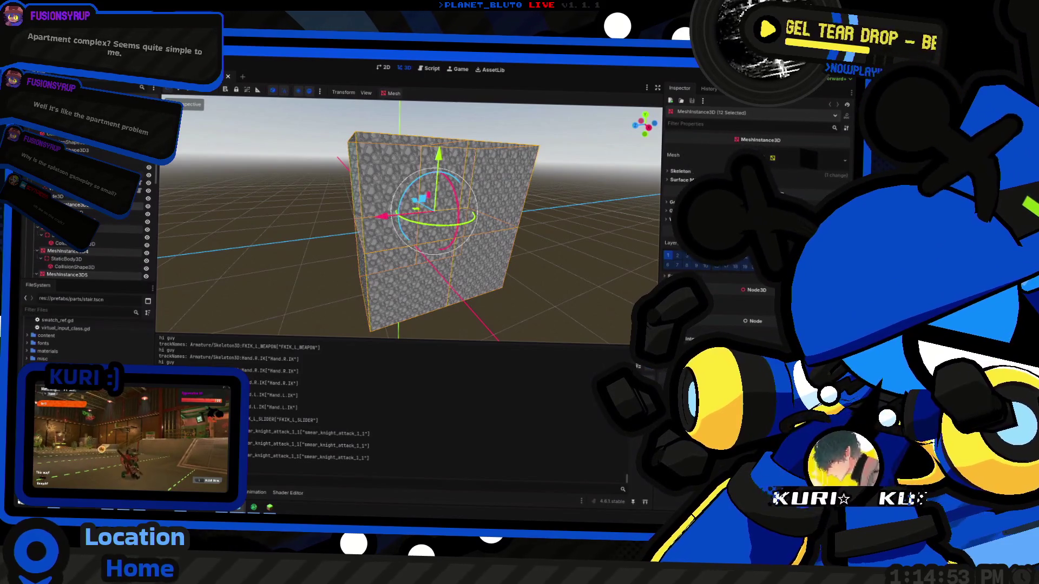
pyautogui.click(32, 181)
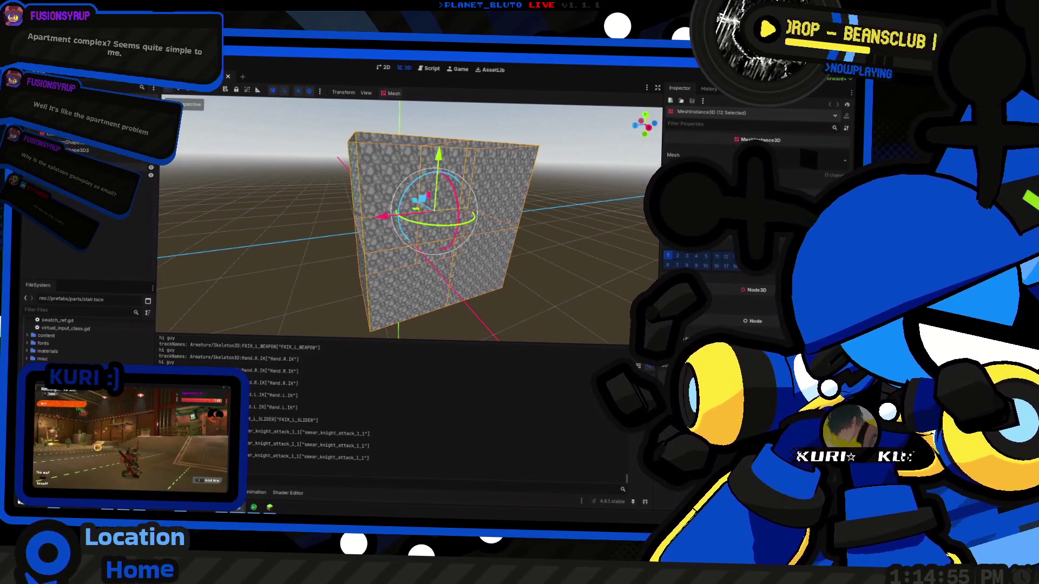
pyautogui.click(32, 173)
pyautogui.scroll(-5, 358, 227)
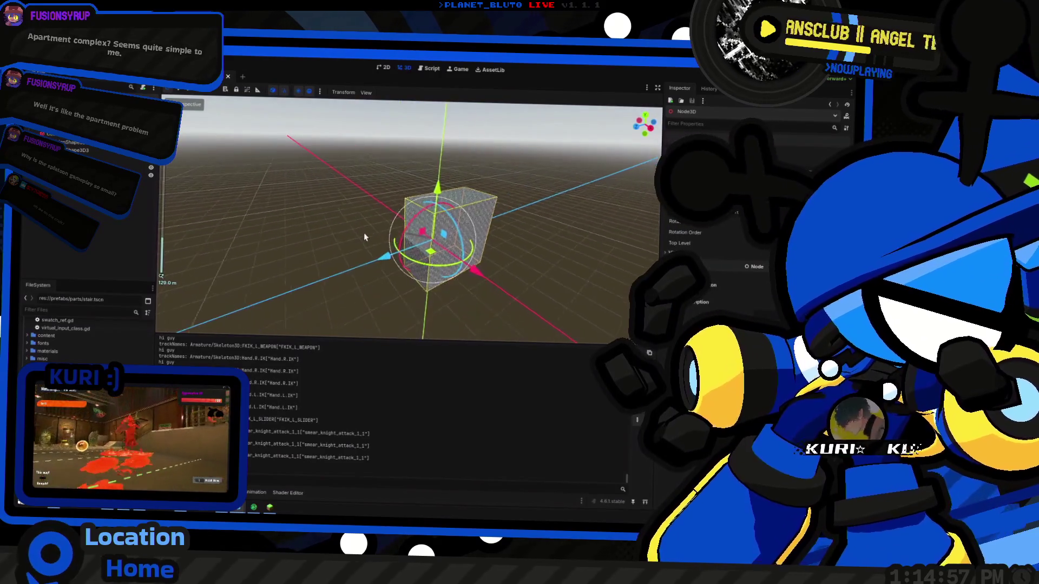
pyautogui.scroll(4, 420, 249)
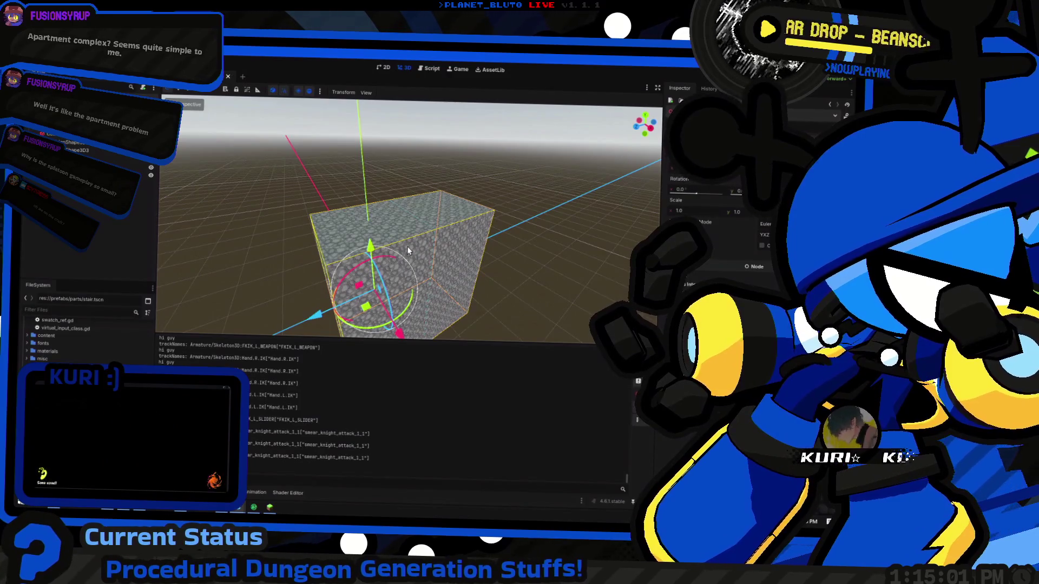
pyautogui.scroll(-5, 420, 170)
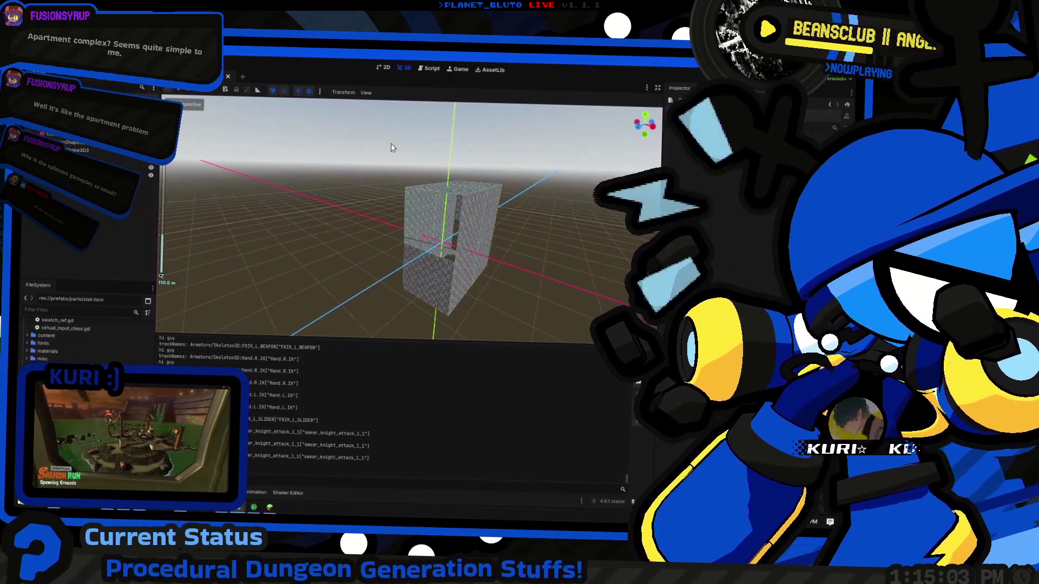
# Step: Deselect the box, reselect the root Node3D, and orbit and zoom around the cube
pyautogui.click(377, 151)
pyautogui.scroll(4, 376, 151)
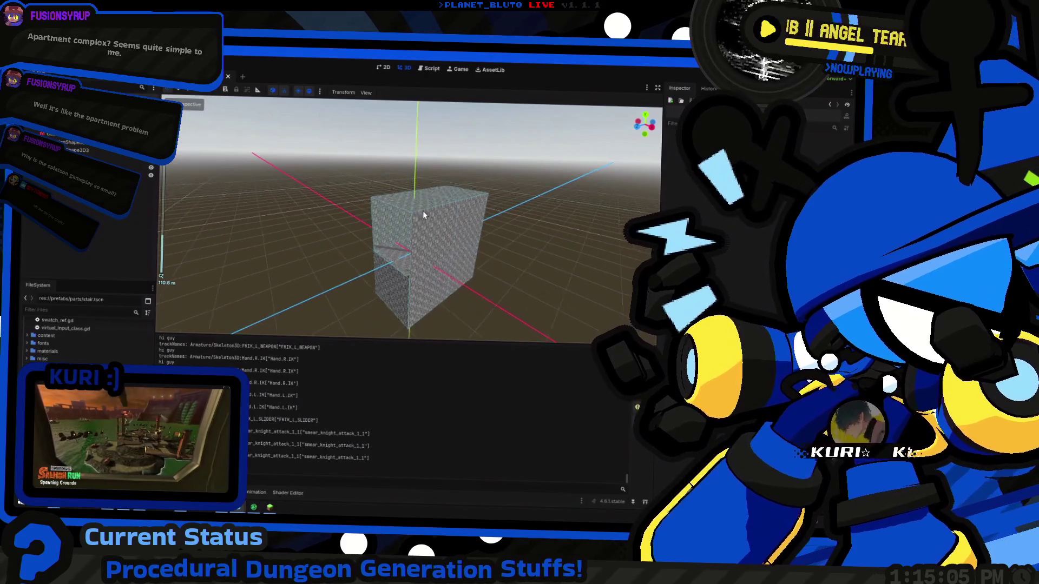
pyautogui.scroll(1, 457, 253)
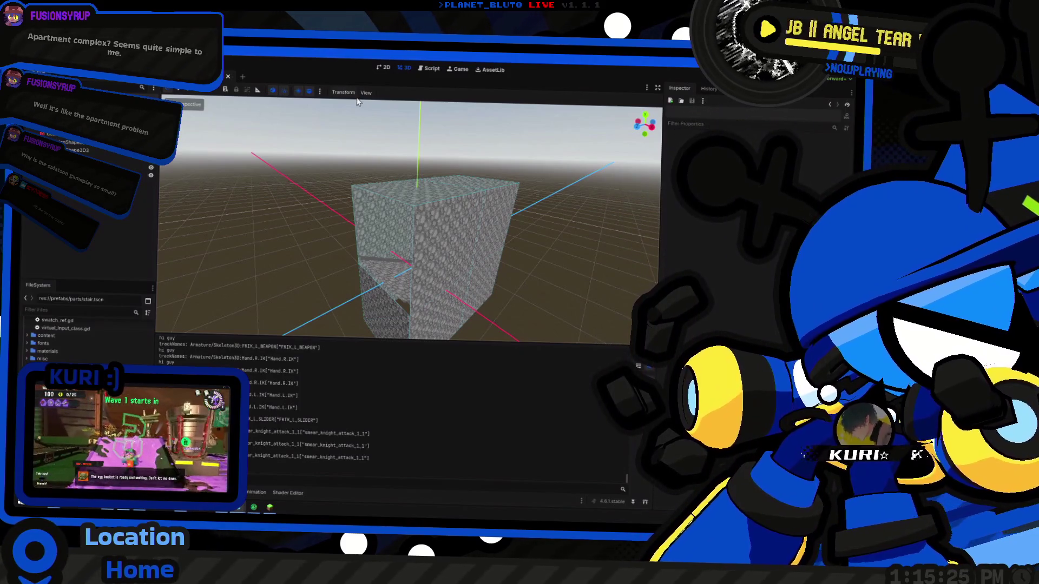
pyautogui.click(48, 134)
pyautogui.moveTo(231, 199)
pyautogui.mouseDown()
pyautogui.moveTo(345, 259)
pyautogui.moveTo(375, 235)
pyautogui.moveTo(379, 259)
pyautogui.mouseUp()
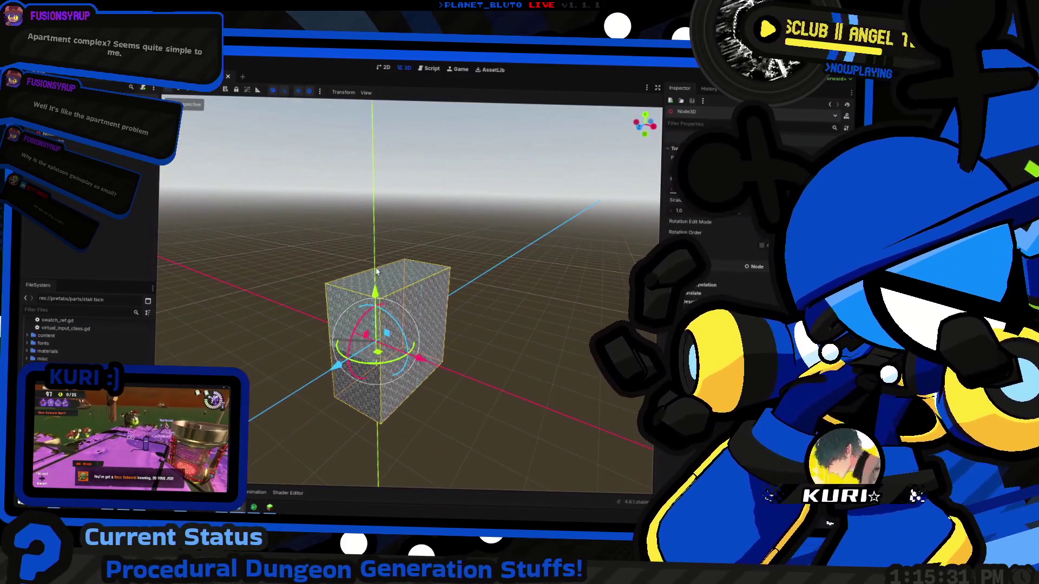
pyautogui.scroll(2, 390, 314)
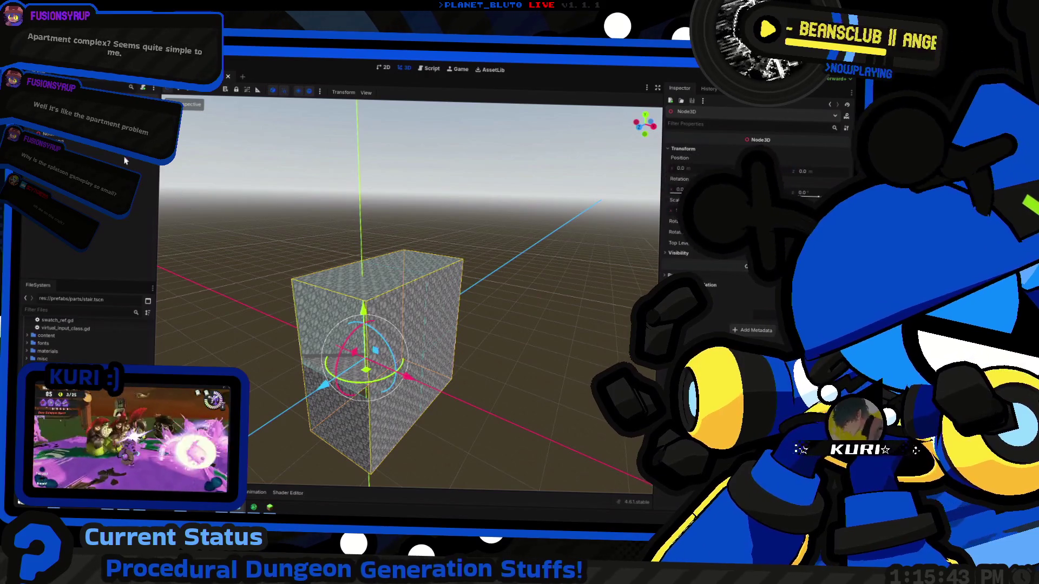
pyautogui.moveTo(362, 311)
pyautogui.mouseDown()
pyautogui.moveTo(393, 362)
pyautogui.moveTo(425, 345)
pyautogui.moveTo(362, 328)
pyautogui.moveTo(325, 303)
pyautogui.mouseUp()
# Step: Attach a new script res://prefabs/parts/stair.gd to the stair root node and start editing it
pyautogui.click(155, 91)
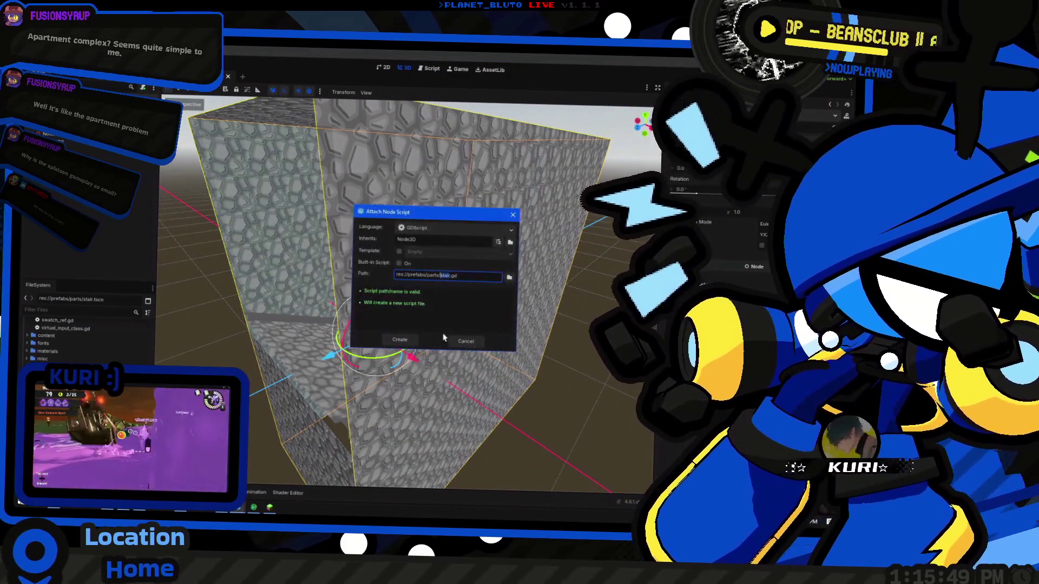
pyautogui.press('Return')
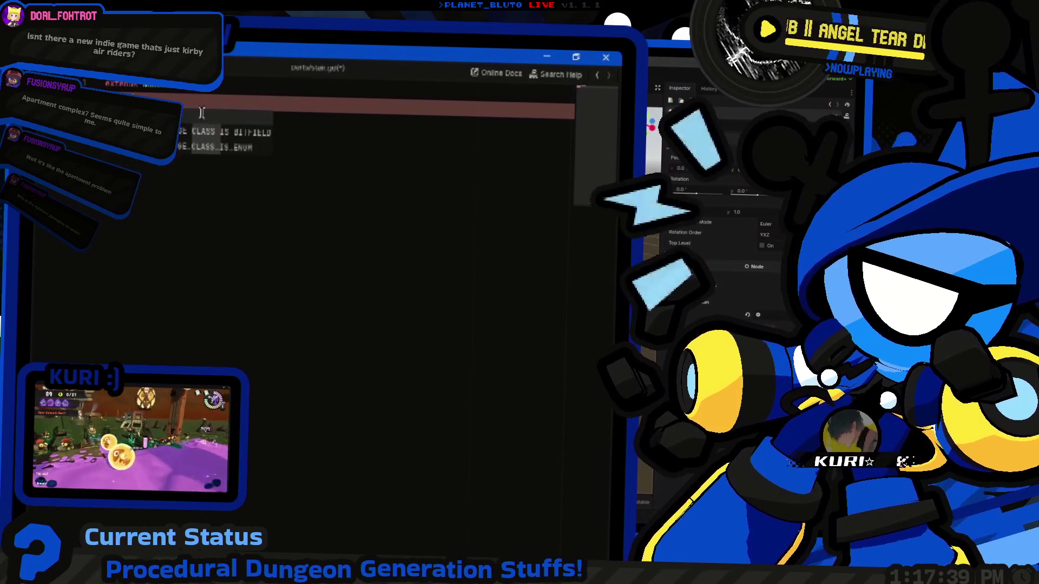
pyautogui.write('er')
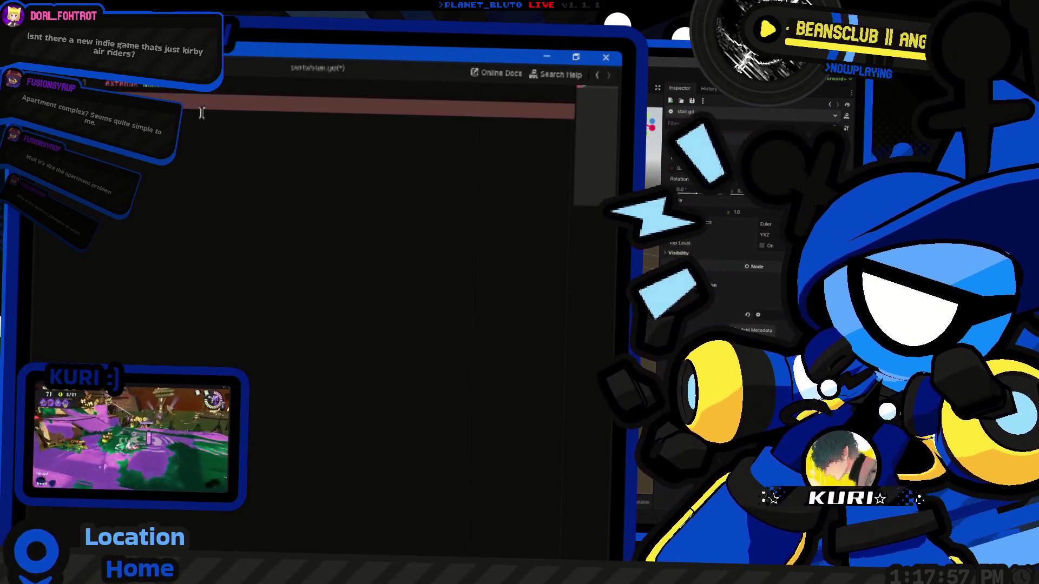
# Step: Declare class_name InterPiece under extends Node3D, then open dungeon_generator.gd
pyautogui.write('StairPi')
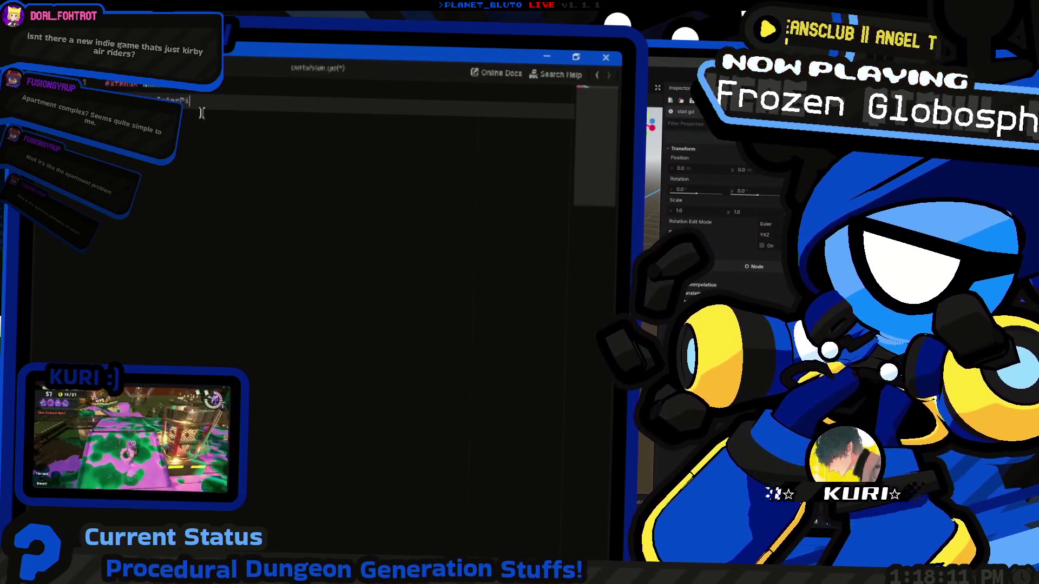
pyautogui.write('ece')
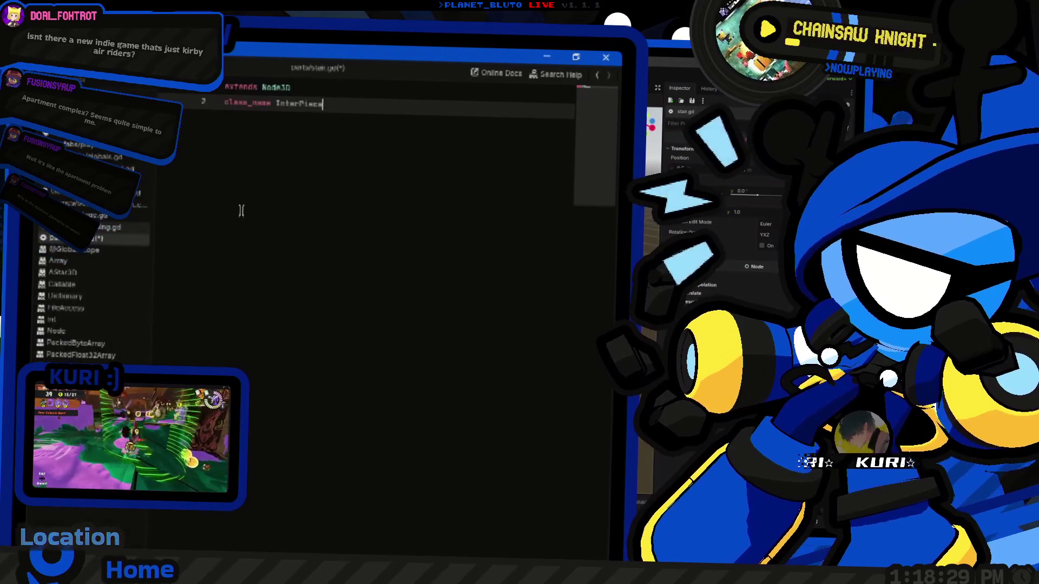
pyautogui.click(103, 219)
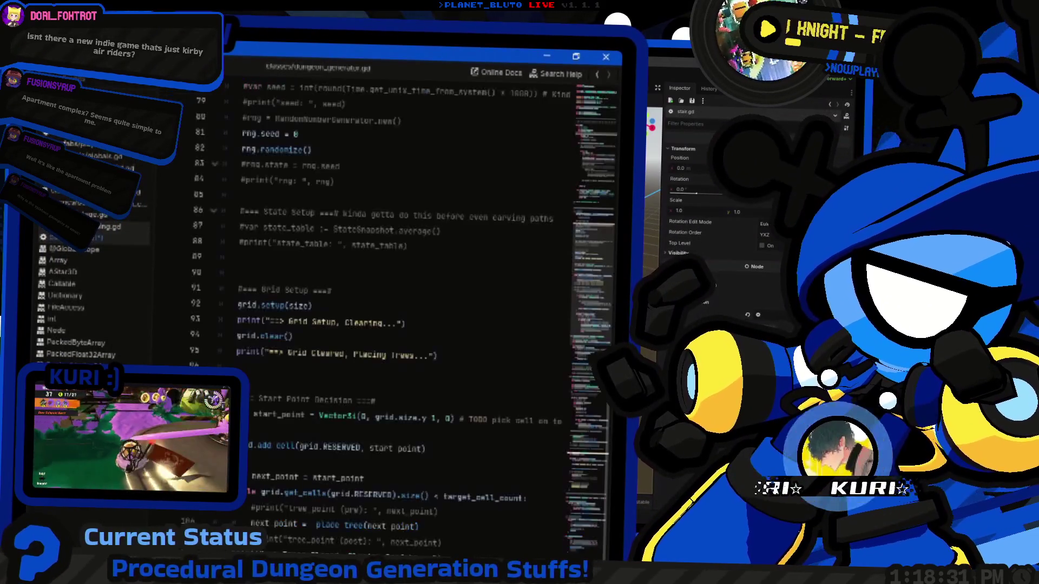
# Step: Look over dungeon.gd and the place()/start() script, then open parts/stair.gd
pyautogui.click(97, 206)
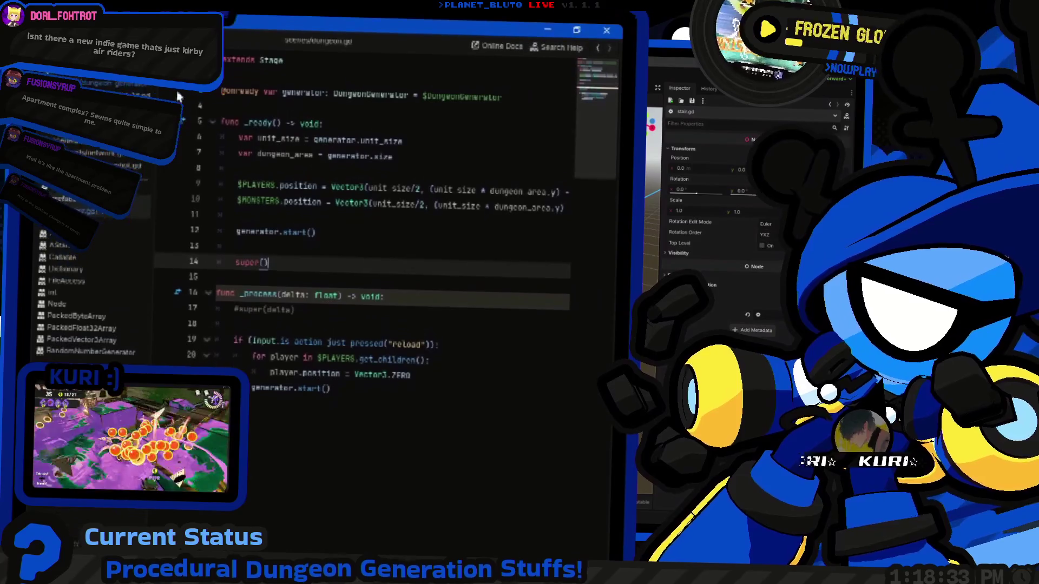
pyautogui.click(103, 219)
pyautogui.scroll(-15, 432, 270)
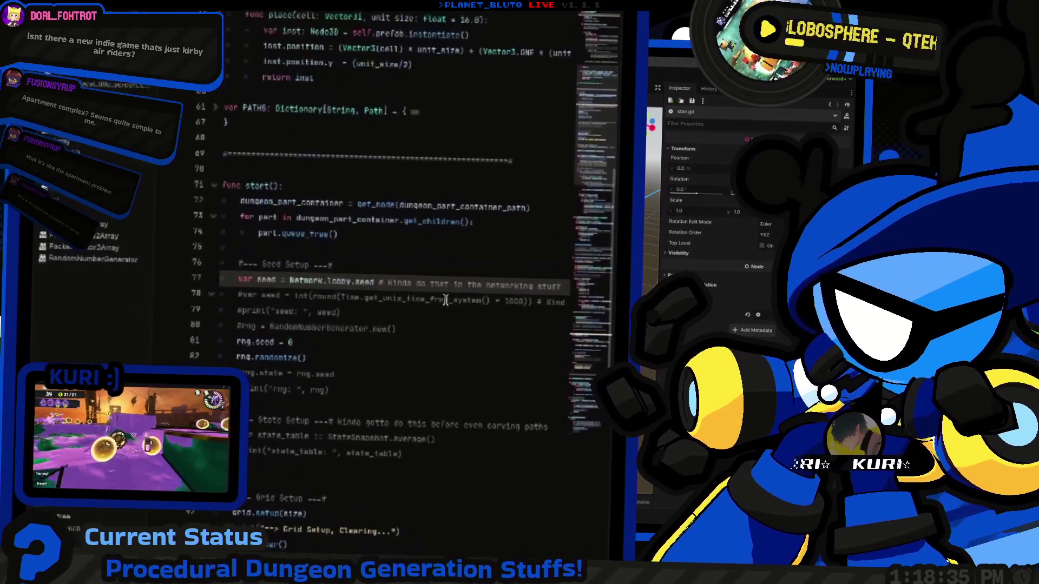
pyautogui.scroll(15, 431, 271)
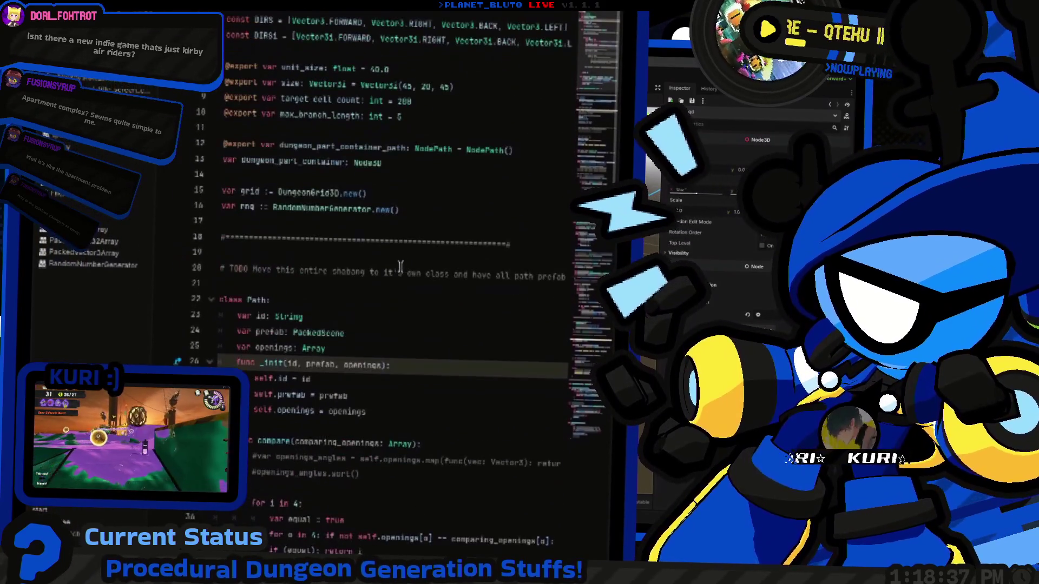
pyautogui.scroll(1, 336, 240)
pyautogui.moveTo(330, 264)
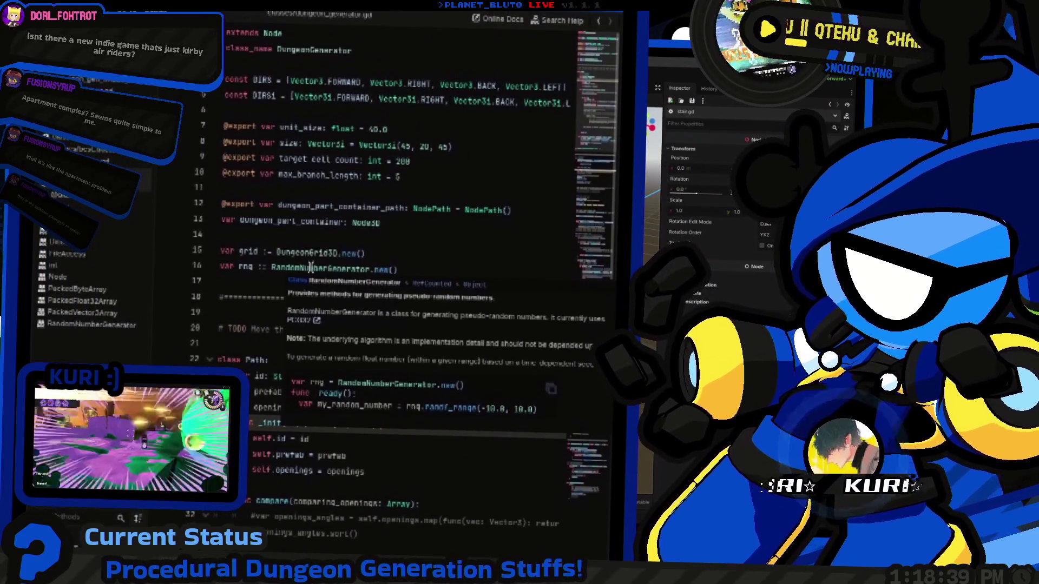
pyautogui.click(124, 225)
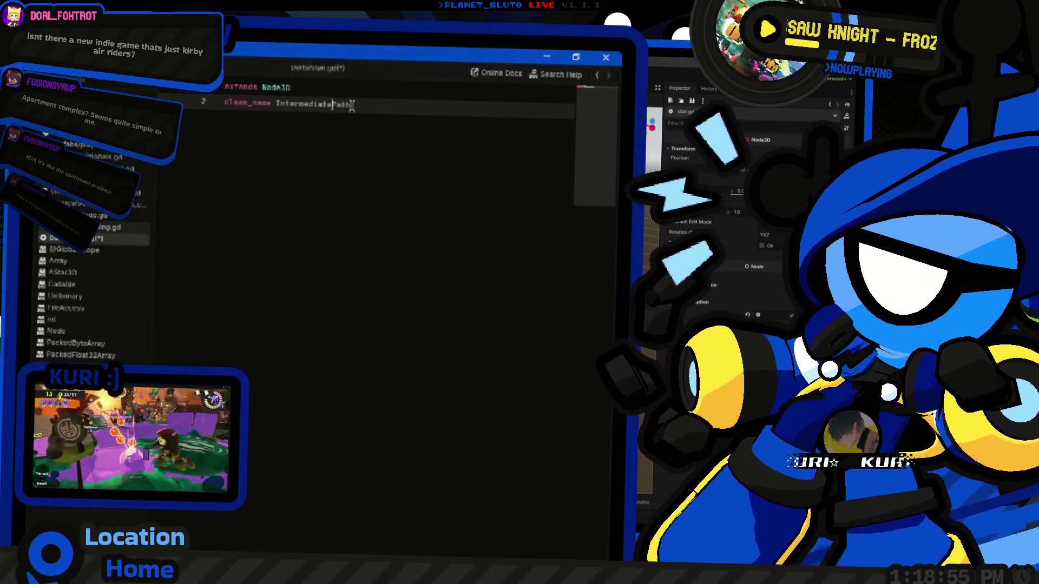
# Step: Rename the class to InterPath and add empty lines below it
pyautogui.press('BackSpace')
pyautogui.press('BackSpace')
pyautogui.press('BackSpace')
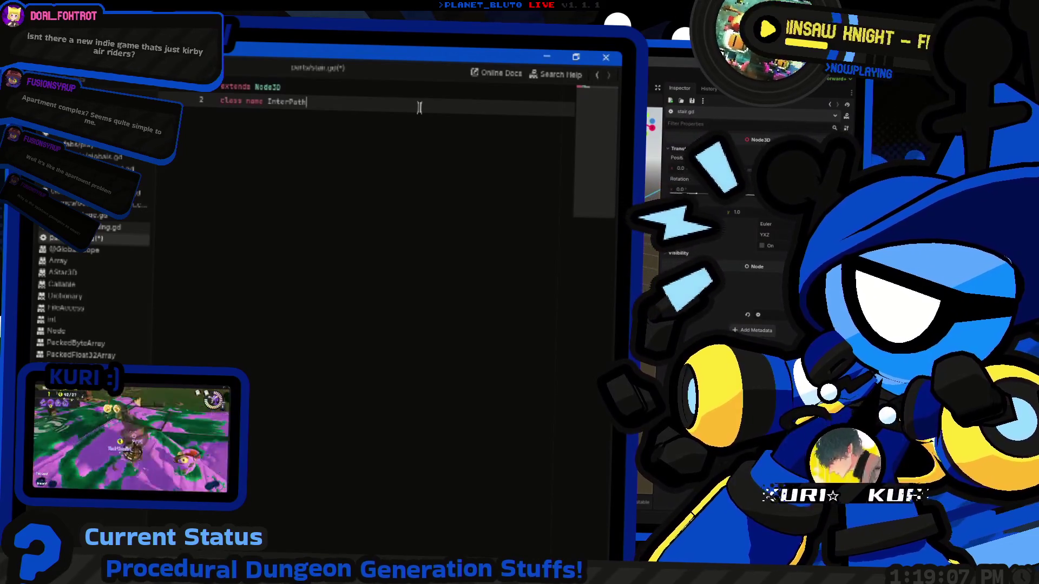
pyautogui.write('m')
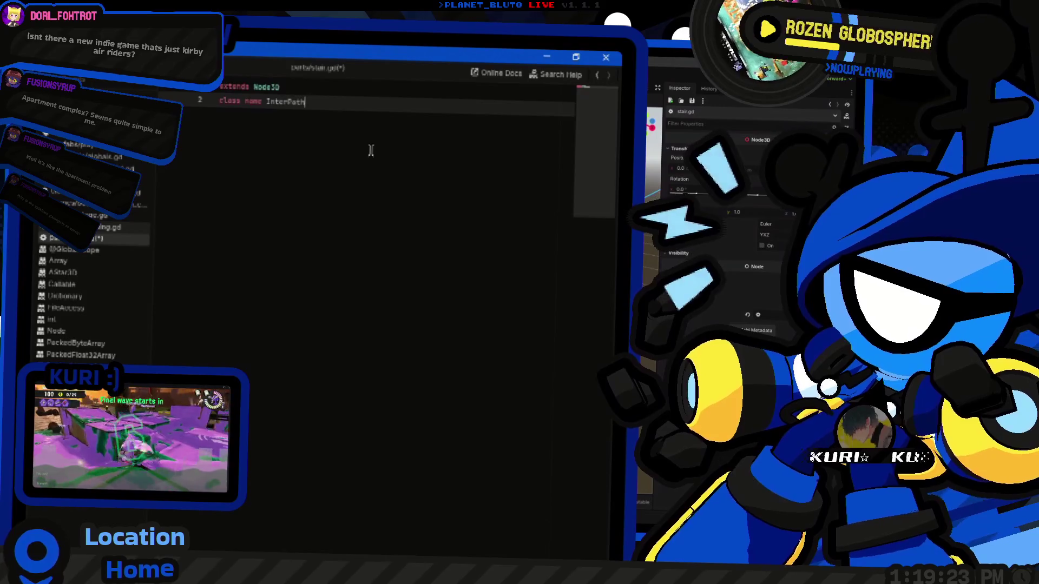
pyautogui.press('Return')
pyautogui.press('Return')
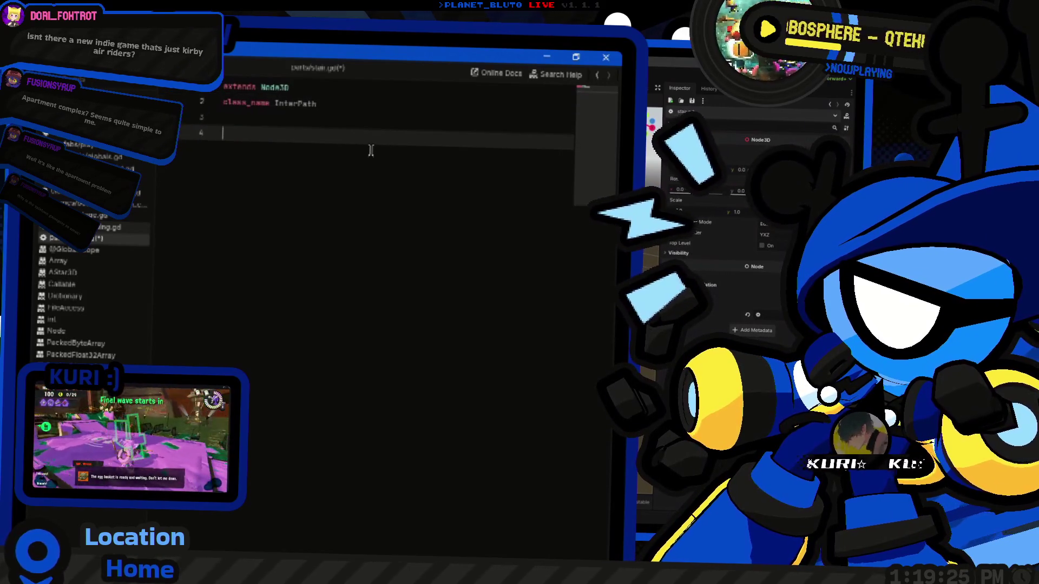
pyautogui.scroll(2, 372, 151)
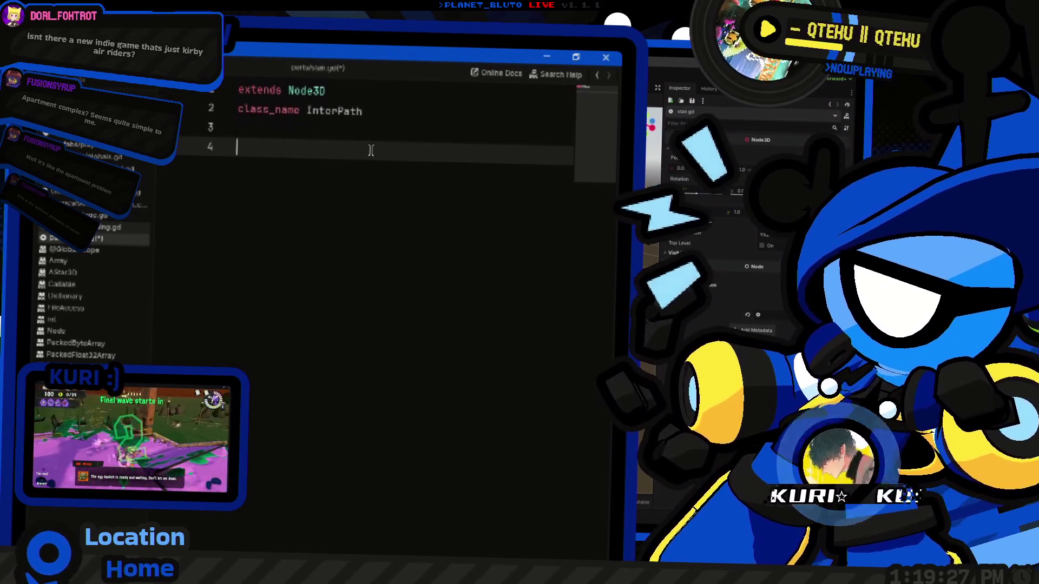
pyautogui.scroll(-2, 371, 151)
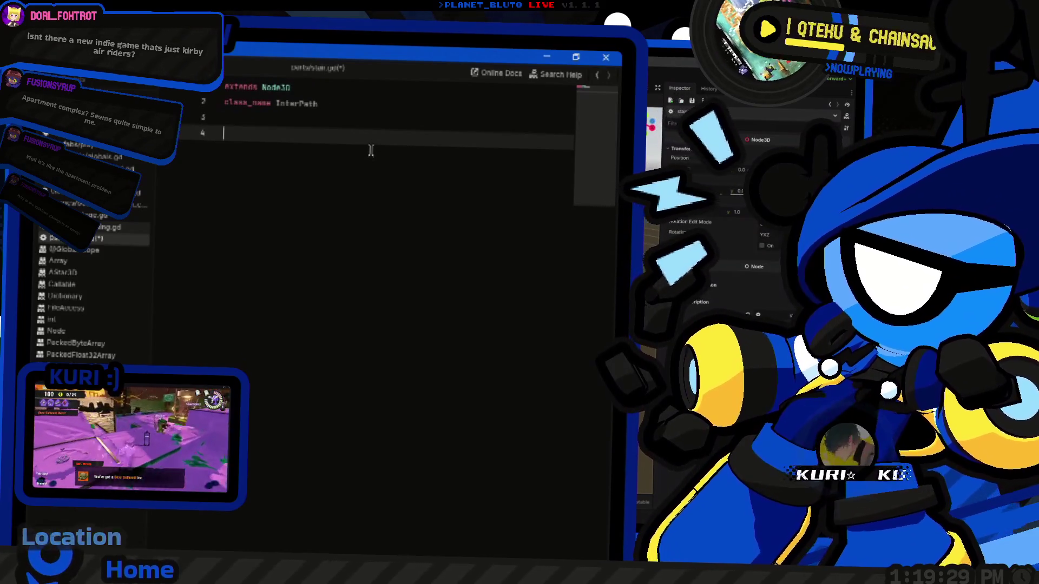
pyautogui.scroll(-1, 371, 151)
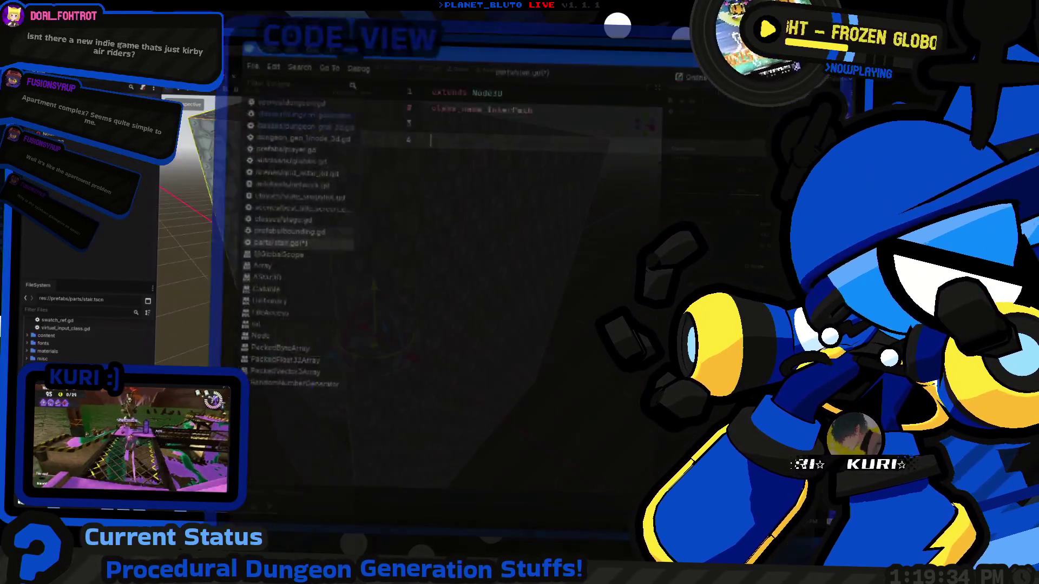
pyautogui.click(219, 117)
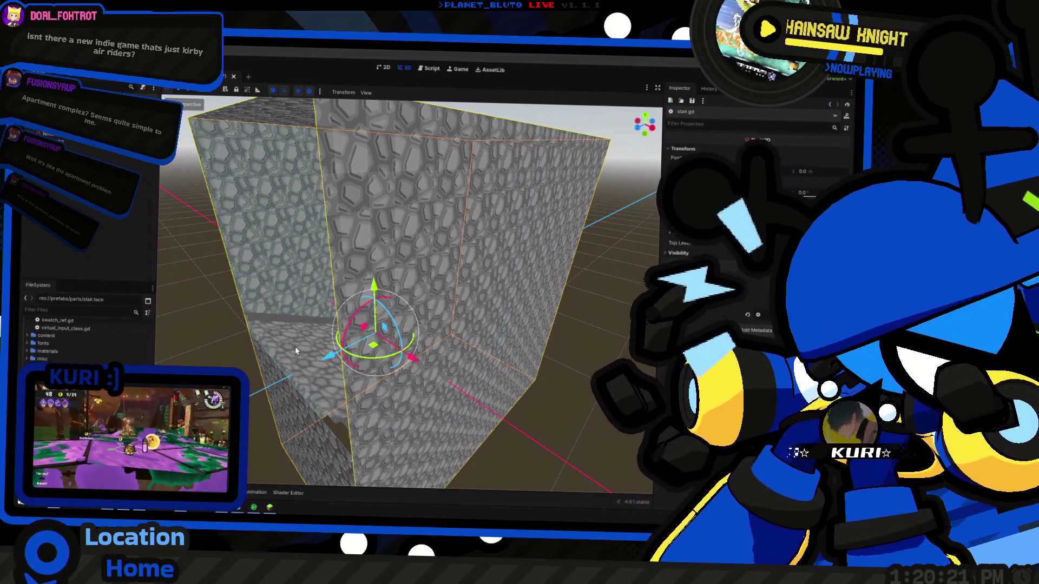
# Step: Search 'aspec' in a new browser tab
pyautogui.hotkey('alt', 'Tab')
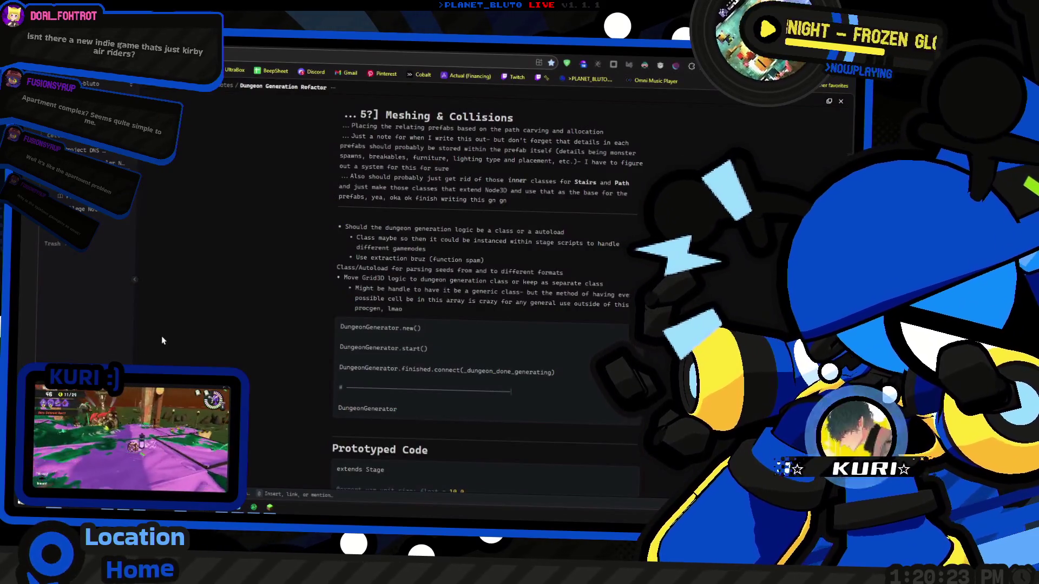
pyautogui.hotkey('ctrl', 't')
pyautogui.write('aspec')
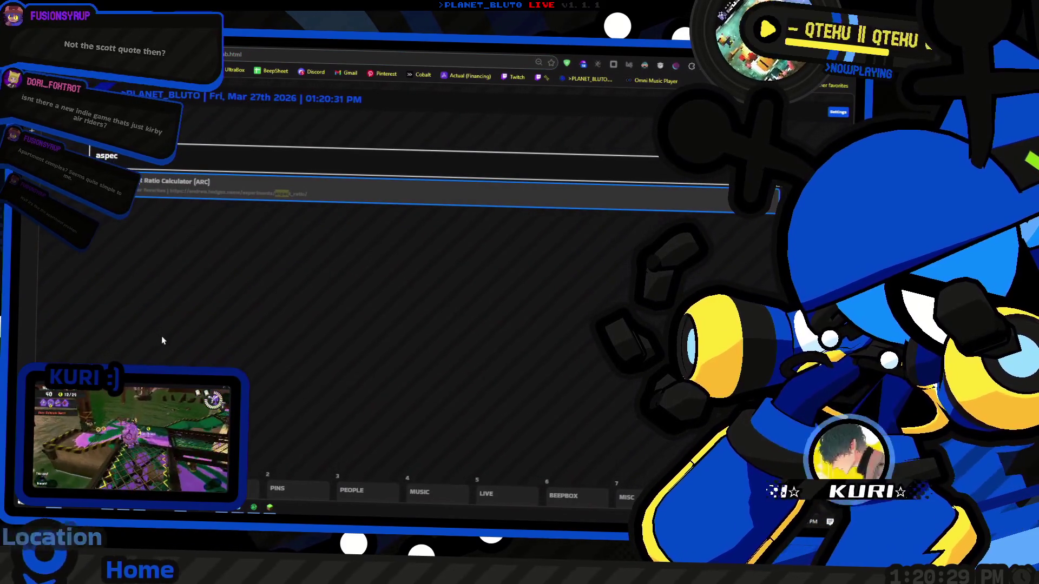
# Step: Load the Aspect Ratio Calculator showing 16:9, dismiss the NDI tray menu, and return to Godot
pyautogui.press('Return')
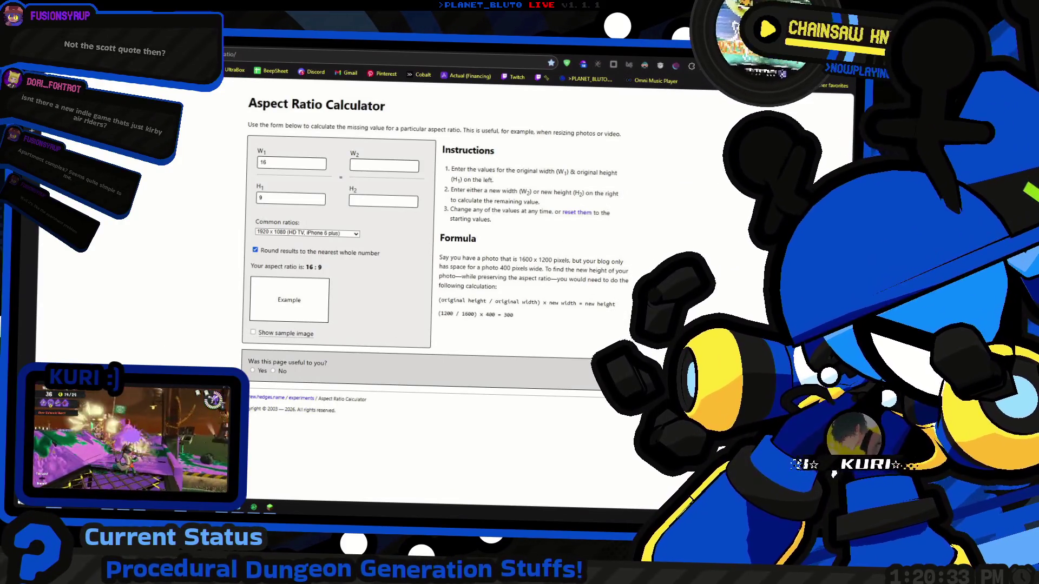
pyautogui.rightClick(578, 484)
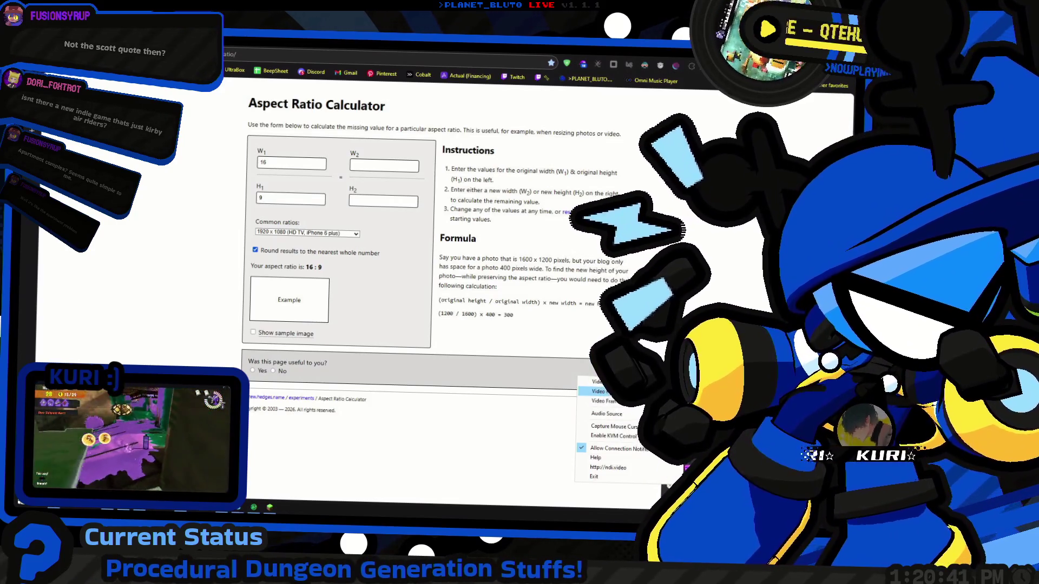
pyautogui.press('Escape')
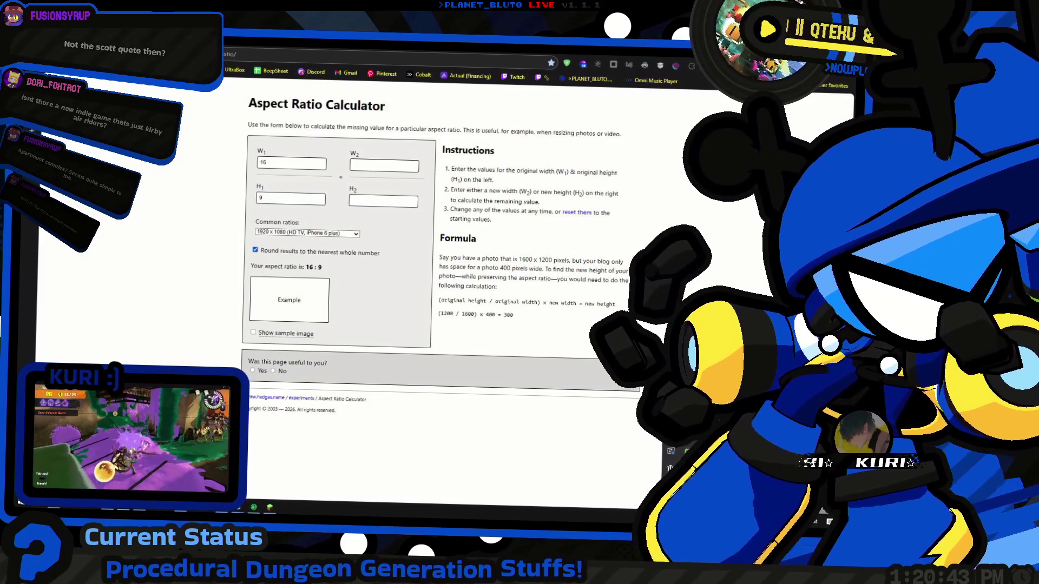
pyautogui.hotkey('alt', 'Tab')
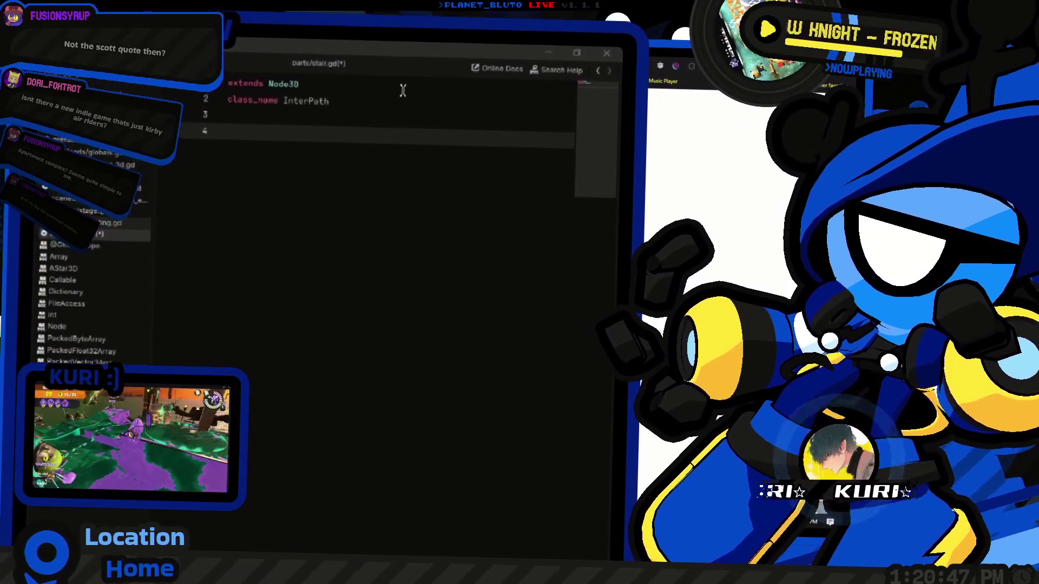
pyautogui.hotkey('alt', 'Tab')
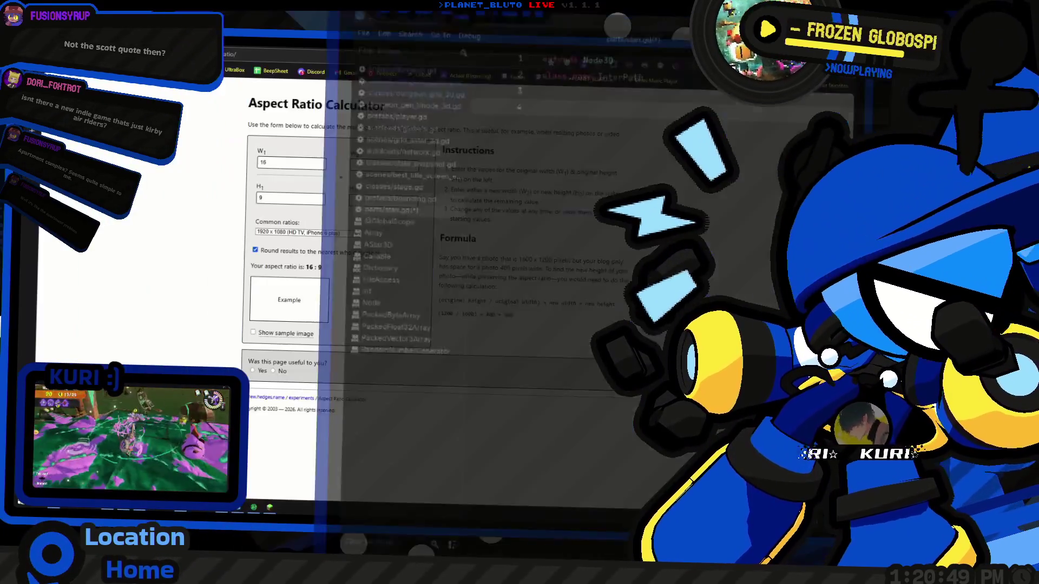
pyautogui.hotkey('alt', 'Tab')
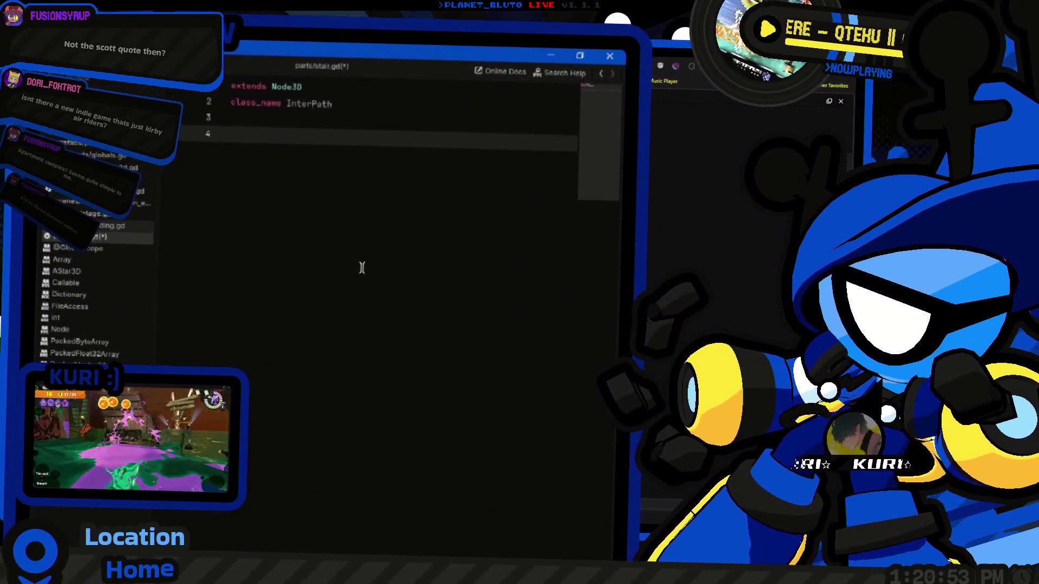
pyautogui.write('@ed')
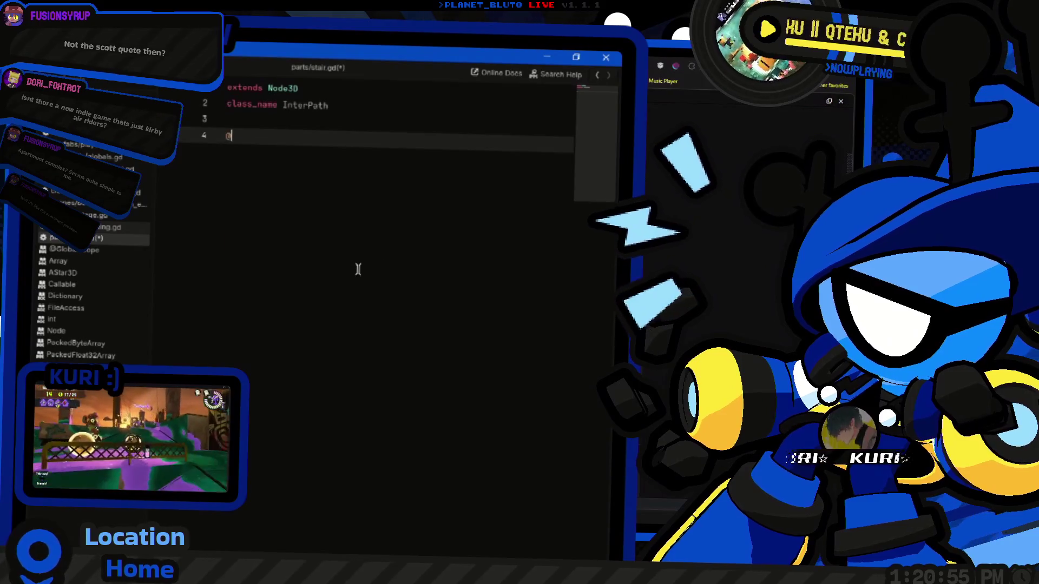
pyautogui.press('BackSpace')
pyautogui.write('xport var')
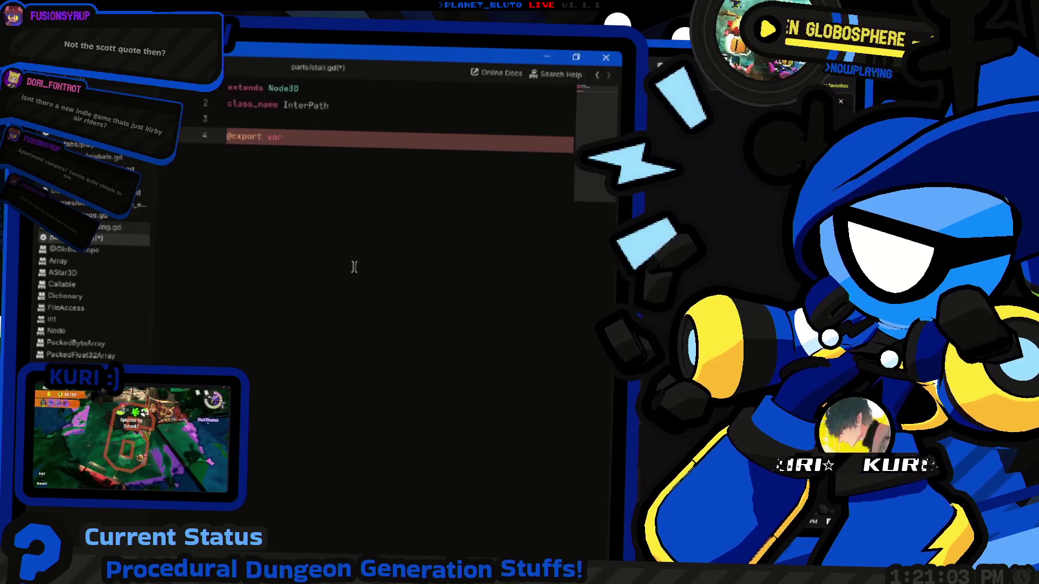
pyautogui.hotkey('alt', 'Tab')
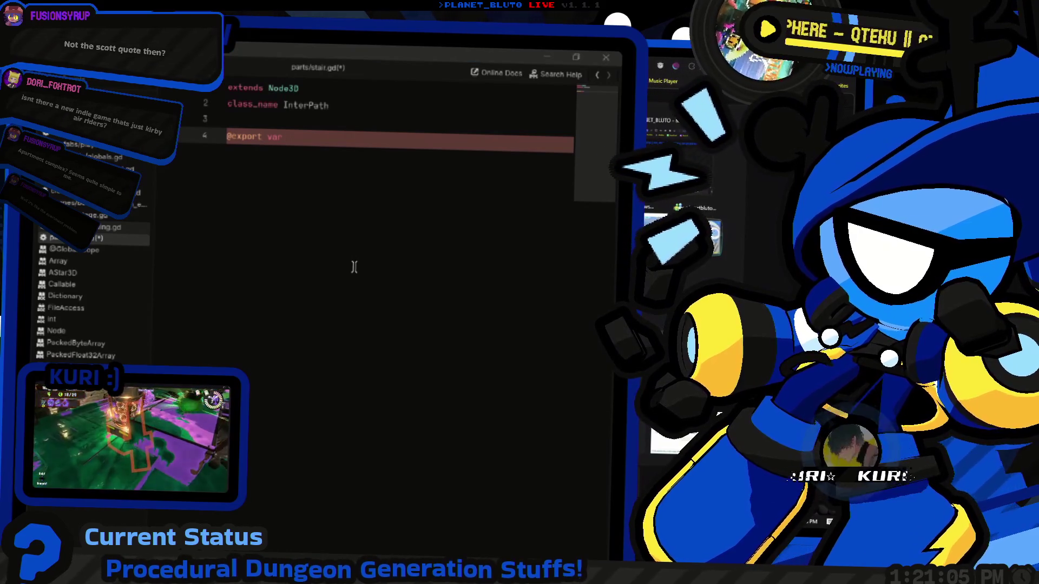
pyautogui.hotkey('alt', 'Tab')
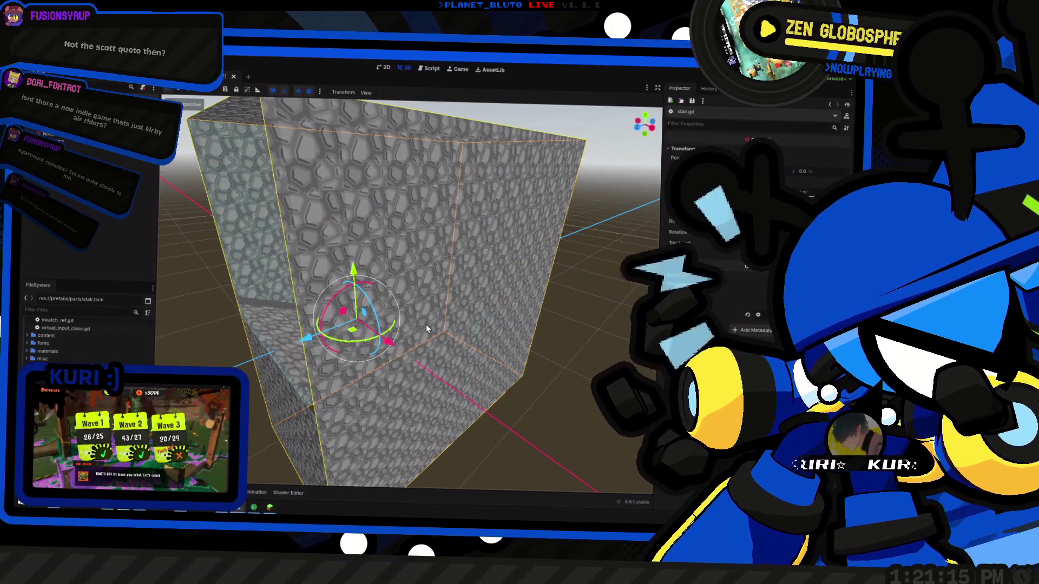
pyautogui.hotkey('alt', 'Tab')
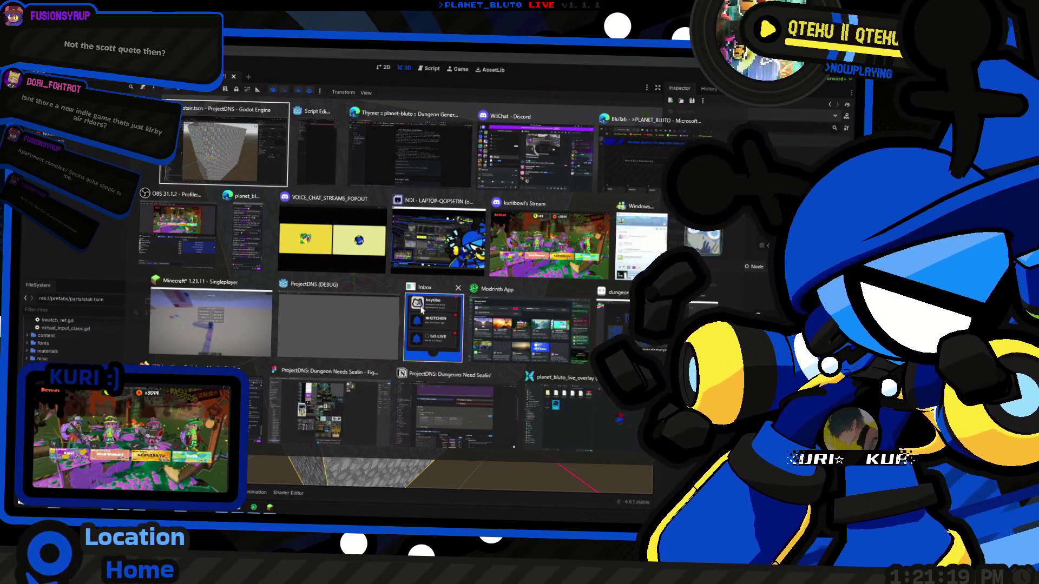
pyautogui.press('Return')
pyautogui.write('size')
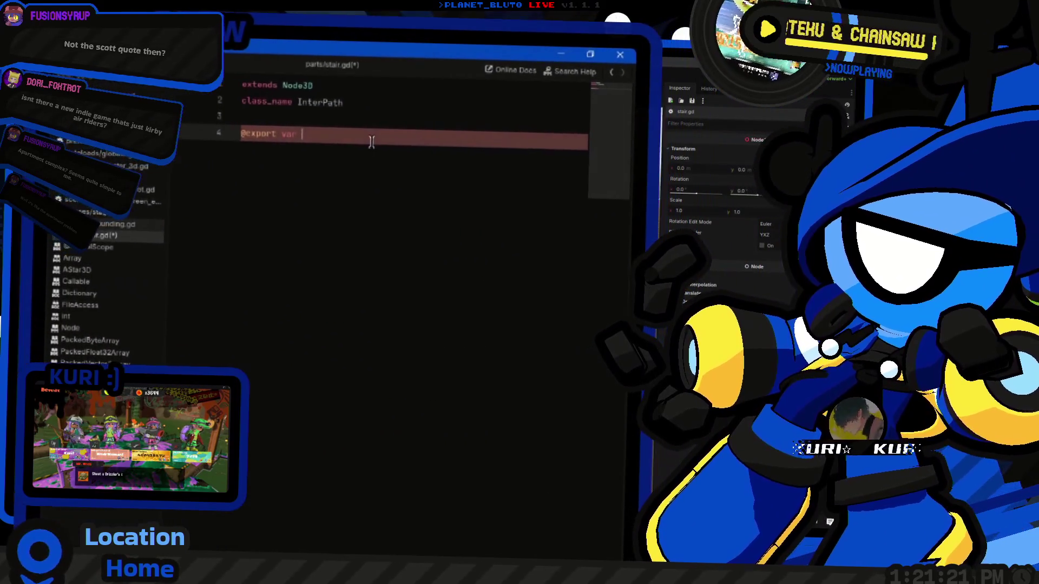
pyautogui.press('Return')
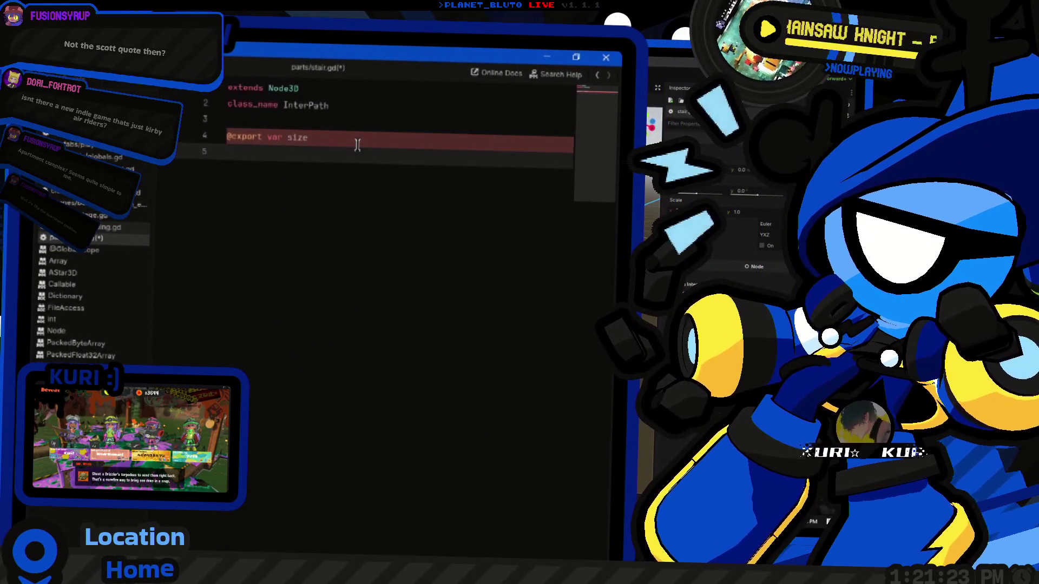
# Step: Add exported origin and entrances variable declarations on the following lines
pyautogui.write('@export va')
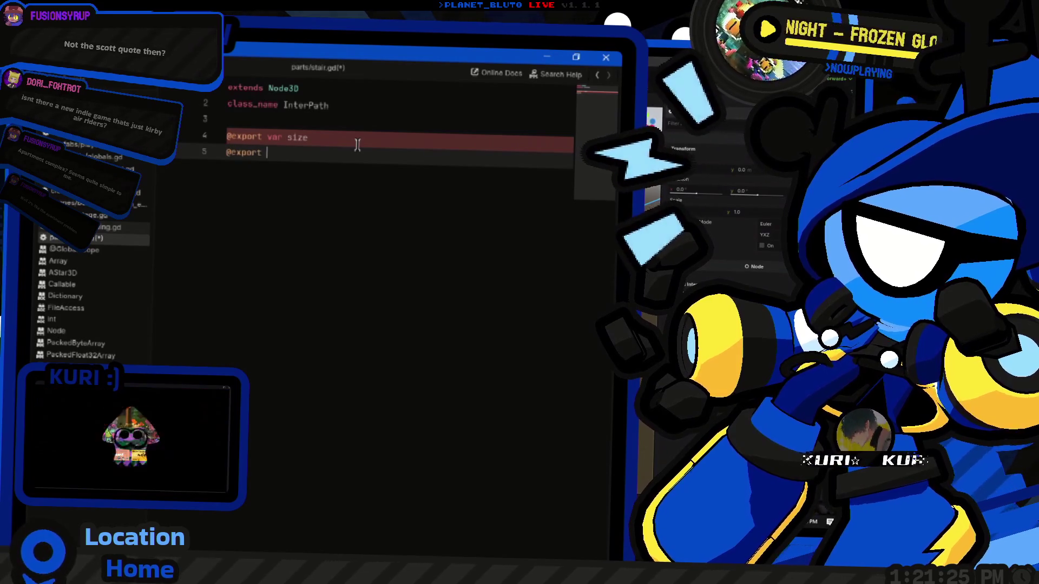
pyautogui.write('r origin')
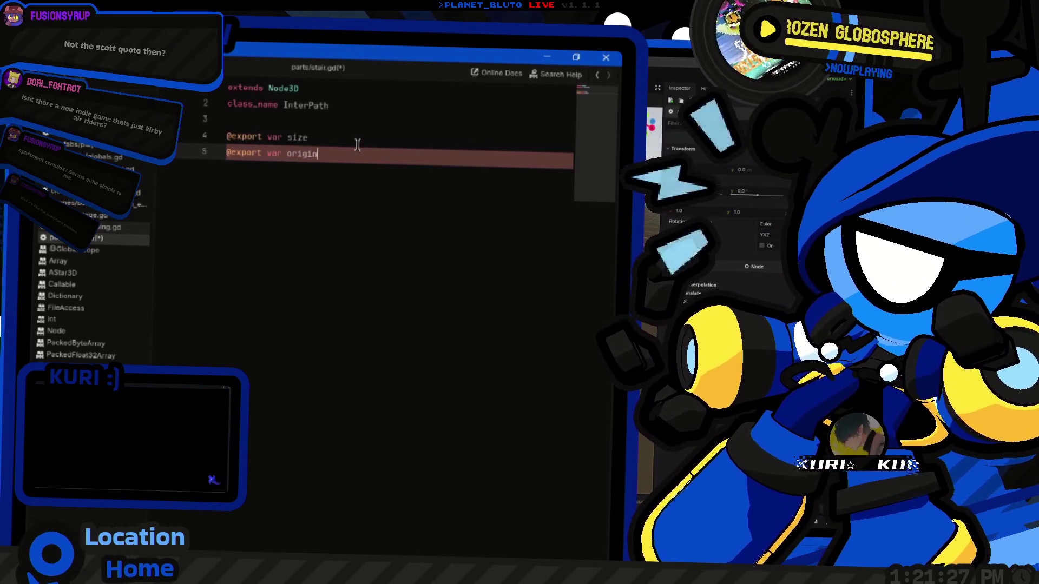
pyautogui.press('Return')
pyautogui.write('@expotre')
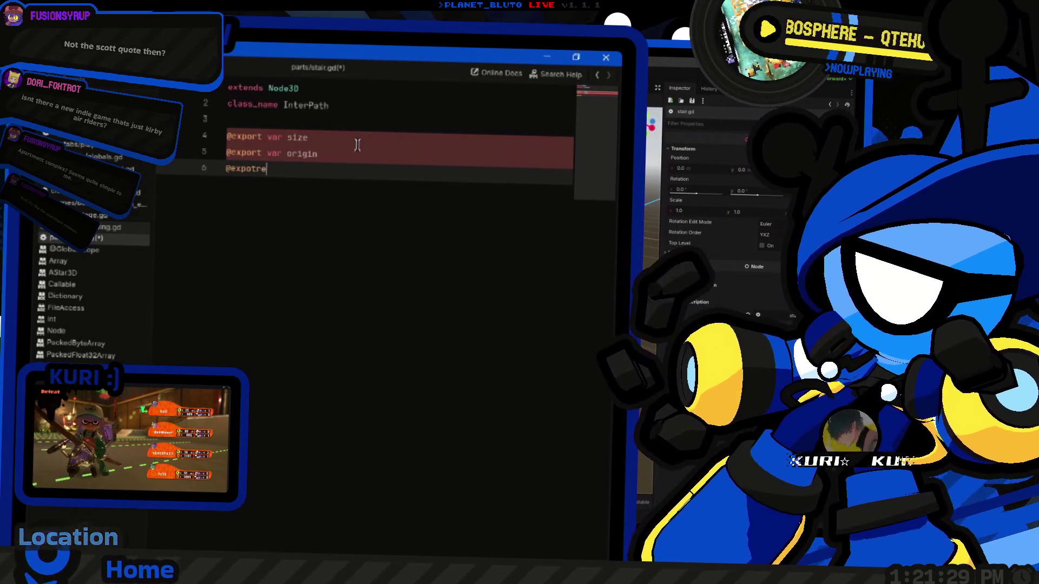
pyautogui.press('BackSpace')
pyautogui.press('BackSpace')
pyautogui.press('BackSpace')
pyautogui.write('rt')
pyautogui.write('var ')
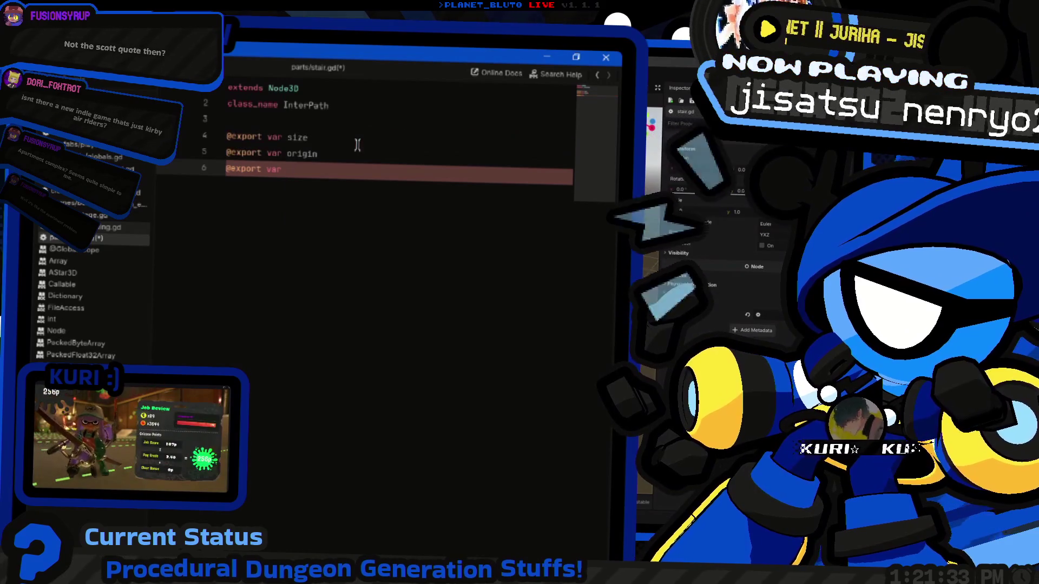
pyautogui.write('entrances')
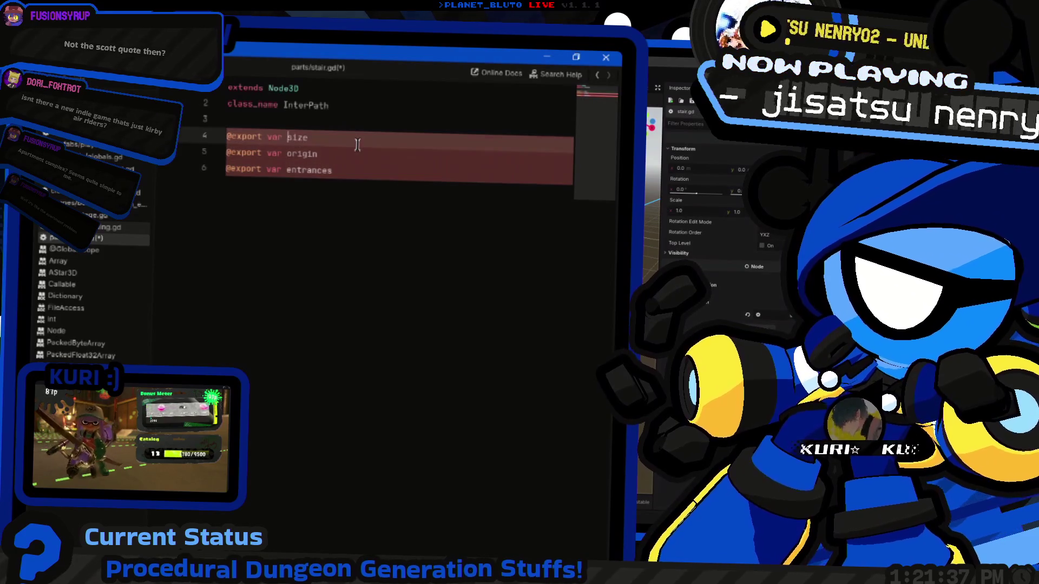
pyautogui.write('r')
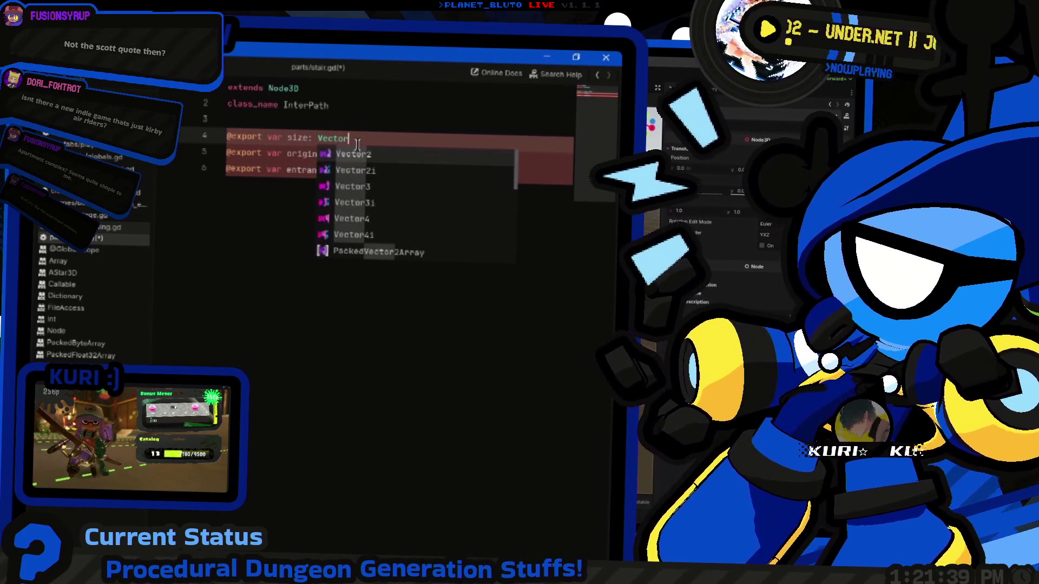
pyautogui.write('3i')
# Step: Type size and origin as Vector3i and entrances as Array[Vector3i]
pyautogui.press('Down')
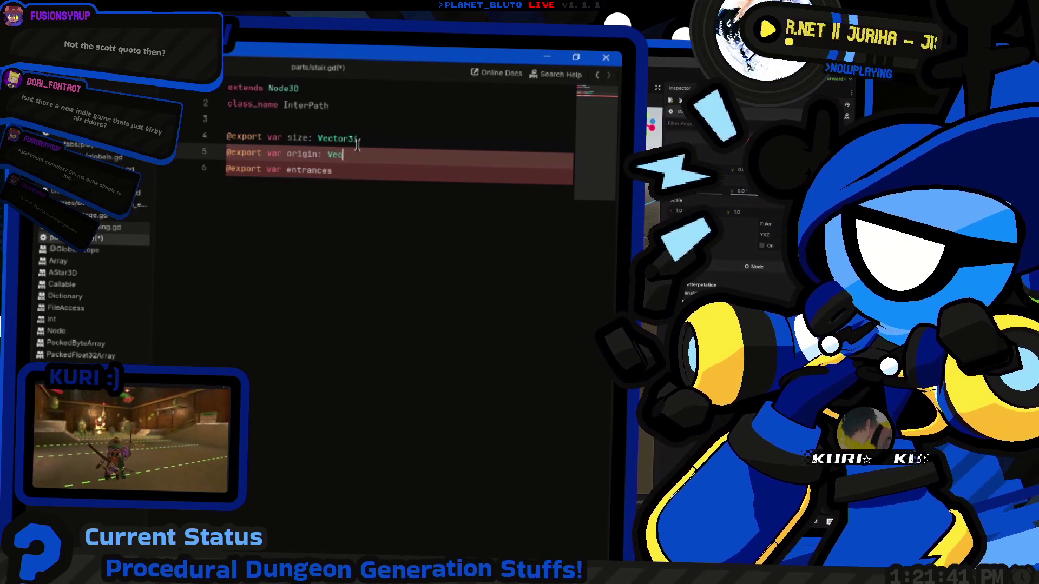
pyautogui.write('i')
pyautogui.press('Down')
pyautogui.write(':')
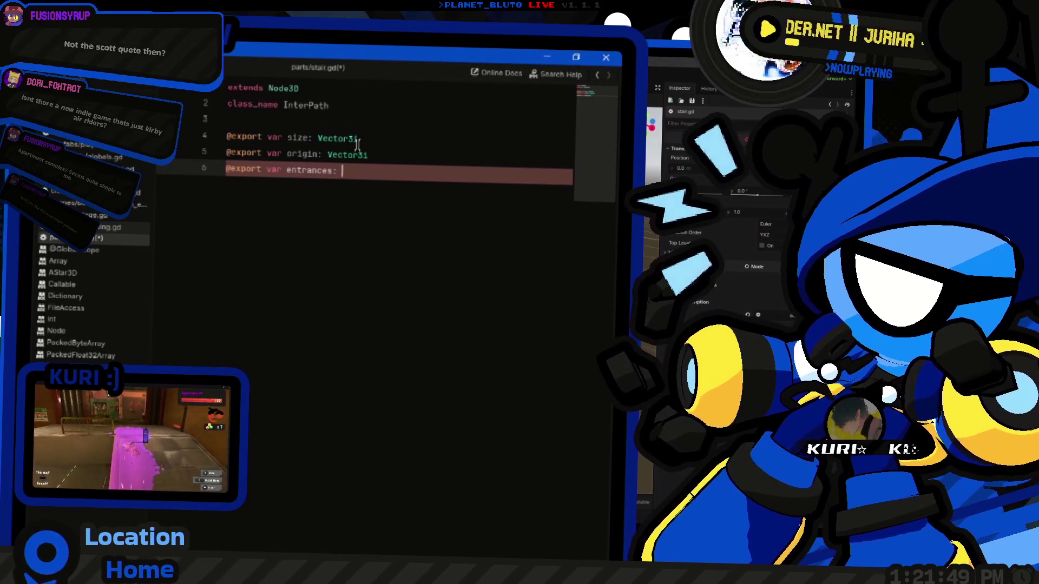
pyautogui.write('[Vecto')
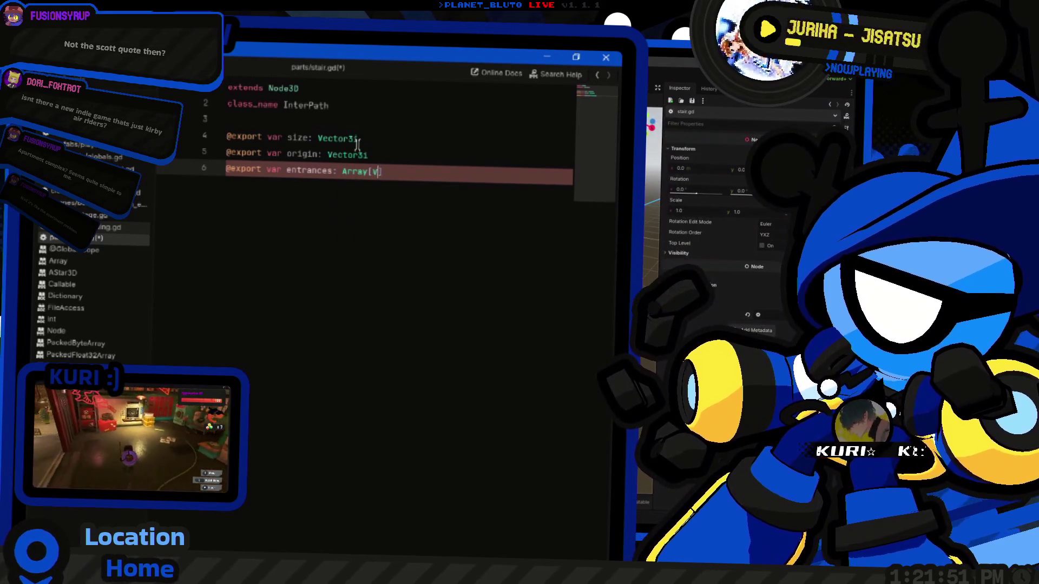
pyautogui.write('r3i]')
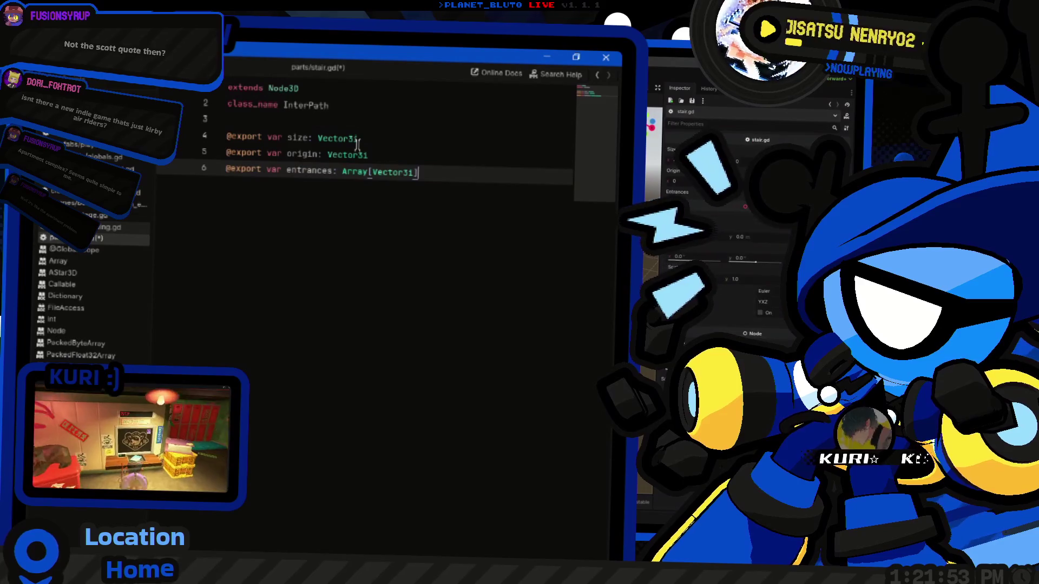
# Step: Duplicate the entrances declaration and rename the copy to exits
pyautogui.hotkey('ctrl', 'shift', 'd')
pyautogui.press('Home')
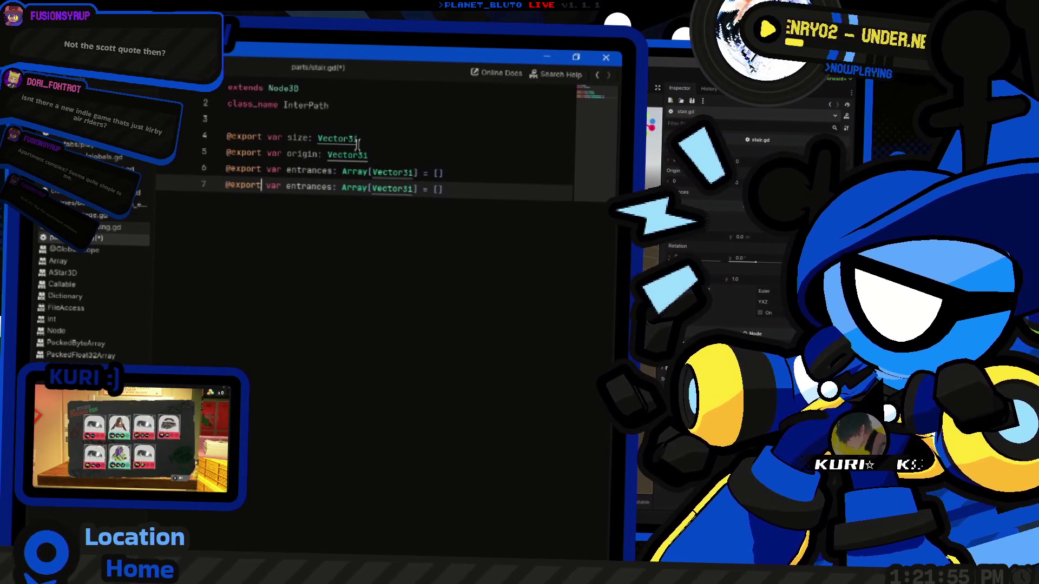
pyautogui.press('Up')
pyautogui.press('Return')
pyautogui.press('Down')
pyautogui.hotkey('ctrl', 'Right')
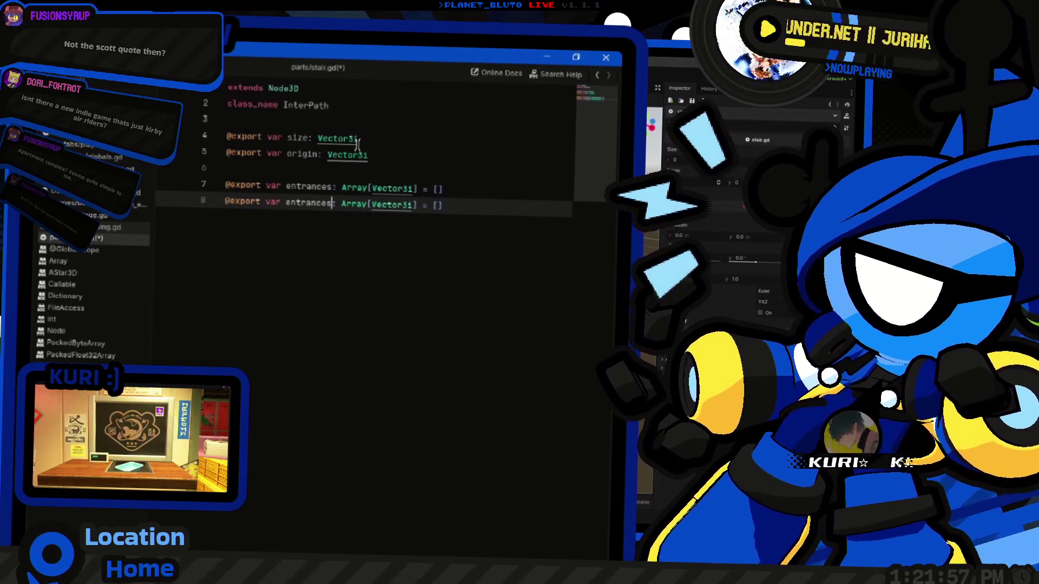
pyautogui.hotkey('ctrl', 'shift', 'Left')
pyautogui.write('exits')
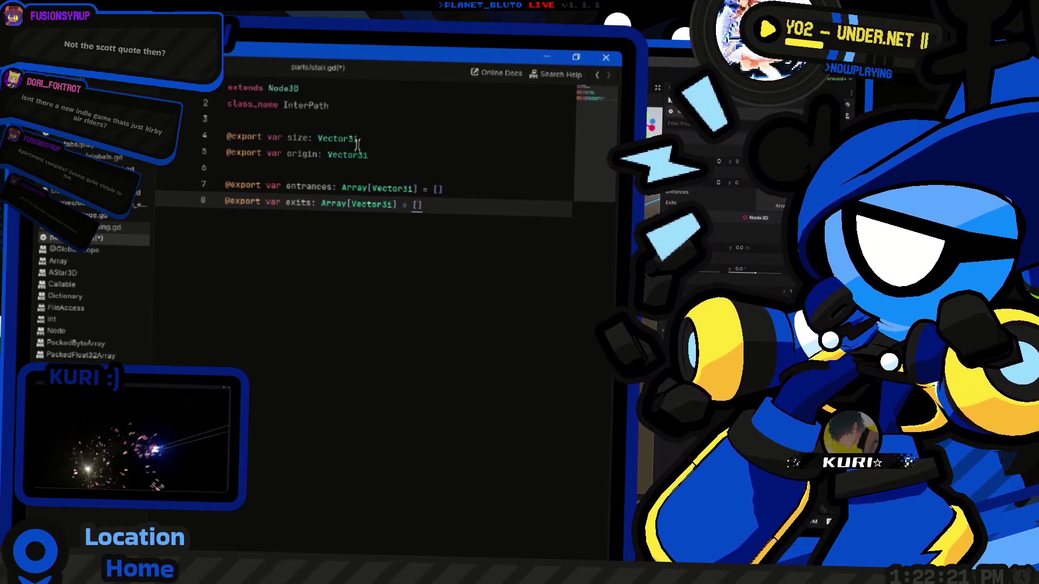
pyautogui.moveTo(357, 143)
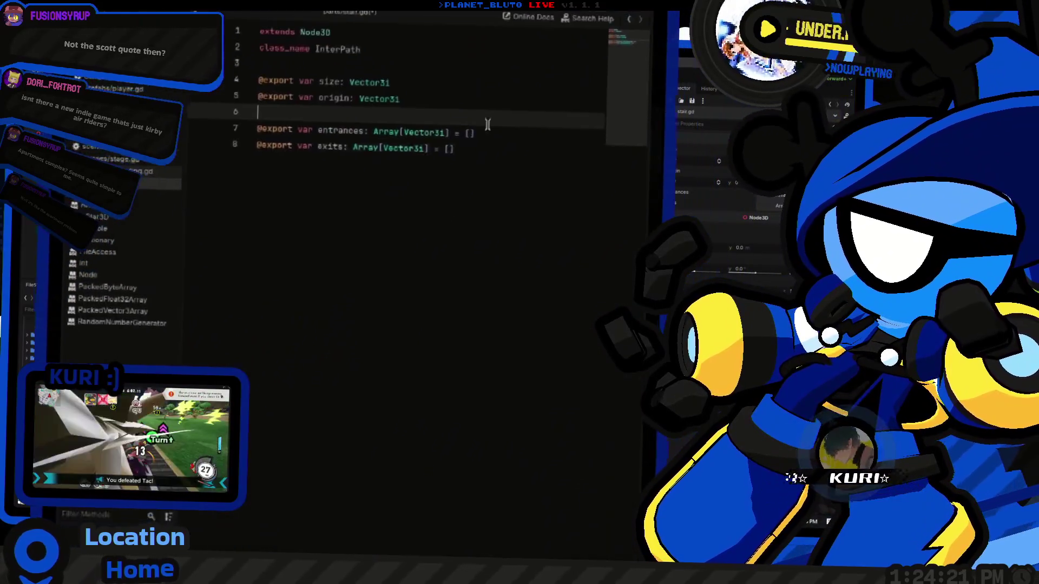
# Step: Rename the entrances export to ways and save stair.gd
pyautogui.doubleClick(320, 185)
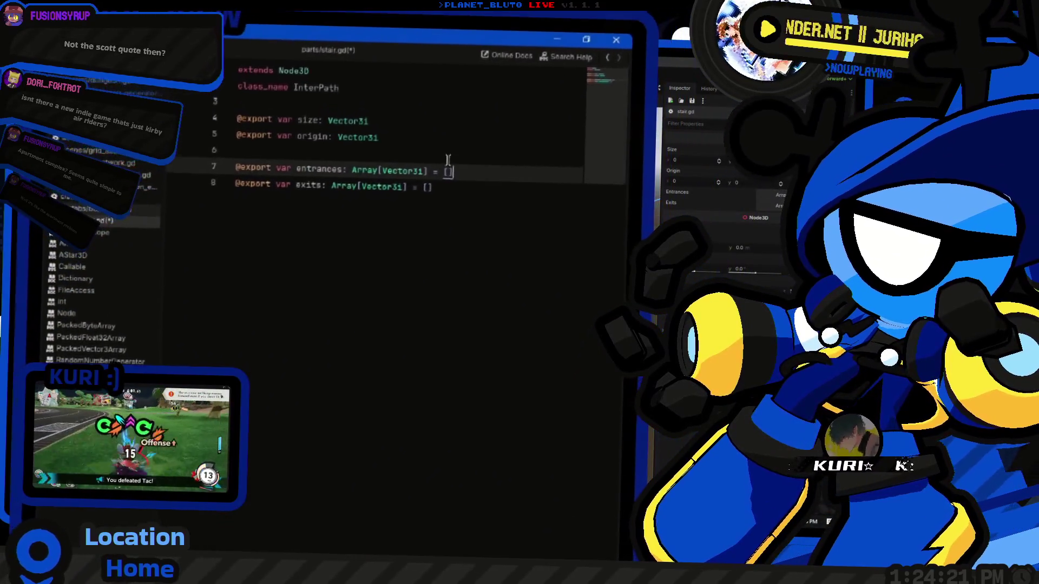
pyautogui.write('ways')
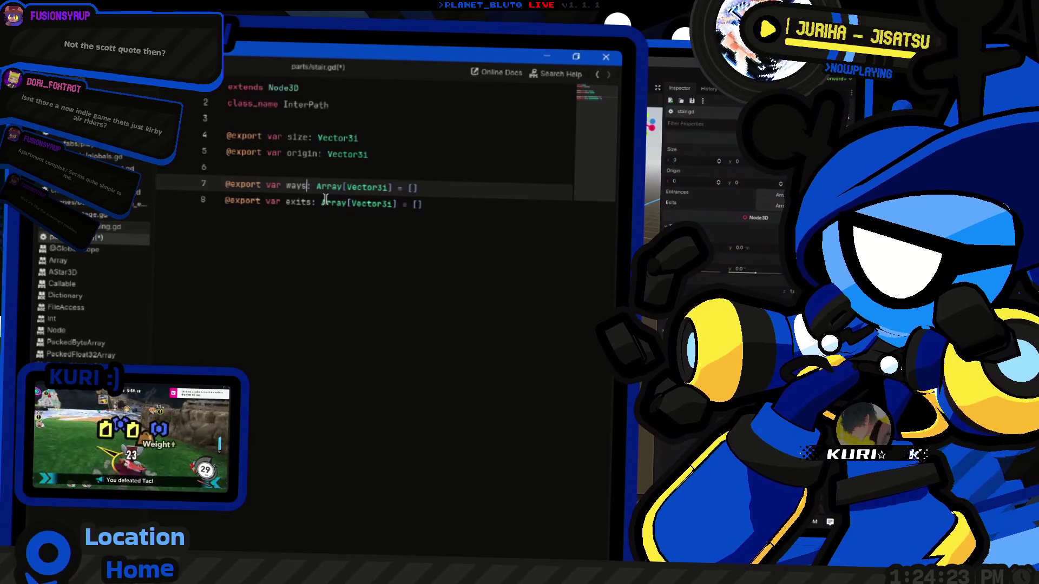
pyautogui.tripleClick(326, 201)
pyautogui.press('End')
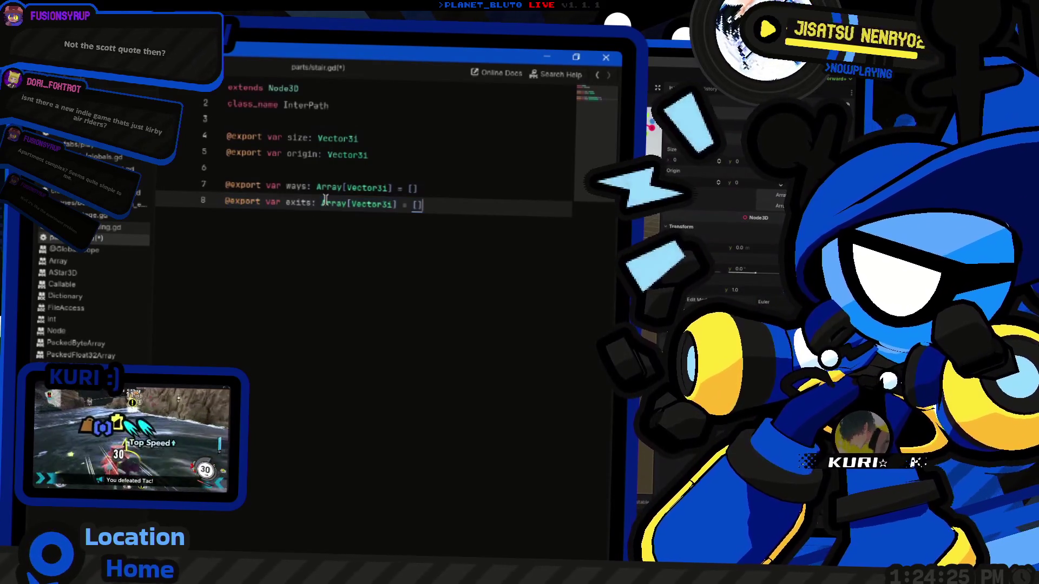
pyautogui.hotkey('ctrl', 's')
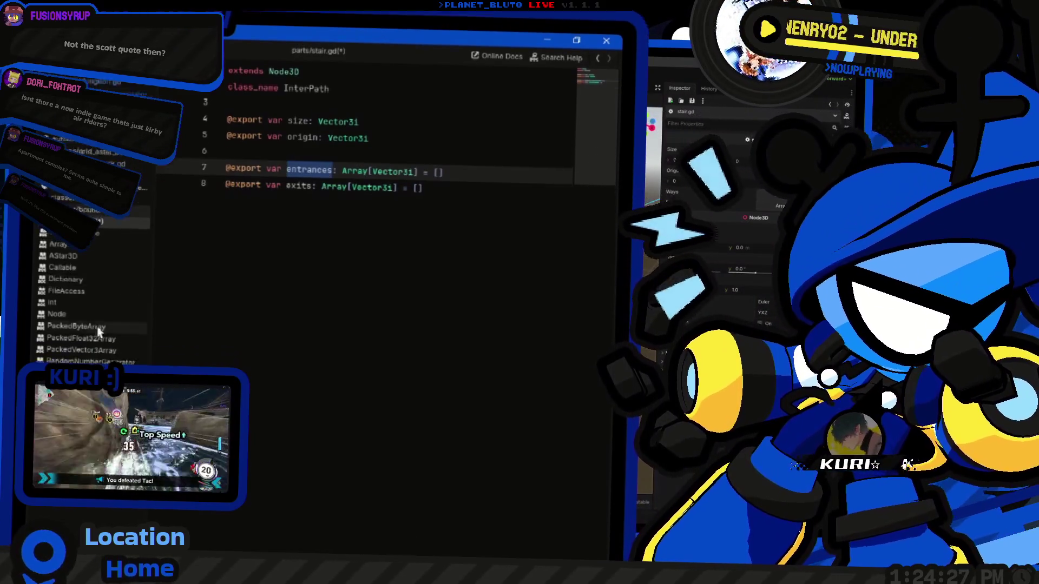
# Step: Go back to the stair scene's 3D view, then switch to Minecraft
pyautogui.click(278, 359)
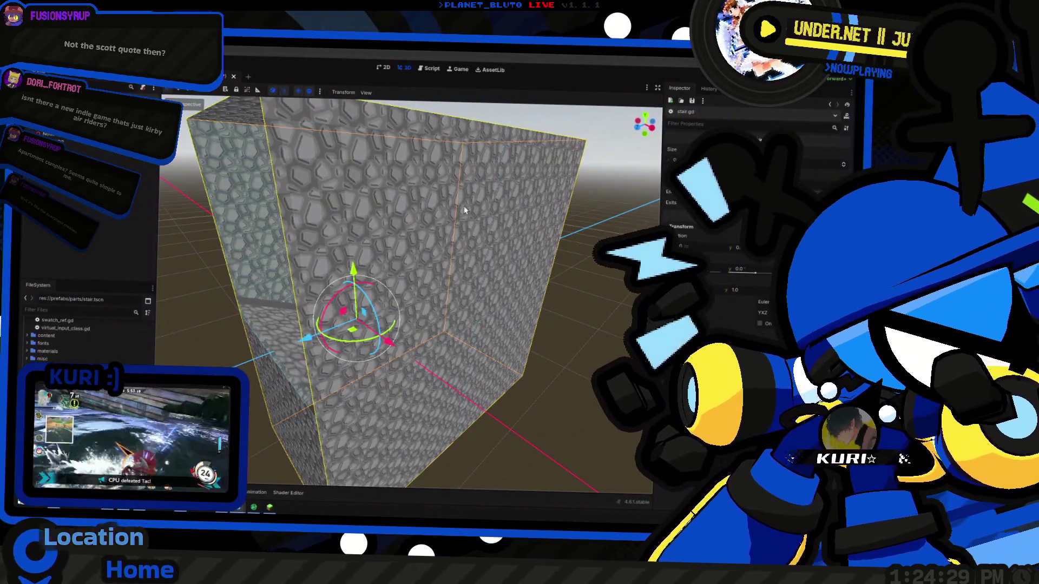
pyautogui.press('super+Tab')
pyautogui.click(177, 330)
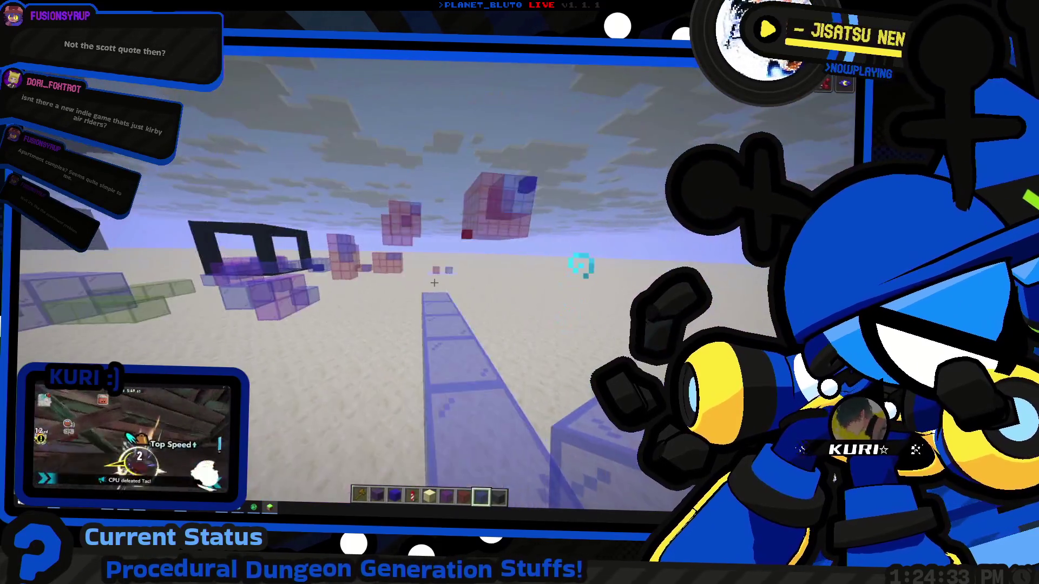
# Step: Place a sandstone pillar on the sand floor with a blue glass column above it
pyautogui.scroll(2, 433, 271)
pyautogui.press('s')
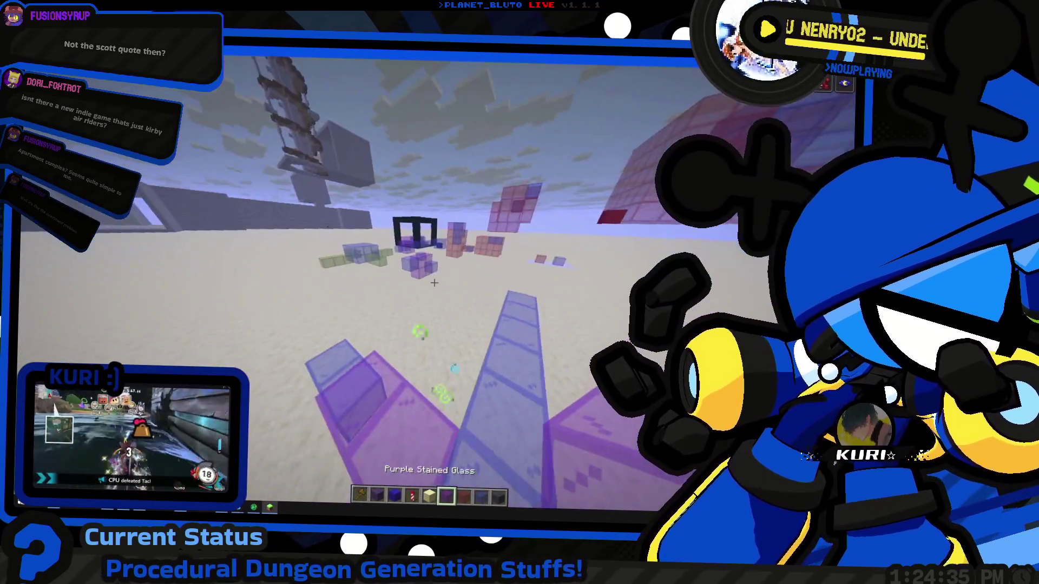
pyautogui.press('w')
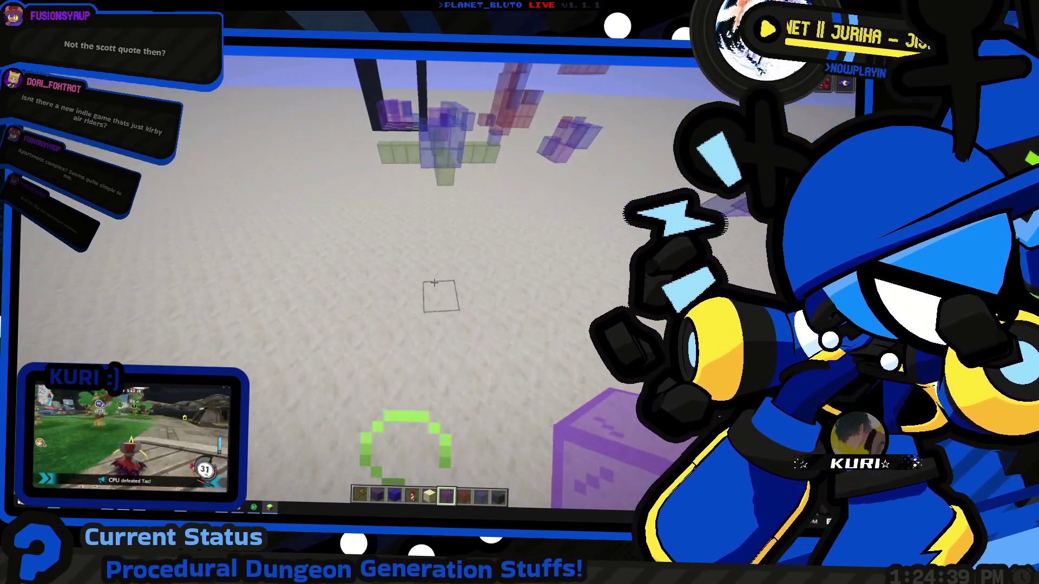
pyautogui.scroll(1, 434, 283)
pyautogui.rightClick(434, 283)
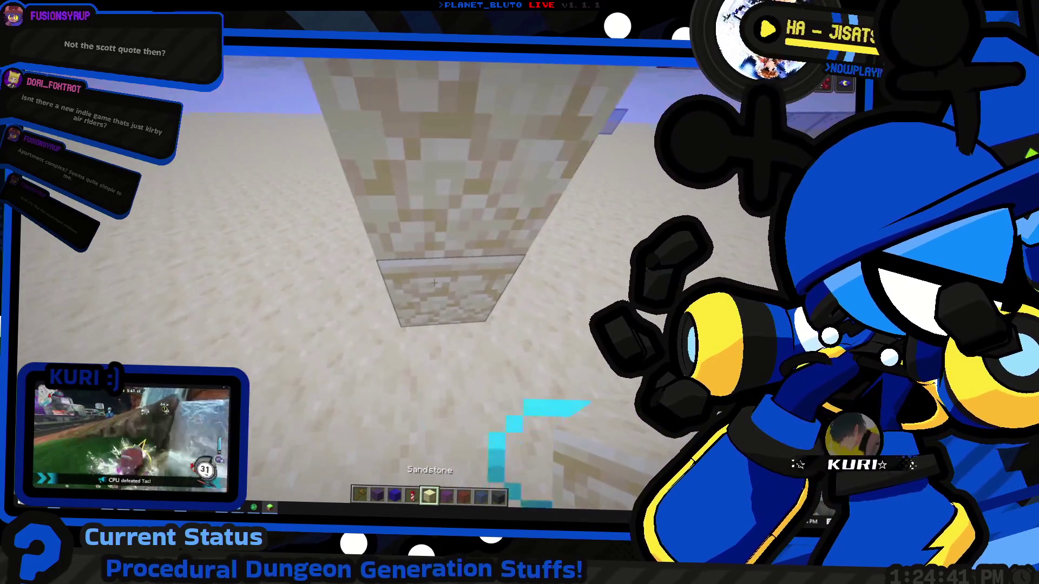
pyautogui.scroll(-4, 441, 292)
pyautogui.scroll(1, 442, 292)
pyautogui.rightClick(373, 314)
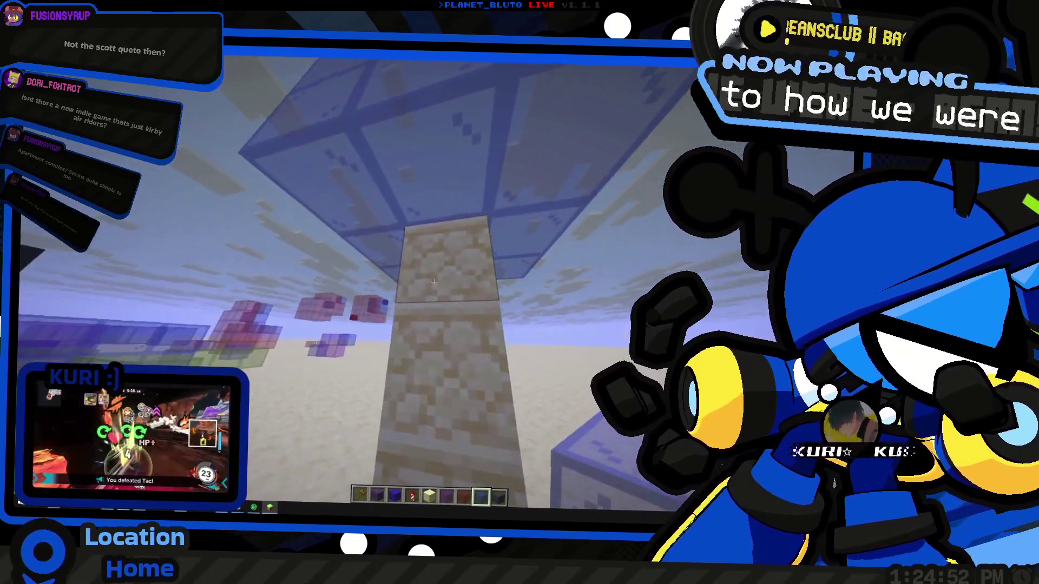
# Step: Break a block off the stone pillar and remove a purple glass floor block
pyautogui.click(433, 281)
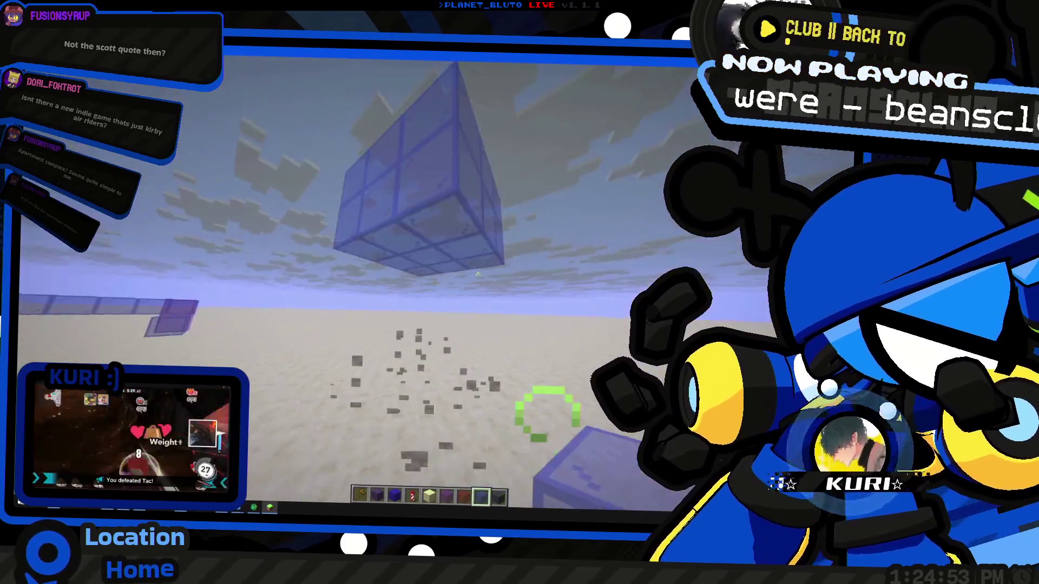
pyautogui.press('s')
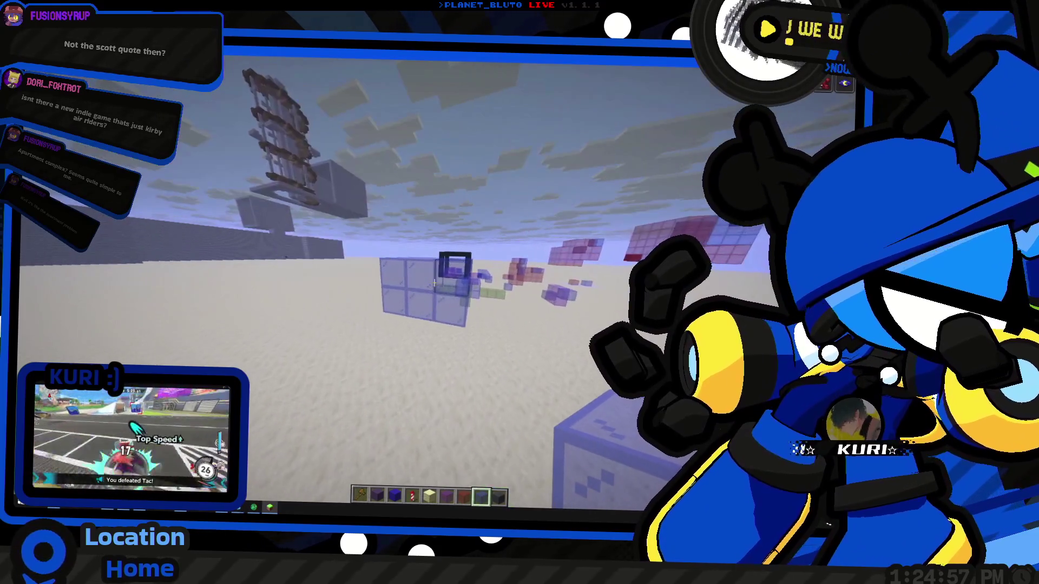
pyautogui.press('w')
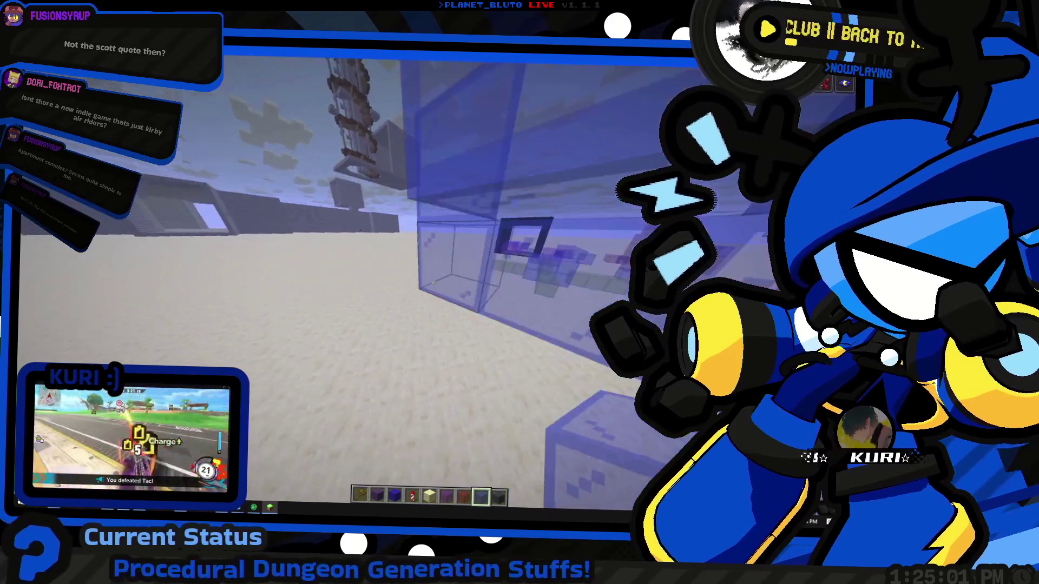
pyautogui.scroll(1, 520, 292)
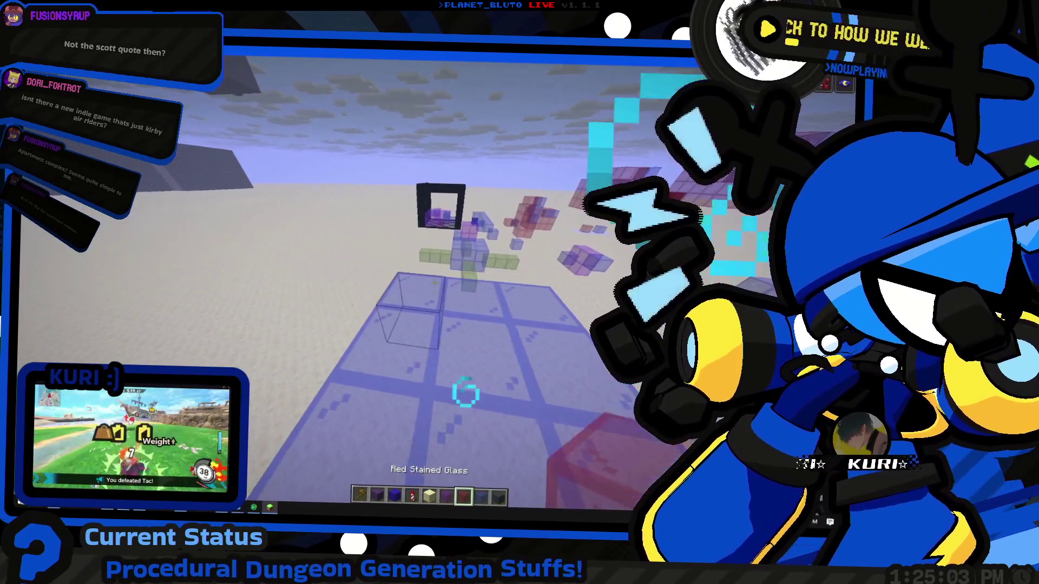
pyautogui.scroll(1, 466, 393)
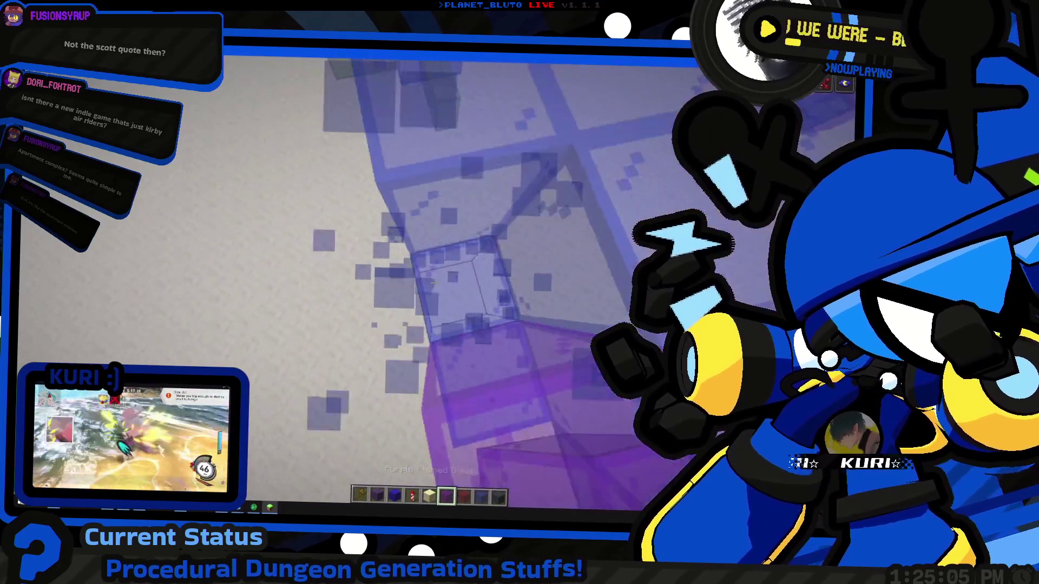
pyautogui.click(435, 283)
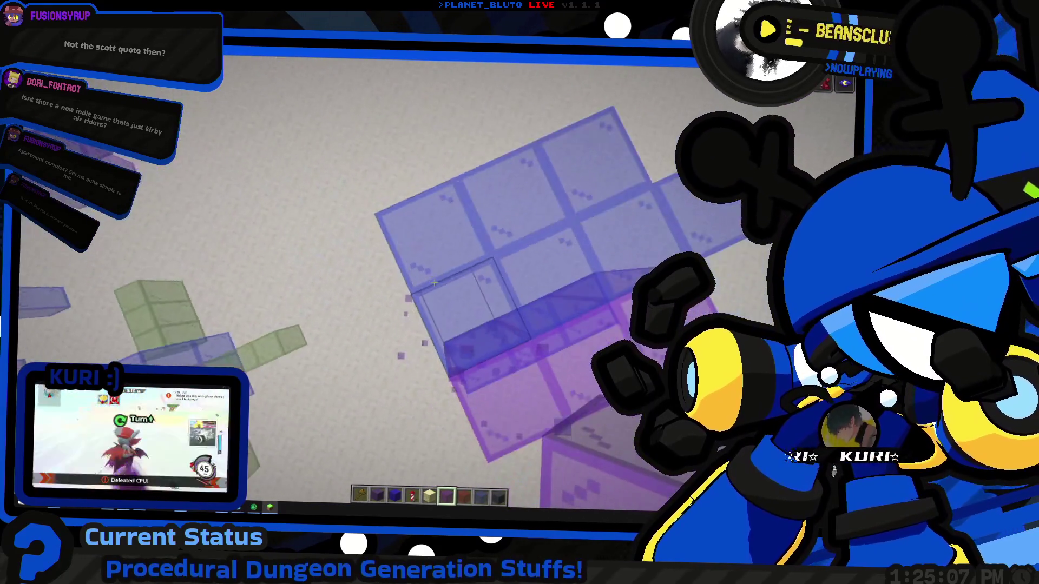